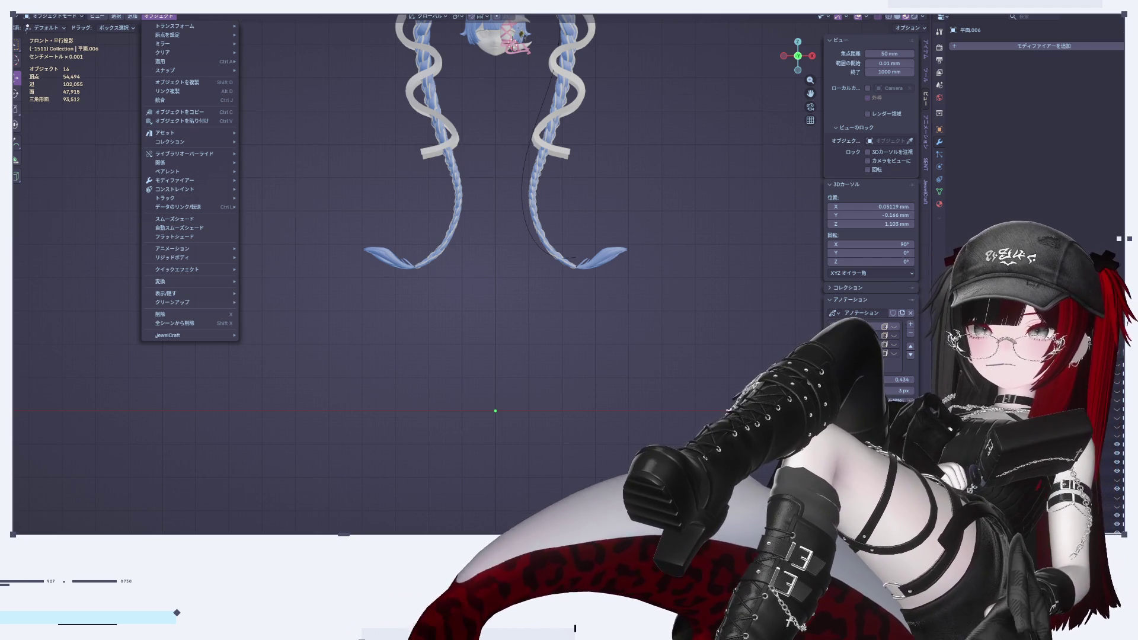
Snap the 3D cursor to the world origin and frame the hair model
mouse_move(178, 70)
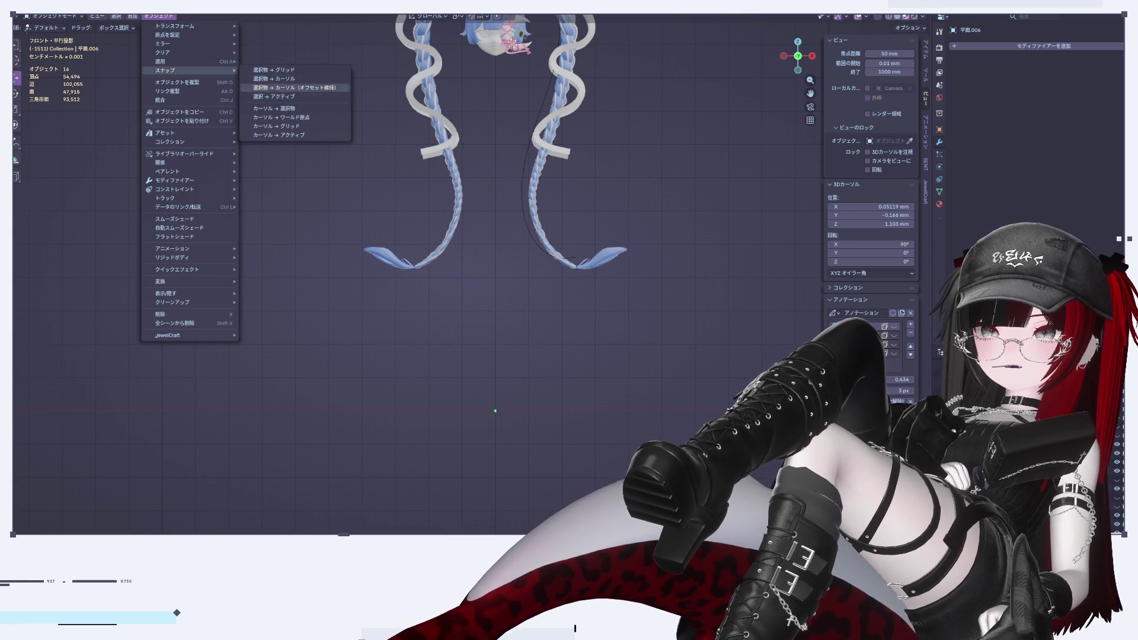
left_click(282, 118)
key("Home")
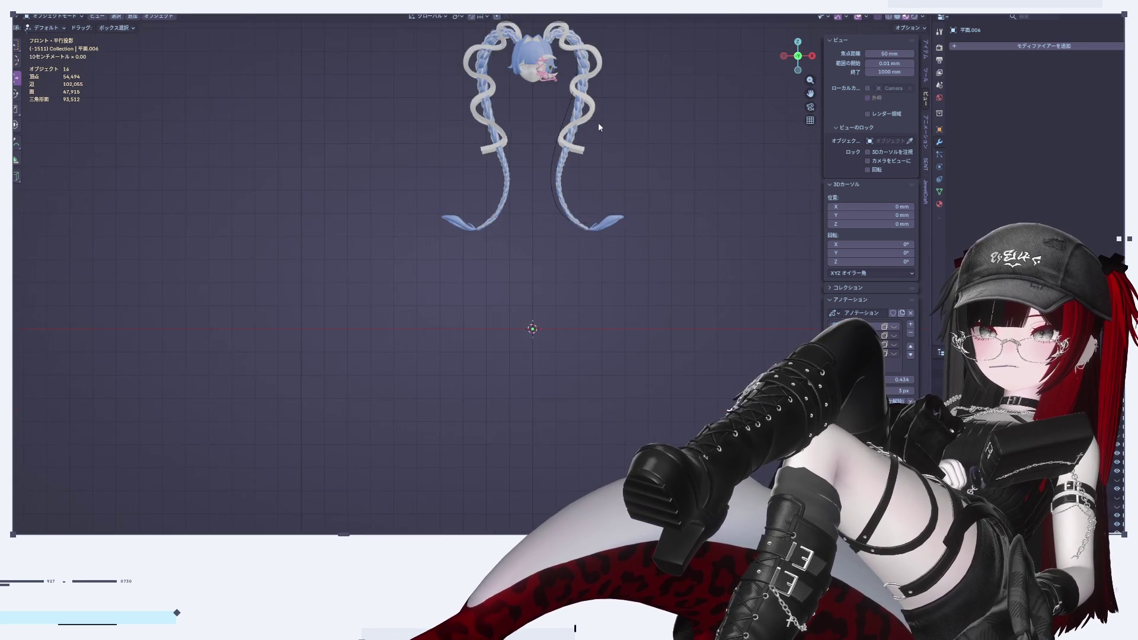
Select all objects and move every object's origin to the 3D cursor
key("a")
left_click(162, 18)
mouse_move(186, 37)
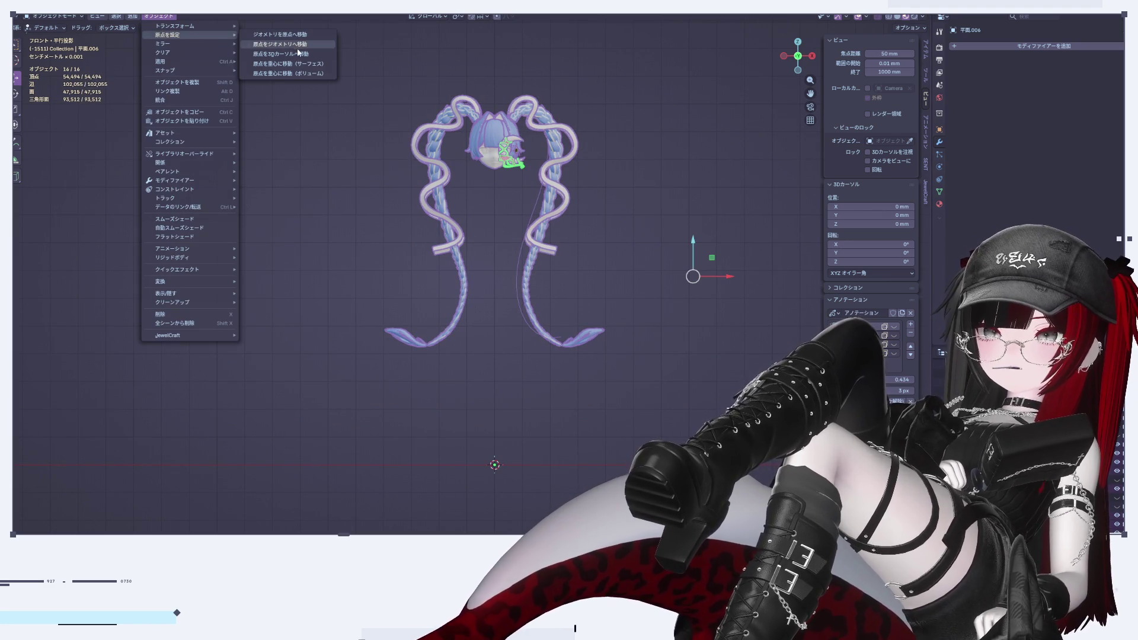
left_click(298, 55)
Reselect every object and apply all transforms to them
left_click(677, 129)
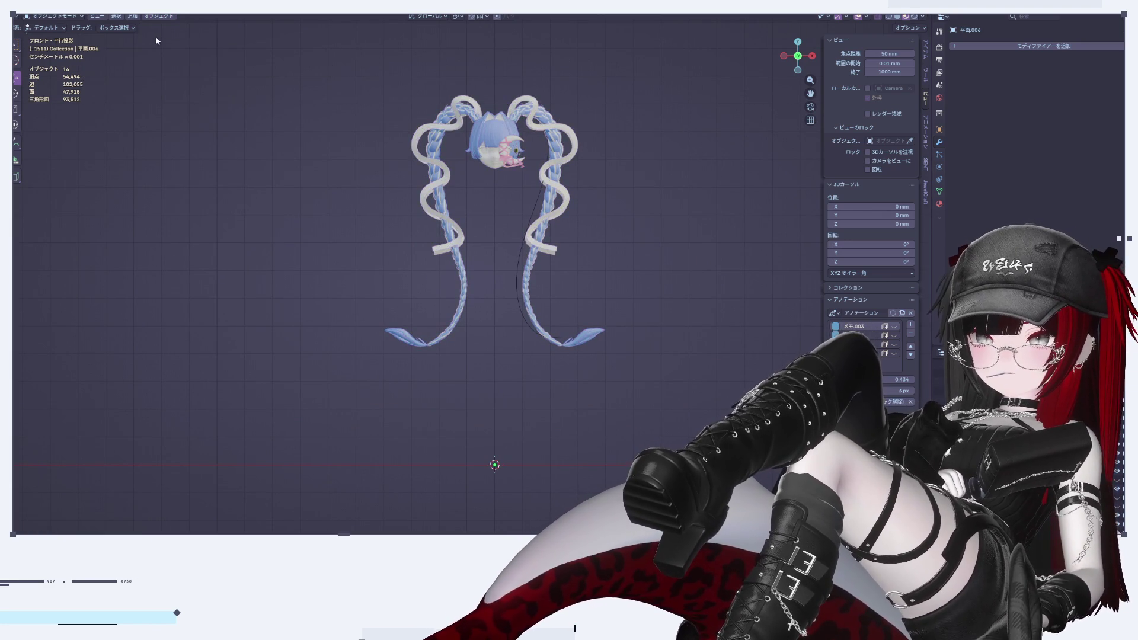
key("a")
left_click(159, 16)
mouse_move(196, 61)
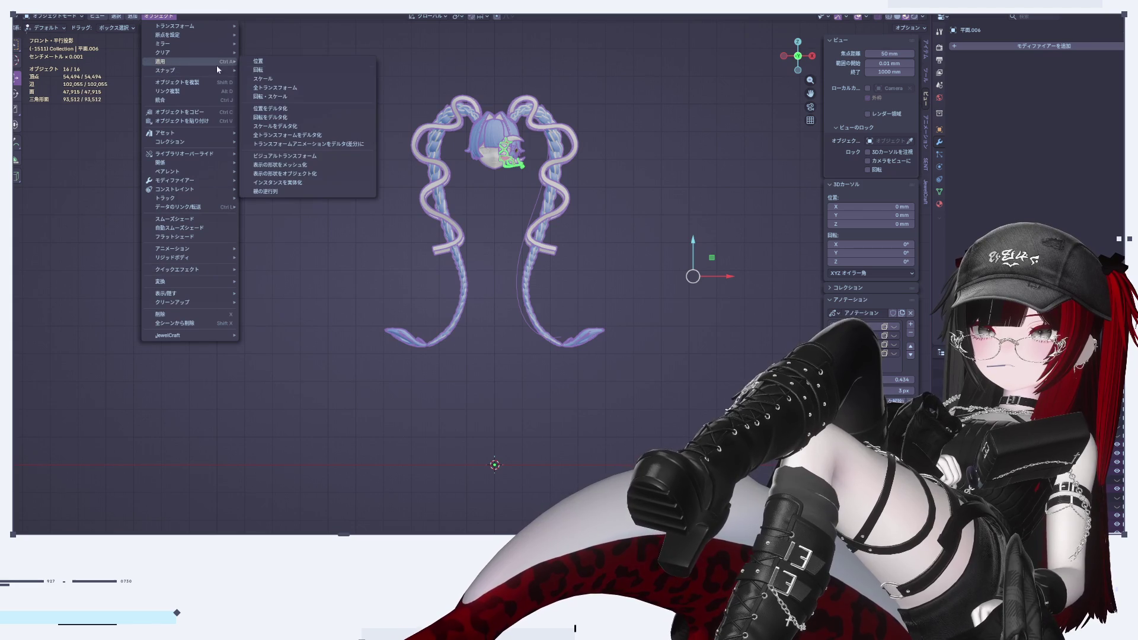
left_click(273, 88)
scroll(562, 180, "up", 8)
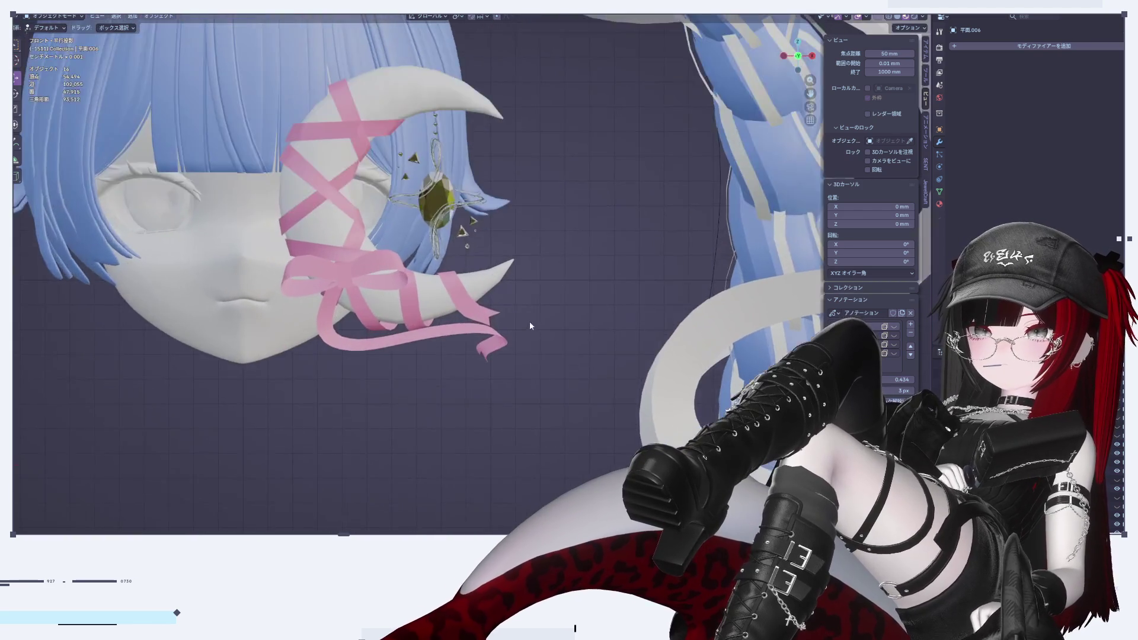
Zoom onto the crescent moon, select only the pink ribbon, and show the Generate modifiers
scroll(435, 232, "up", 3)
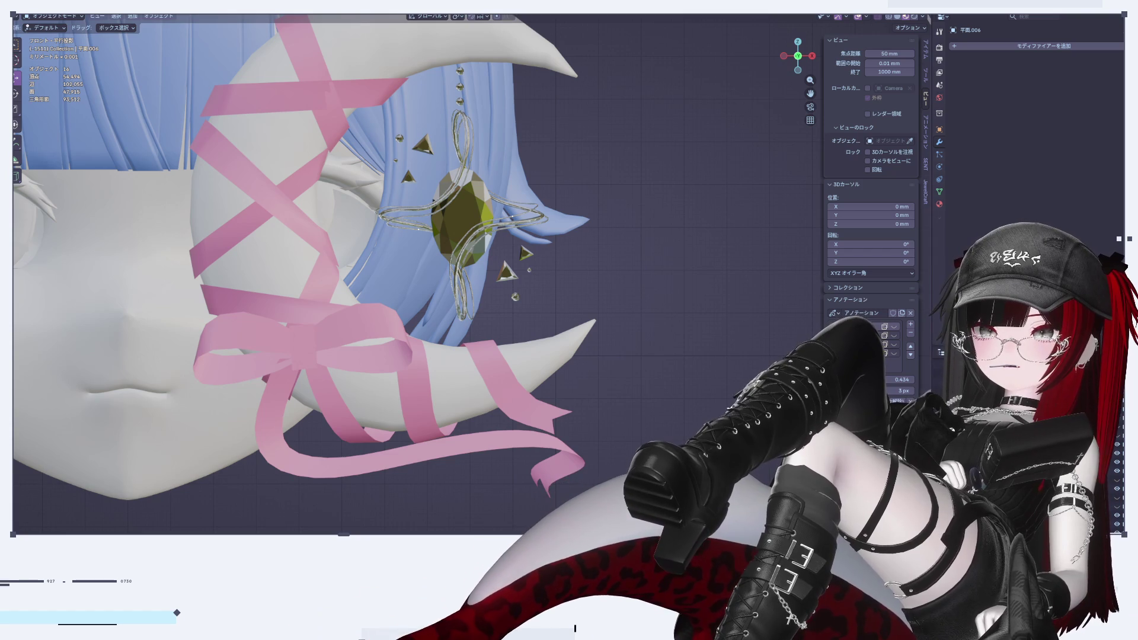
mouse_move(374, 336)
middle_mouse_down("shift")
mouse_move(462, 333)
mouse_move(508, 303)
middle_mouse_up("shift")
left_click(508, 304)
left_click(1003, 46)
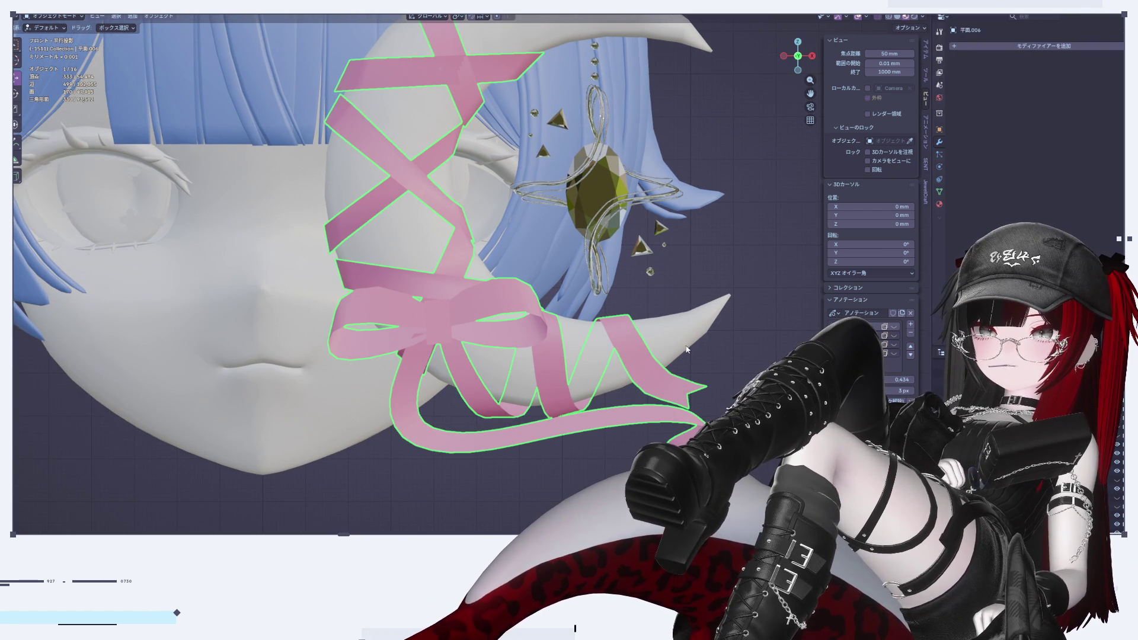
left_click_drag(741, 290, 636, 221)
left_click(352, 82, "shift")
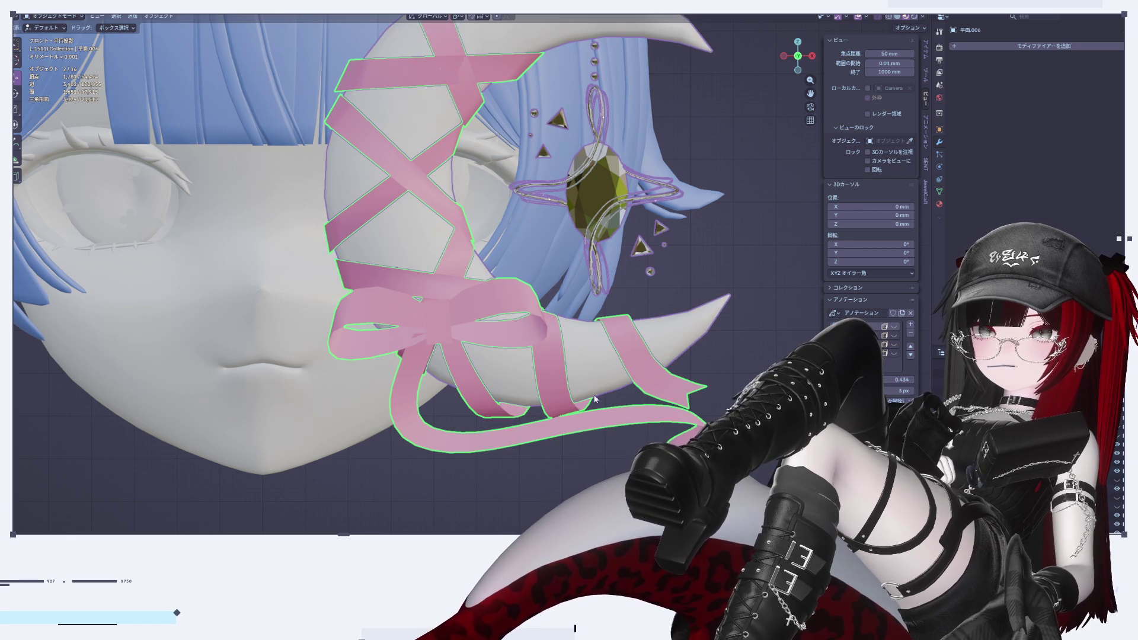
left_click(636, 321)
middle_click_drag(636, 322, 620, 334, "shift")
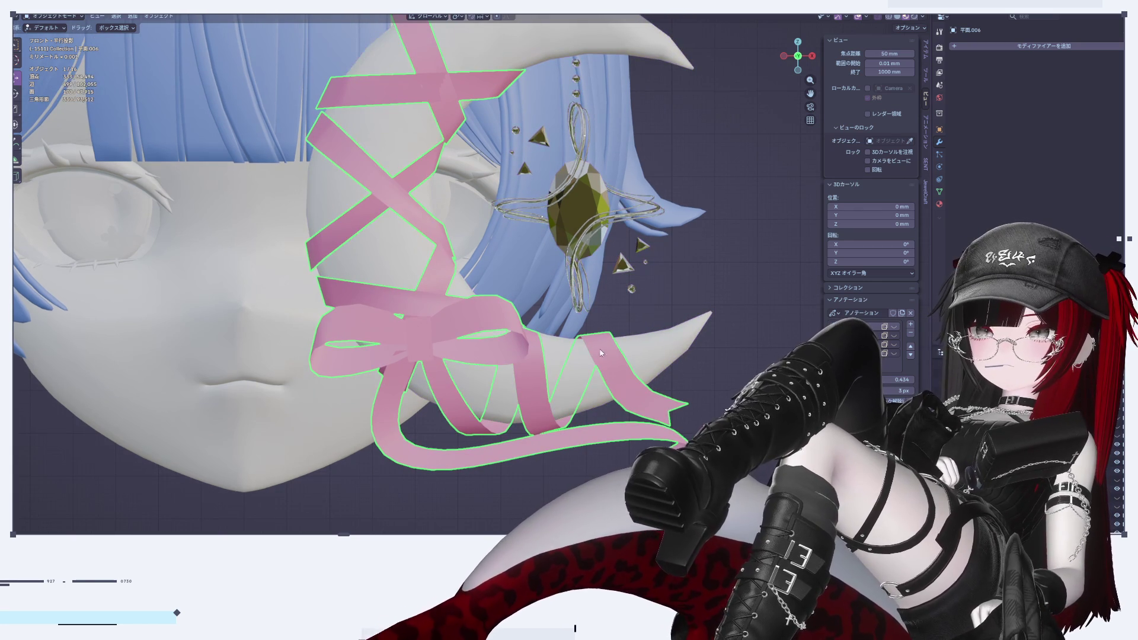
left_click(981, 45)
mouse_move(1002, 47)
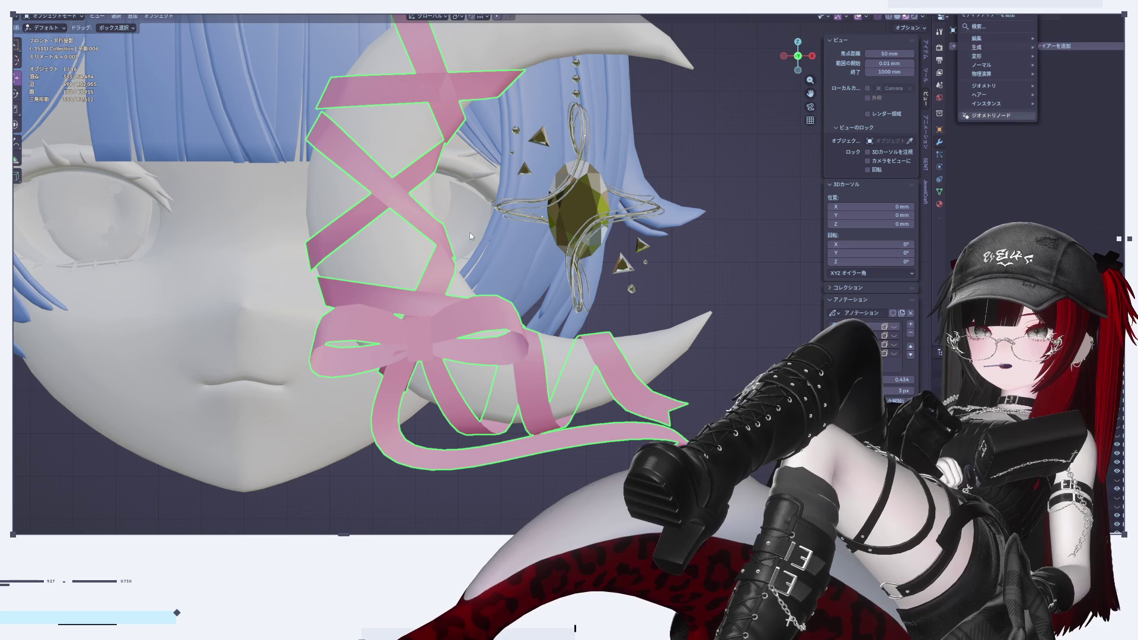
Add a Solidify modifier to the pink ribbon
left_click(1077, 45)
mouse_move(1077, 45)
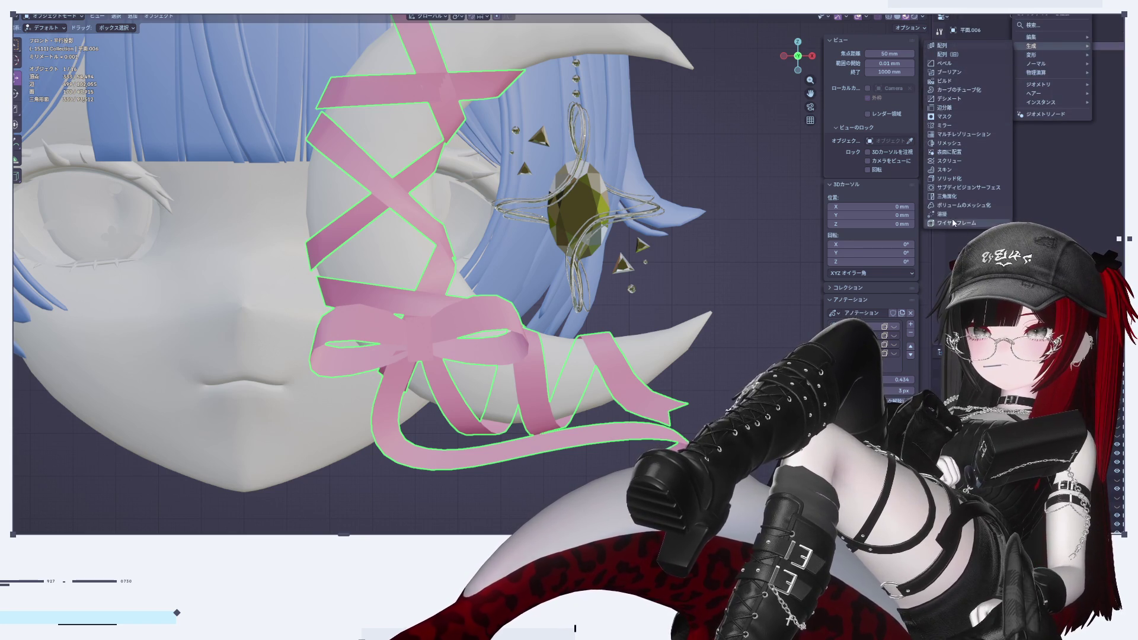
left_click(964, 186)
mouse_move(451, 362)
middle_mouse_down()
mouse_move(571, 404)
mouse_move(608, 450)
mouse_move(451, 367)
middle_mouse_up()
Set the Solidify thickness from 0.01 mm down to 0.0001 mm
left_click(1085, 85)
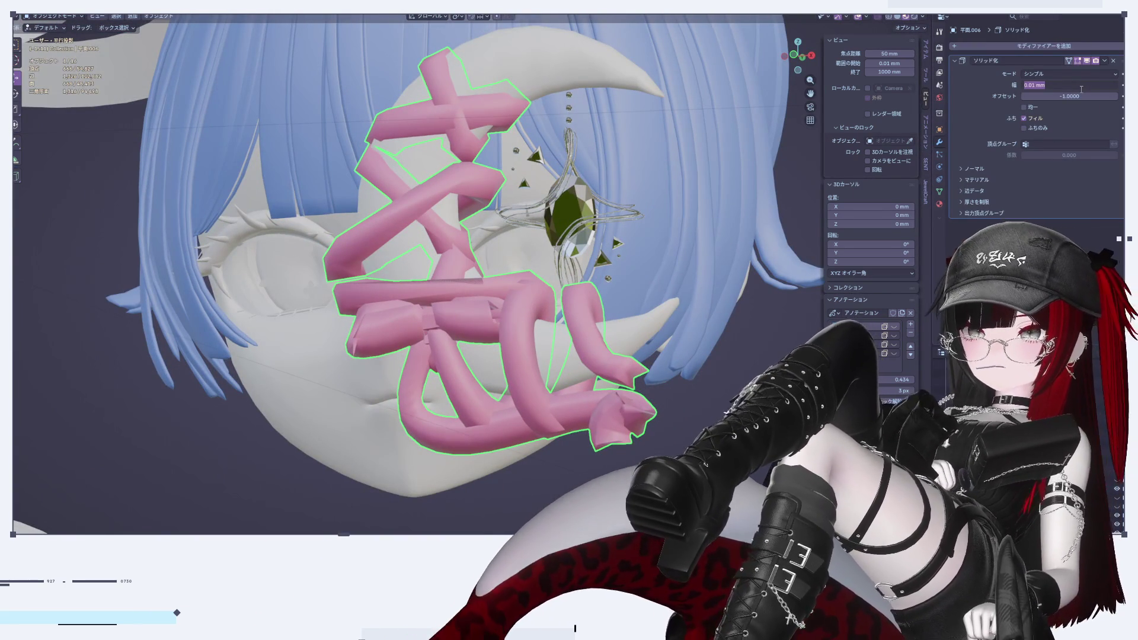
key("Right")
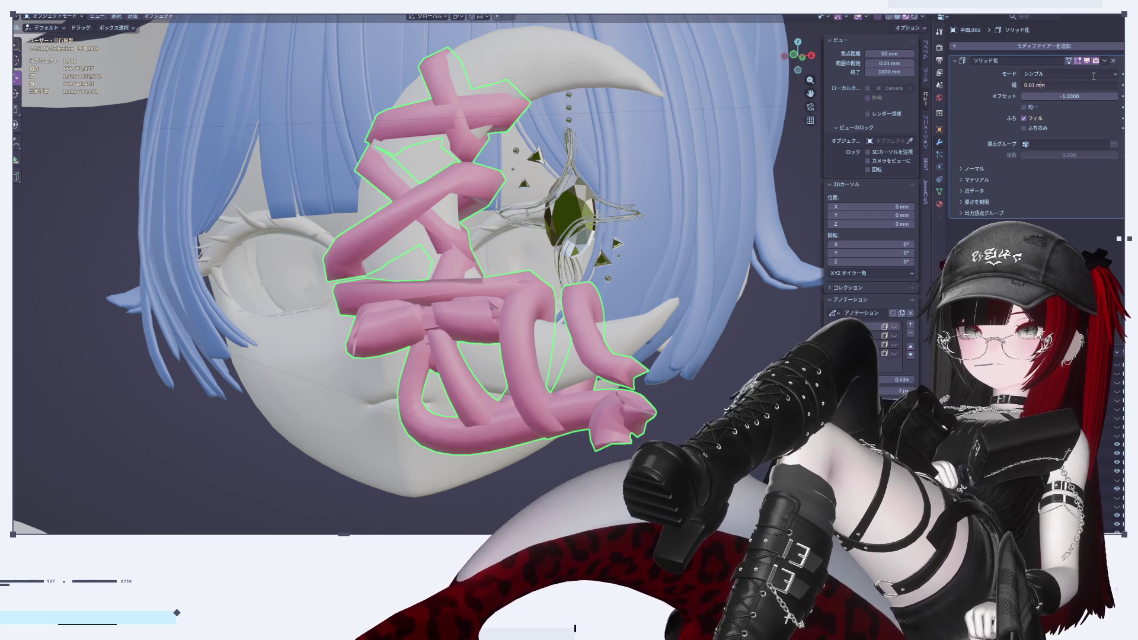
key("Left")
type("0")
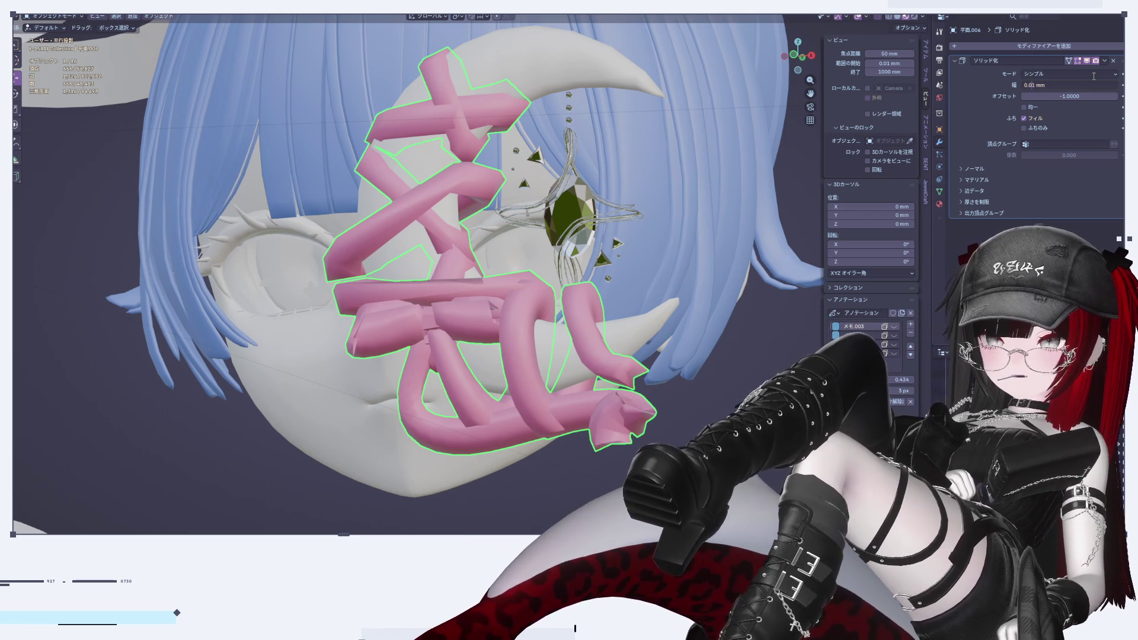
type("0")
key("Return")
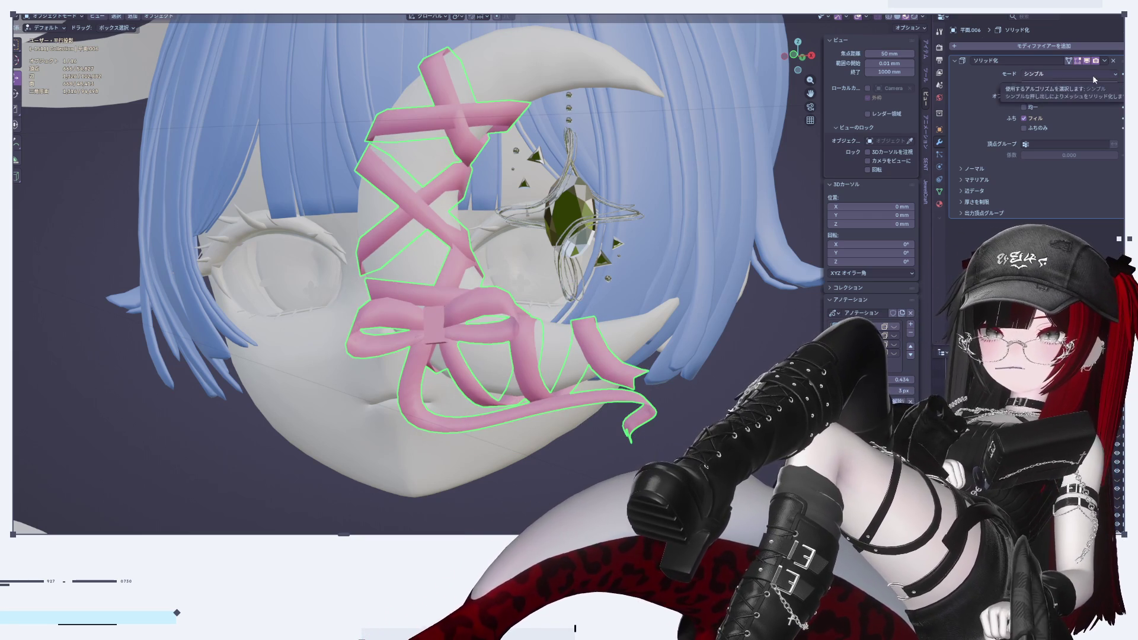
mouse_move(579, 182)
middle_mouse_down()
mouse_move(629, 325)
mouse_move(682, 362)
mouse_move(559, 273)
mouse_move(680, 392)
mouse_move(563, 355)
mouse_move(435, 343)
mouse_move(499, 378)
mouse_move(523, 371)
mouse_move(588, 293)
mouse_move(878, 150)
middle_mouse_up()
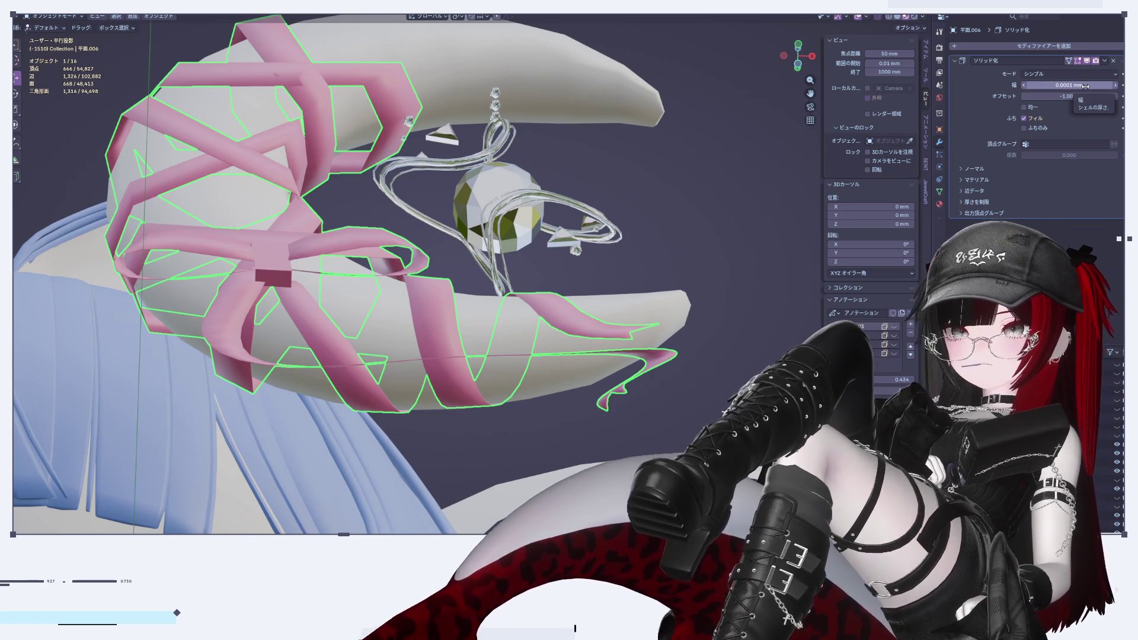
Change the Solidify width to 0.0005 mm, then to 0.001 mm
key("Left")
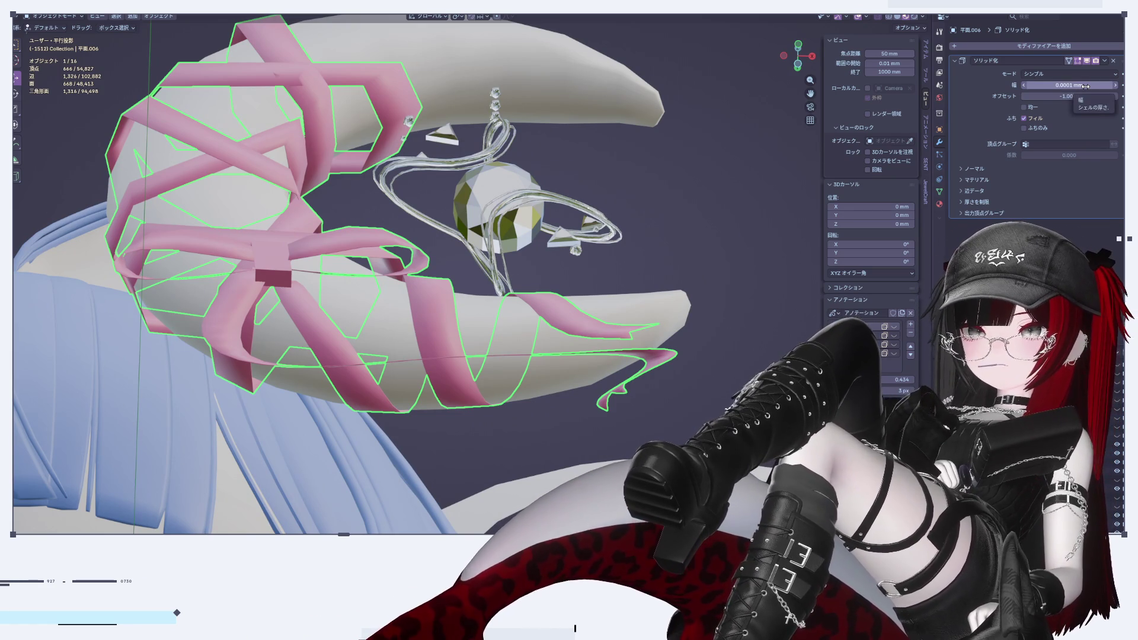
left_click(1085, 86)
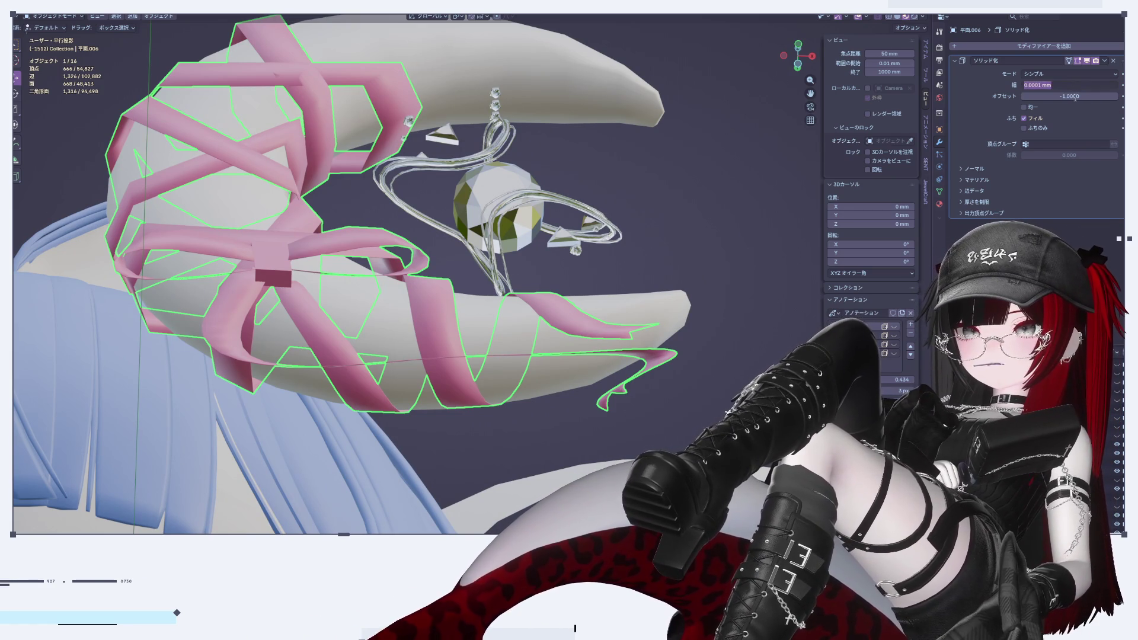
key("Return")
key("BackSpace")
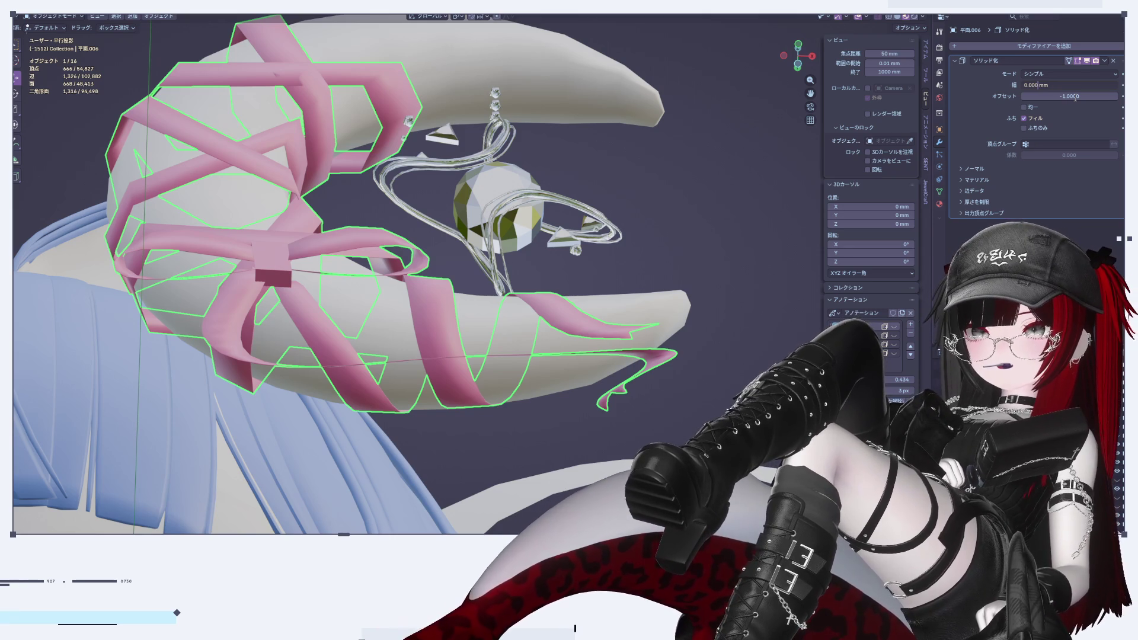
type("5")
key("Return")
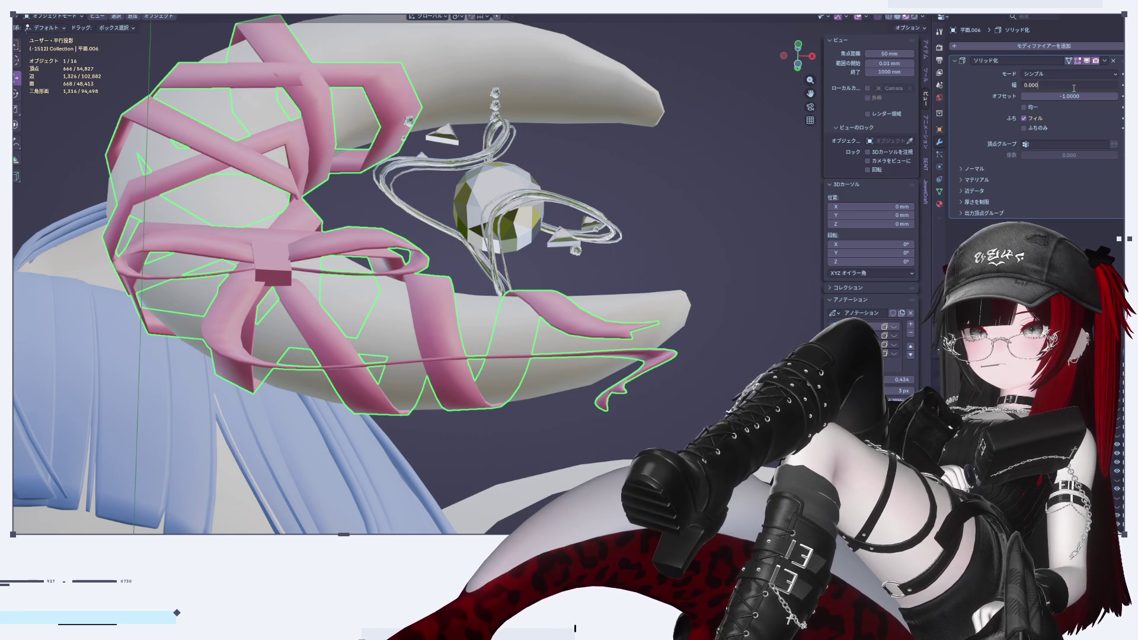
type("0.001")
key("Return")
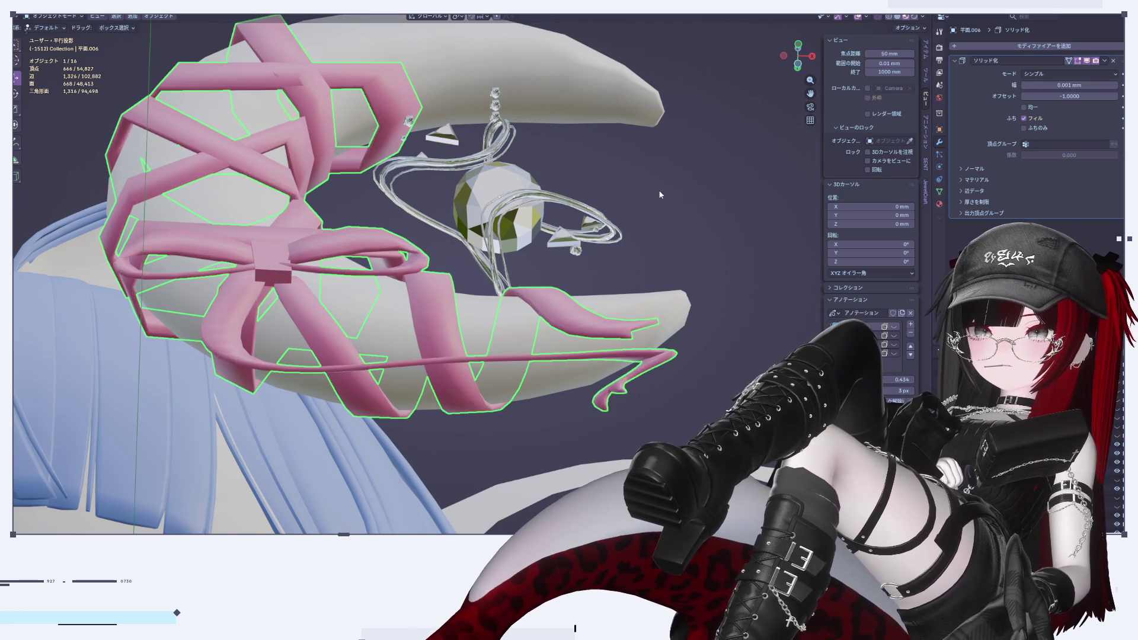
scroll(659, 190, "down", 5)
scroll(664, 209, "up", 6)
mouse_move(654, 218)
middle_mouse_down()
mouse_move(725, 273)
mouse_move(681, 290)
mouse_move(623, 279)
mouse_move(814, 67)
middle_mouse_up()
left_click(812, 58)
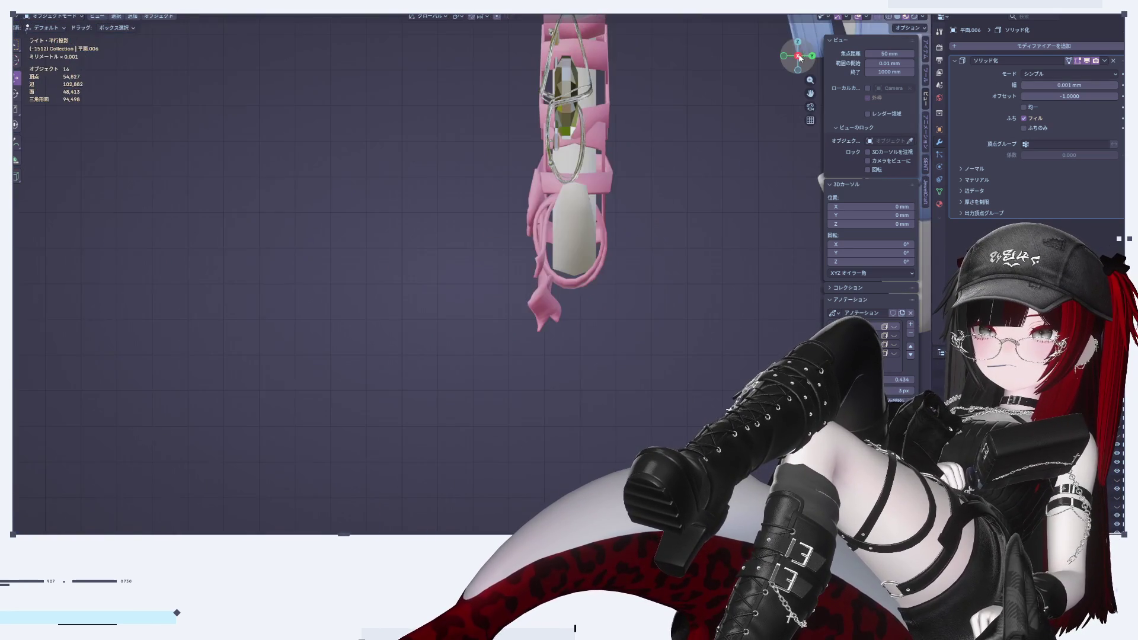
In front orthographic view, select the pink ribbon and apply Shade Smooth
left_click(783, 57)
scroll(535, 264, "up", 2)
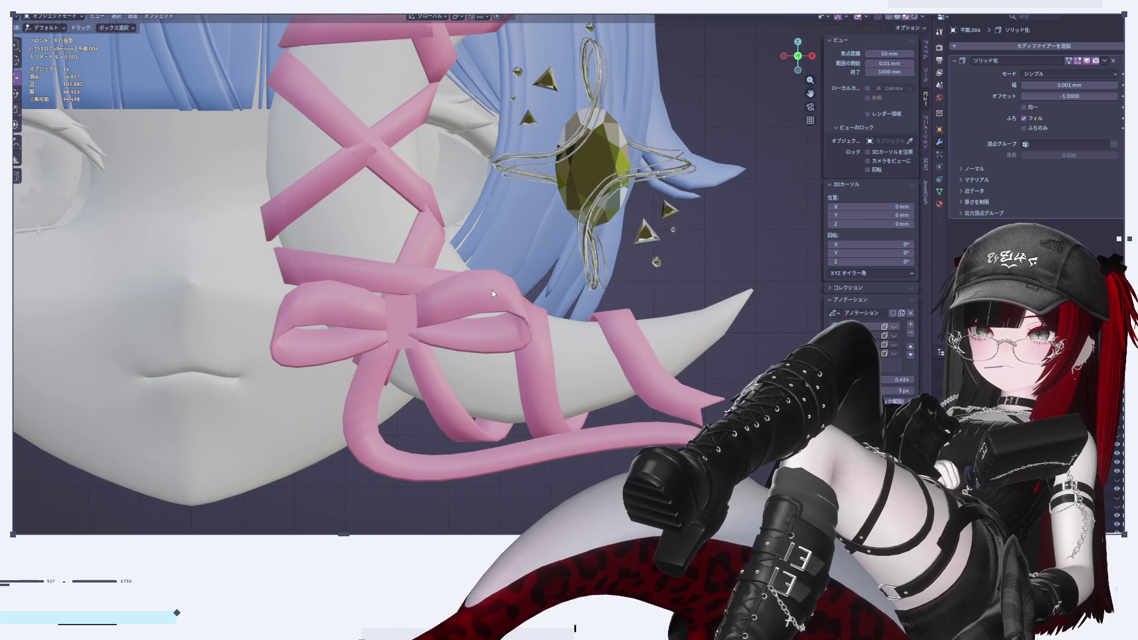
scroll(486, 308, "up", 1)
left_click(507, 298)
right_click(507, 298)
left_click(507, 298)
mouse_move(476, 249)
middle_mouse_down()
mouse_move(428, 196)
mouse_move(450, 249)
mouse_move(546, 357)
mouse_move(642, 348)
mouse_move(503, 369)
mouse_move(597, 396)
middle_mouse_up()
scroll(597, 397, "up", 5)
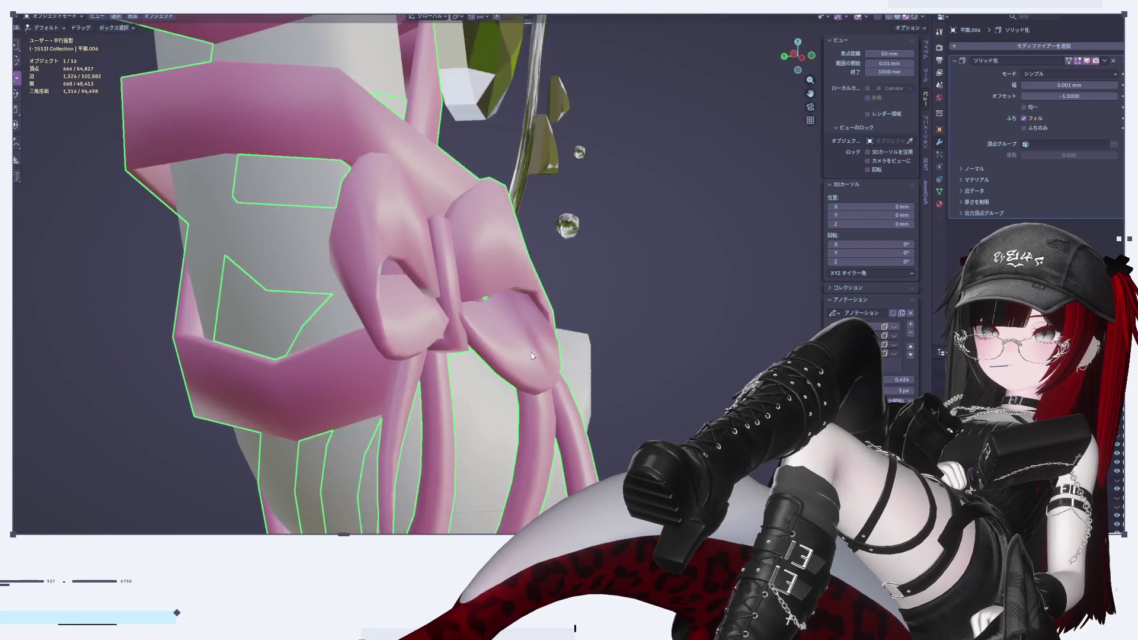
scroll(531, 355, "down", 2)
In Edit Mode, nudge the bow's knot faces slightly along Y with proportional editing
key("Tab")
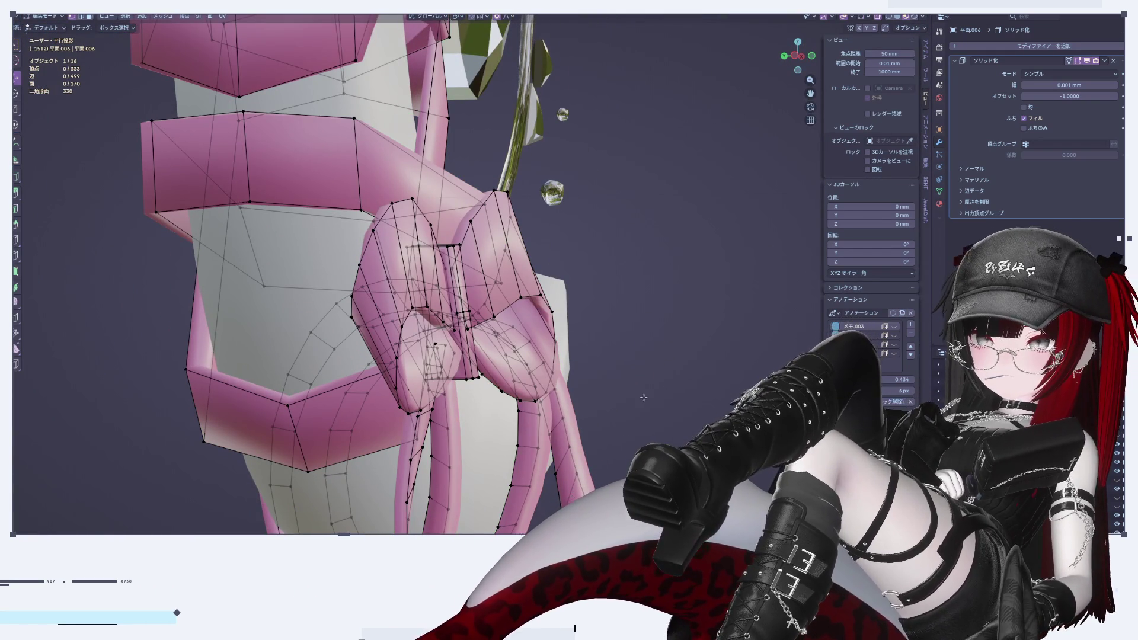
mouse_move(420, 310)
middle_mouse_down()
mouse_move(342, 268)
mouse_move(697, 309)
middle_mouse_up()
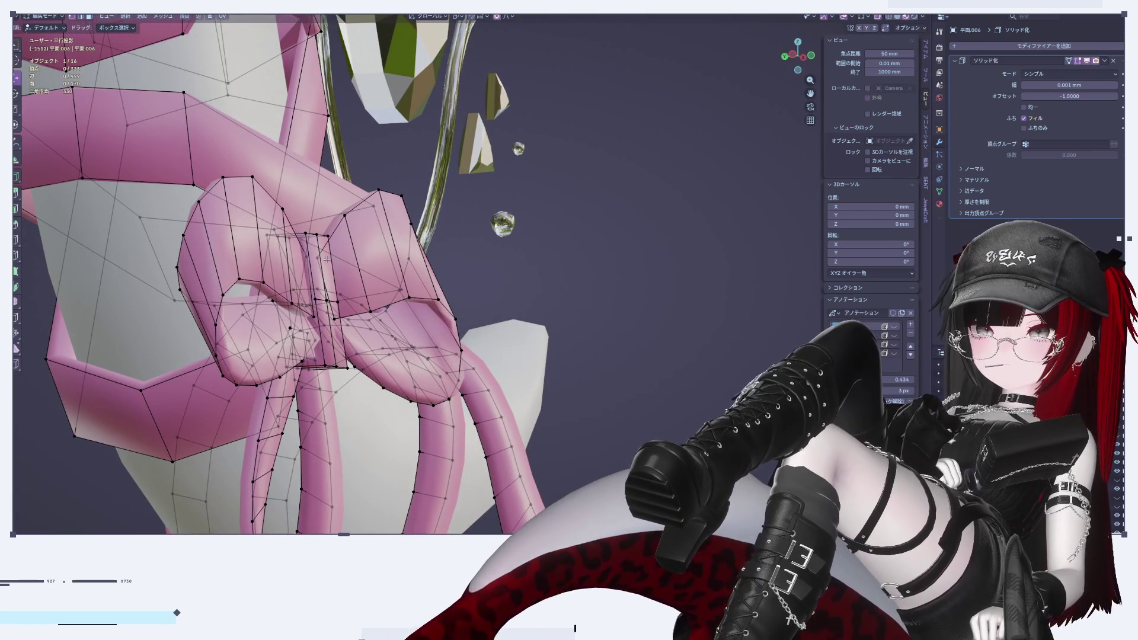
middle_click_drag(356, 280, 326, 244)
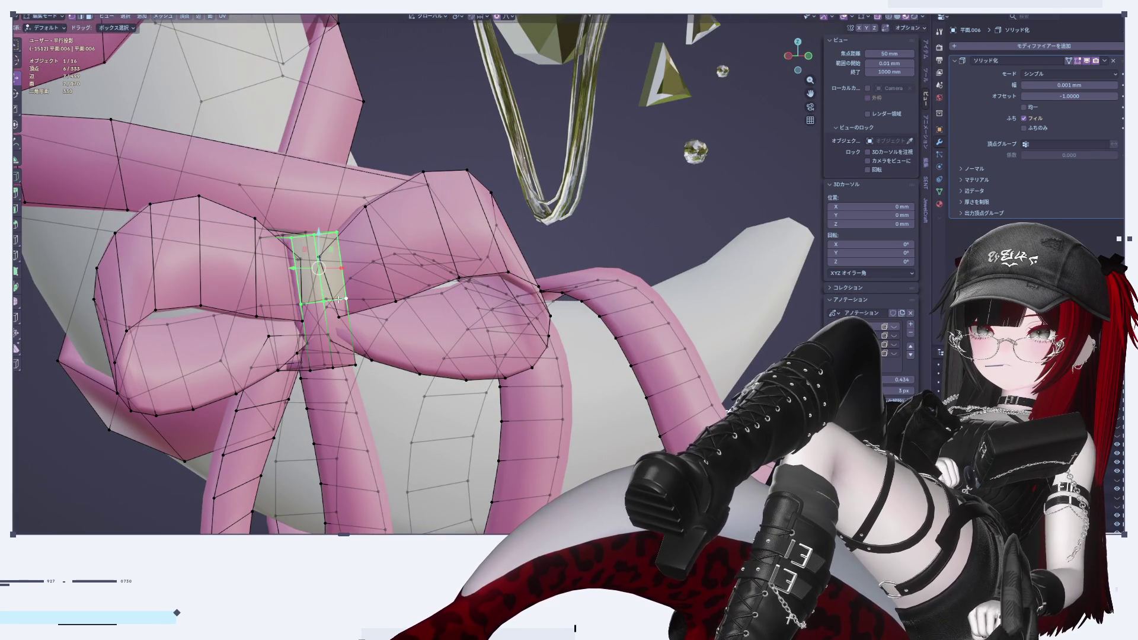
left_click(341, 368, "shift")
middle_click_drag(341, 368, 399, 366)
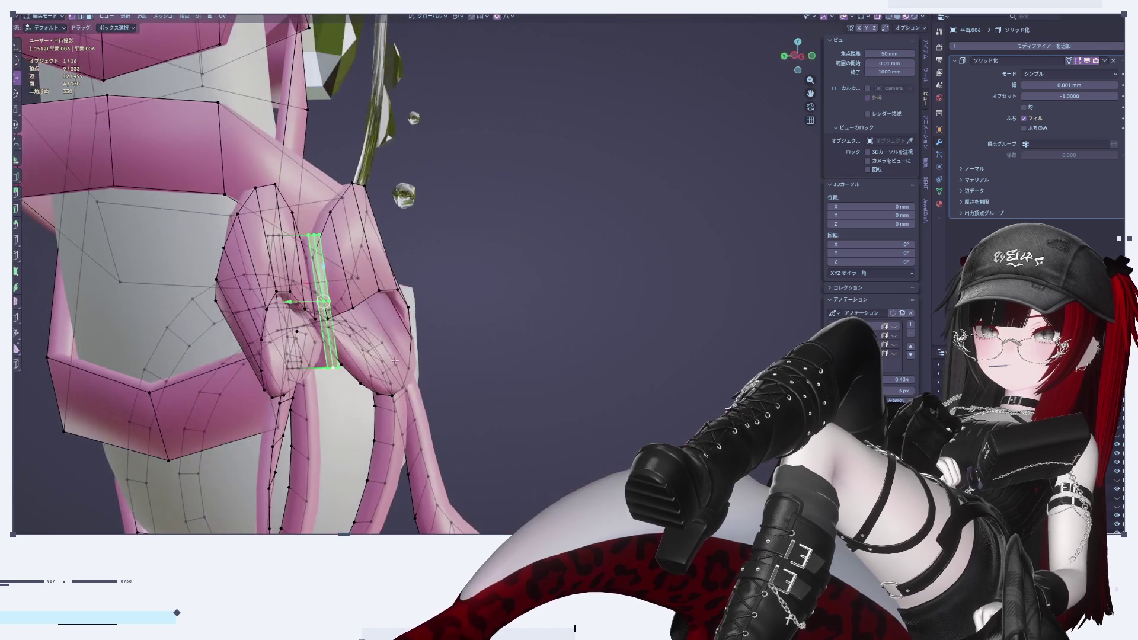
left_click_drag(290, 303, 298, 305)
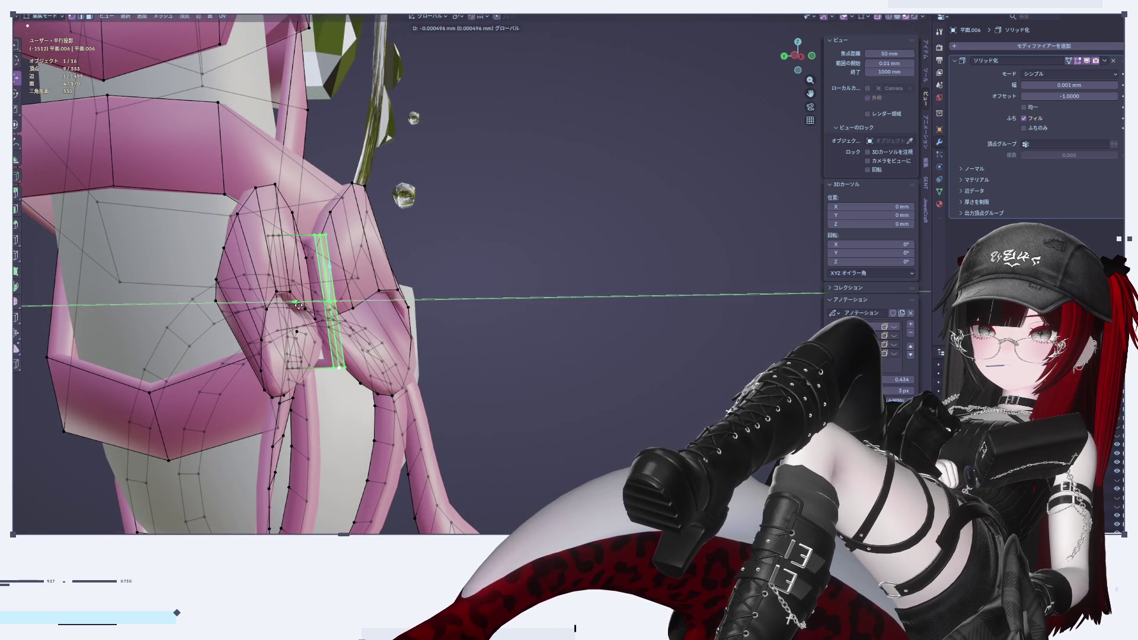
left_click(299, 305)
scroll(299, 305, "down", 3)
key("Tab")
middle_click_drag(587, 365, 377, 386, "shift")
Select a face on each bow loop and shift them along the Y axis
key("Tab")
middle_click_drag(506, 413, 534, 403)
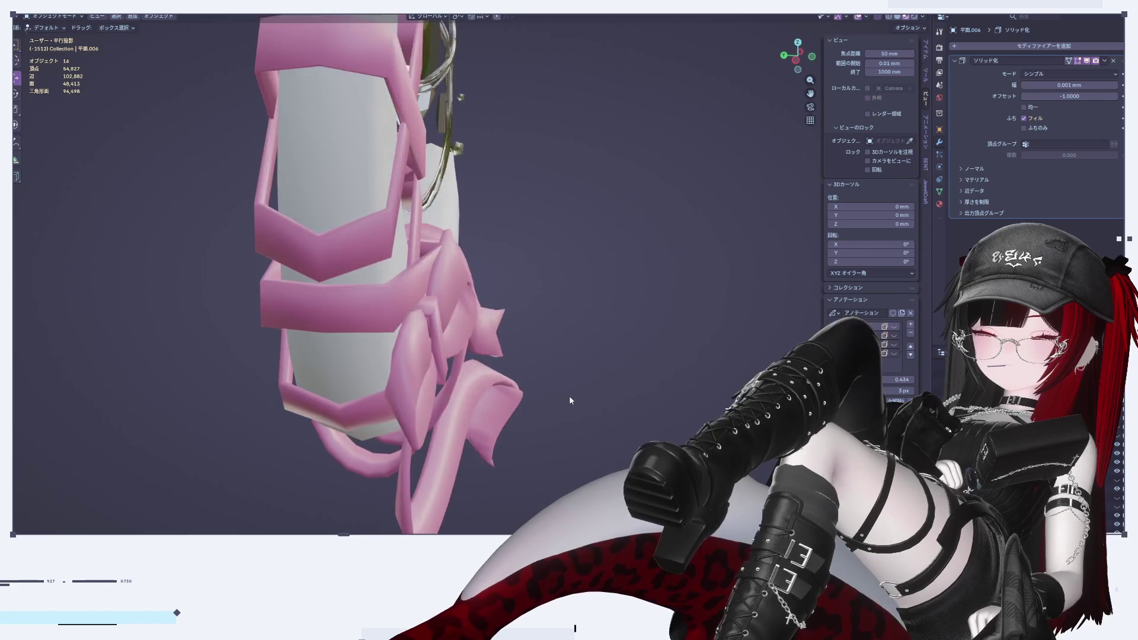
scroll(569, 396, "up", 3)
middle_click_drag(493, 331, 398, 294)
scroll(398, 293, "up", 3)
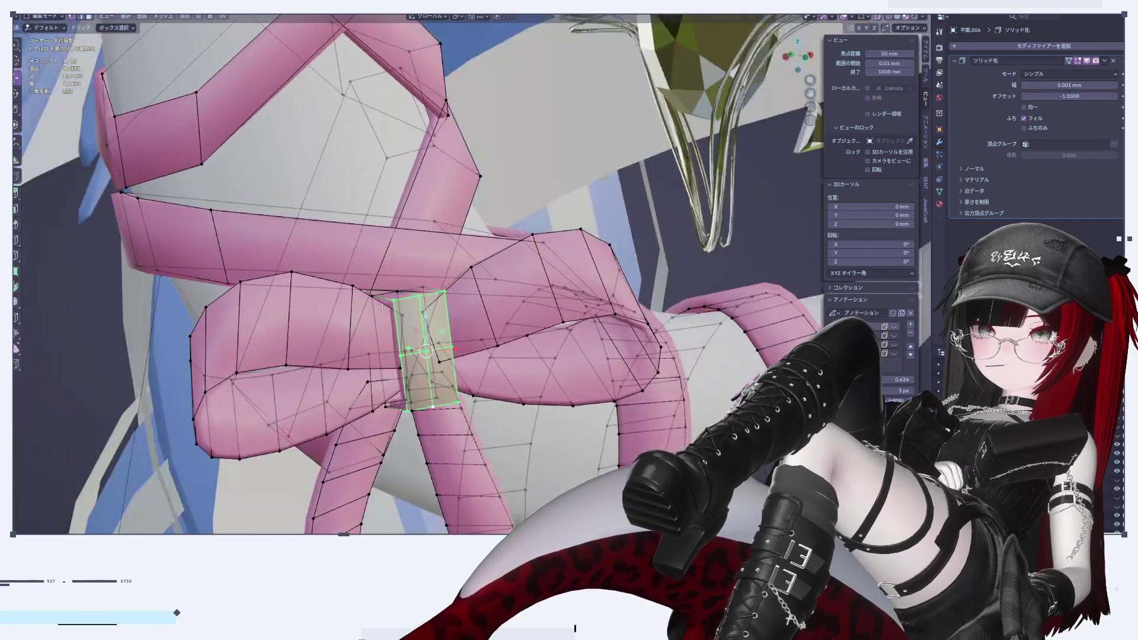
left_click(317, 324)
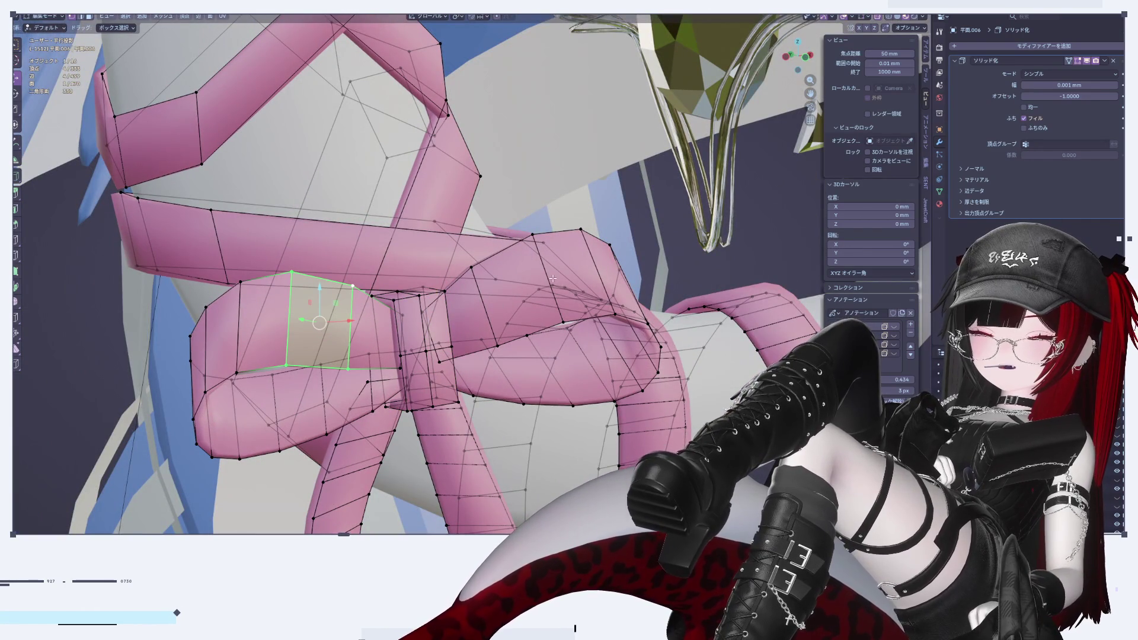
left_click(592, 271, "shift")
mouse_move(591, 272)
middle_mouse_down()
mouse_move(589, 318)
mouse_move(533, 178)
middle_mouse_up()
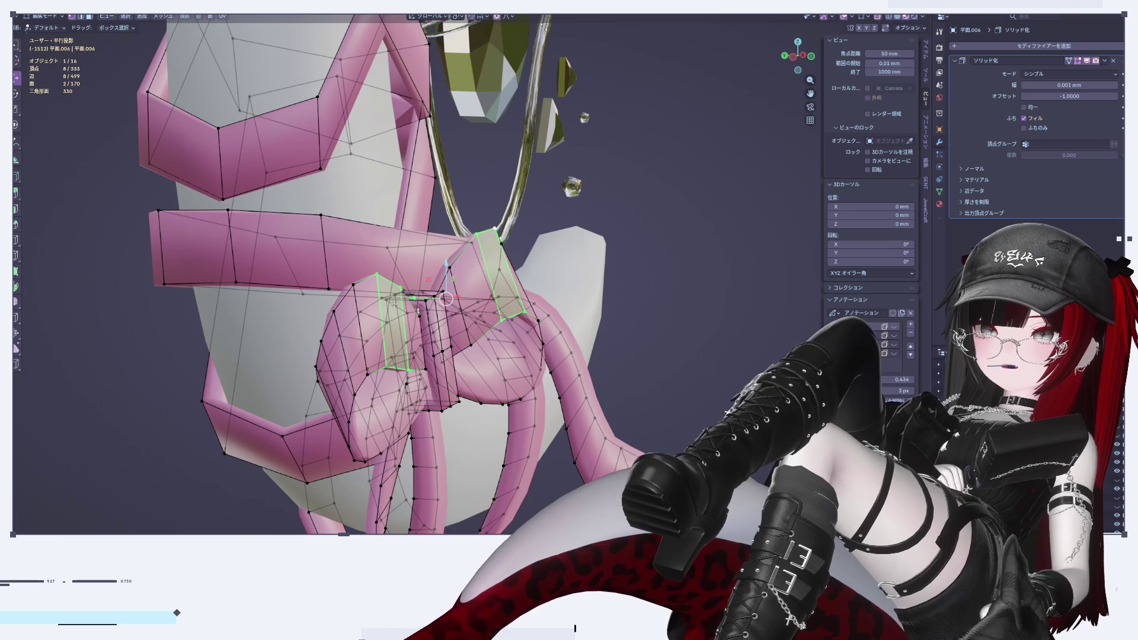
key("g")
key("y")
left_click(414, 298)
Select matching edges on both bow loops and scale them outward
mouse_move(413, 298)
middle_mouse_down()
mouse_move(346, 293)
mouse_move(296, 237)
middle_mouse_up()
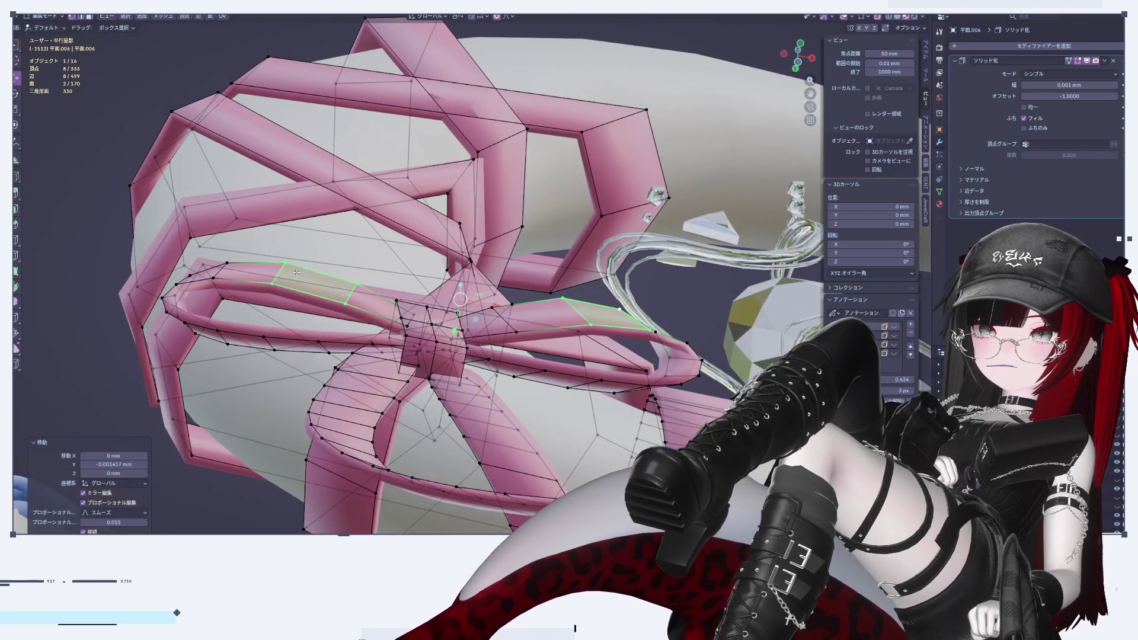
key("2")
left_click(278, 271)
left_click(575, 310, "shift")
key("s")
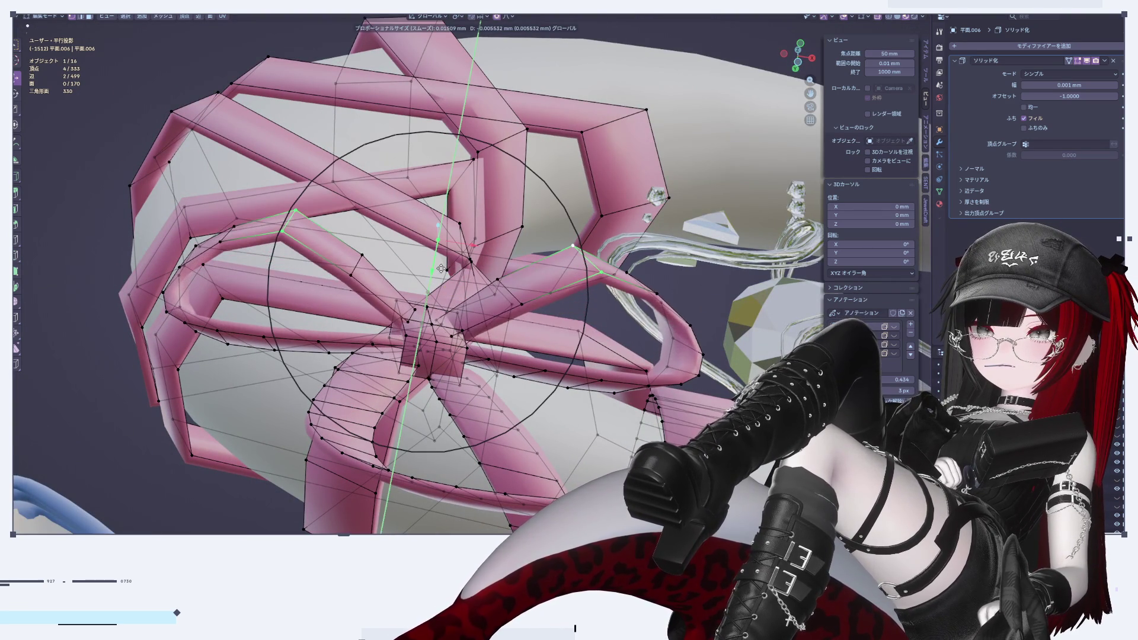
left_click(453, 284)
key("Tab")
mouse_move(453, 285)
middle_mouse_down()
mouse_move(452, 399)
mouse_move(471, 444)
middle_mouse_up()
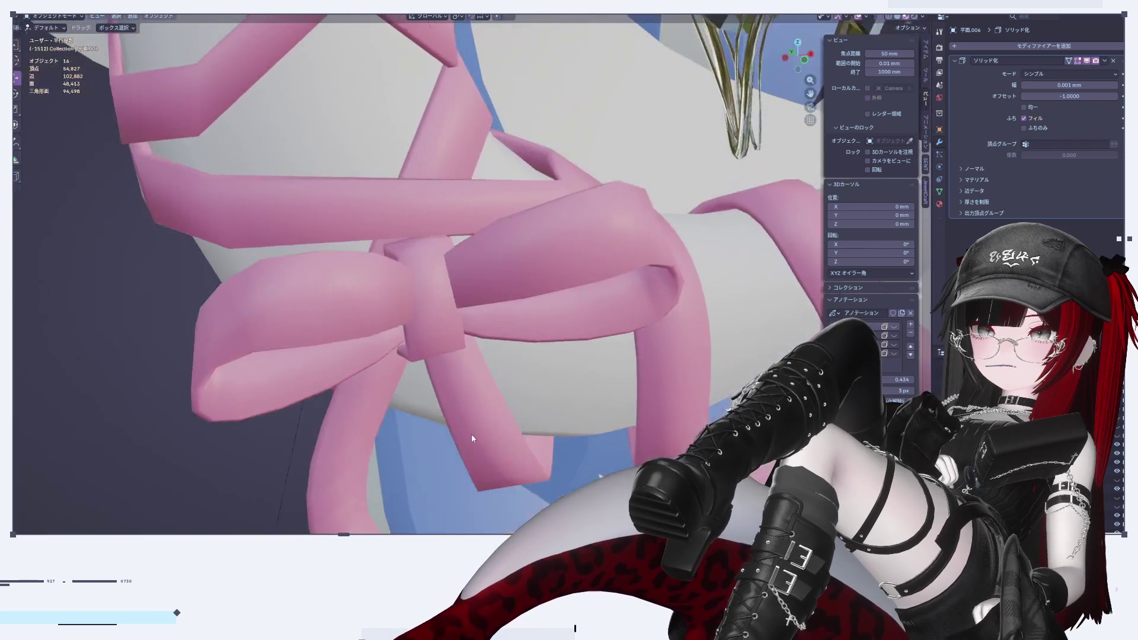
Select two short edges at the bow's knot, then review the bow from several angles
key("Tab")
scroll(415, 356, "up", 5)
left_click(467, 280)
left_click(513, 279, "shift")
middle_click_drag(513, 279, 478, 297)
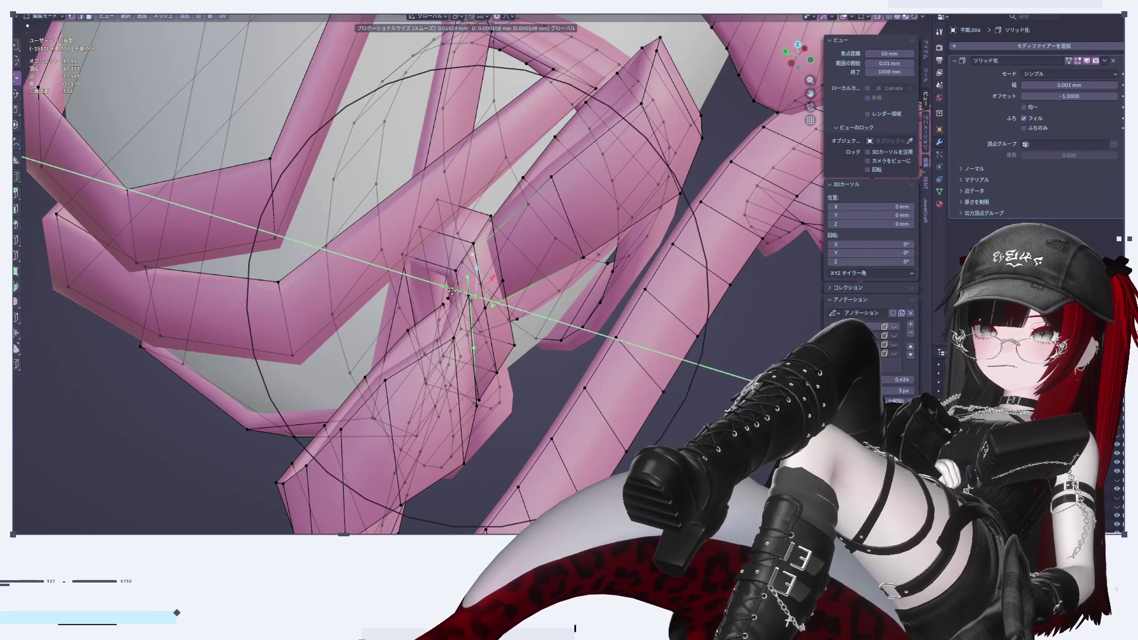
key("Tab")
scroll(518, 336, "down", 3)
middle_click_drag(518, 336, 570, 365)
scroll(475, 334, "up", 5)
mouse_move(475, 335)
middle_mouse_down()
mouse_move(470, 259)
mouse_move(565, 348)
mouse_move(535, 360)
mouse_move(332, 243)
middle_mouse_up()
Relax several edge loops on the bow loops with LoopTools Relax
key("Tab")
scroll(535, 359, "up", 3)
left_click(325, 238, "alt")
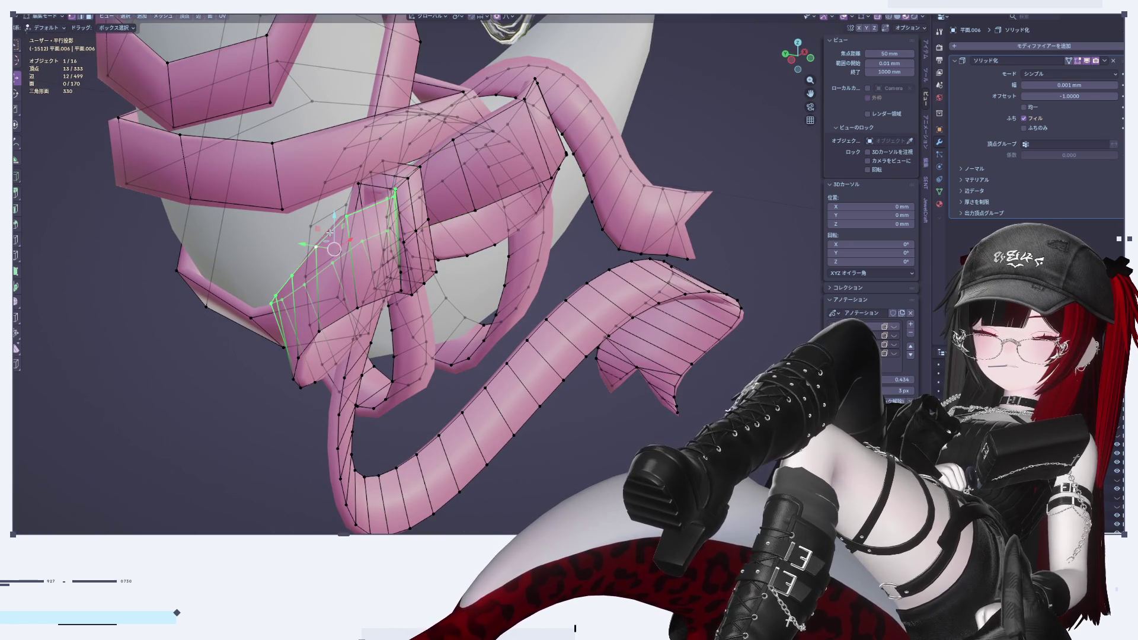
left_click(926, 161)
left_click(878, 106)
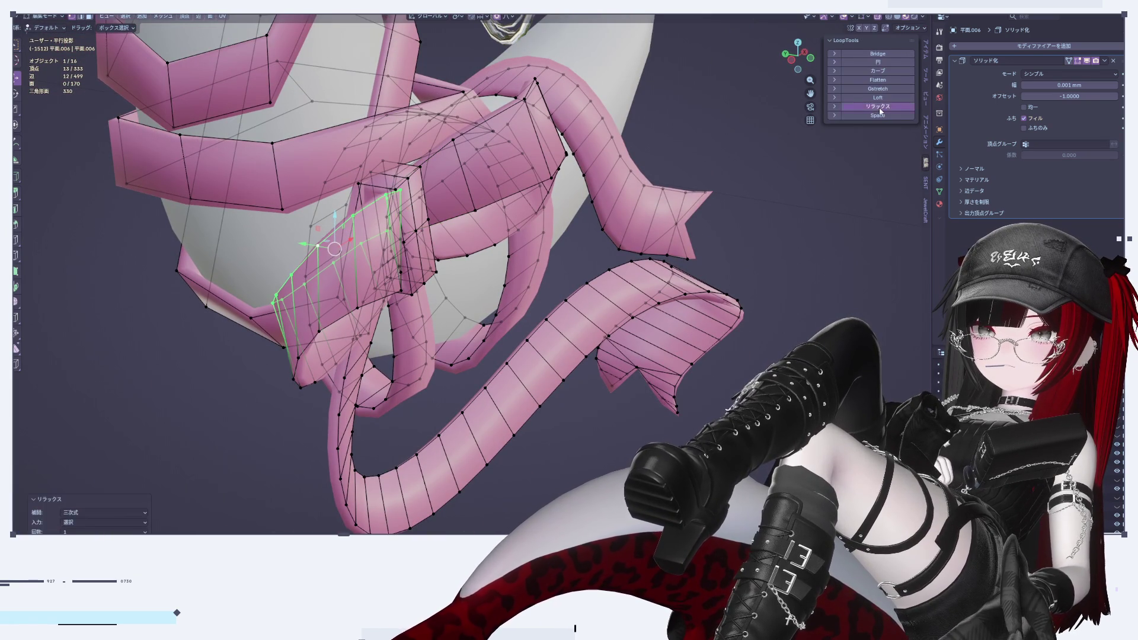
left_click(346, 315, "alt")
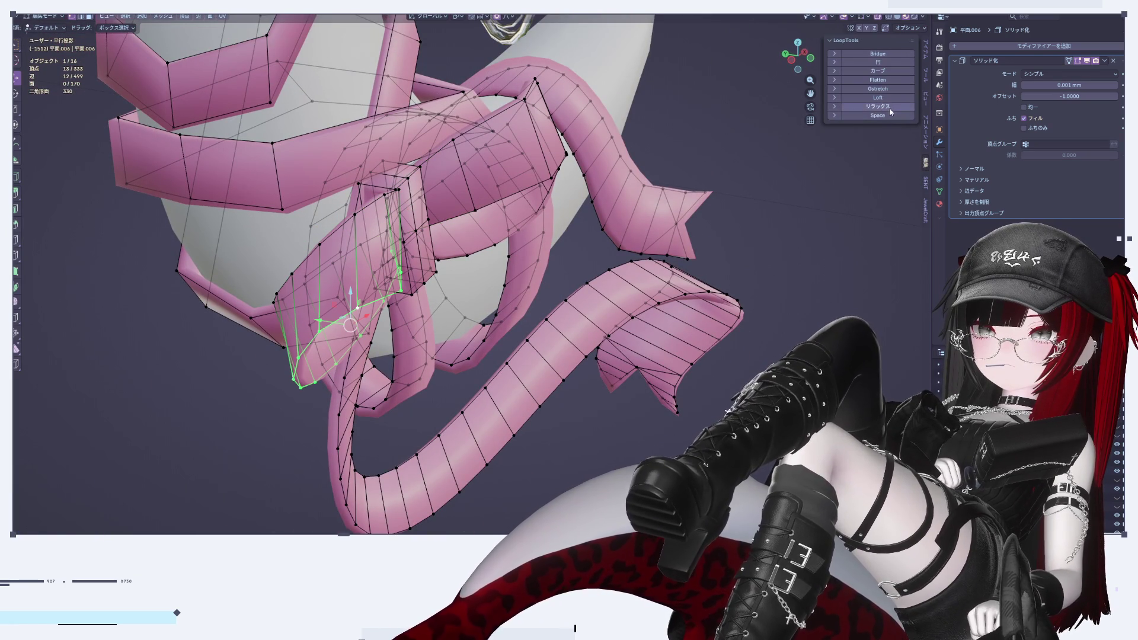
mouse_move(706, 372)
middle_mouse_down()
mouse_move(551, 435)
mouse_move(611, 308)
middle_mouse_up()
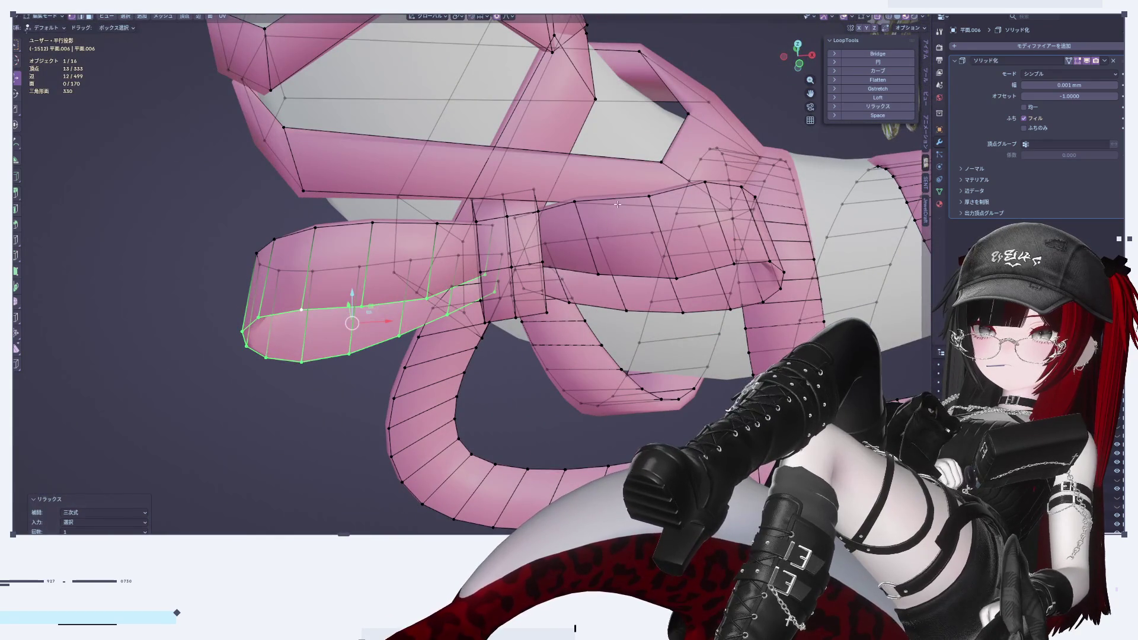
left_click(670, 189, "alt")
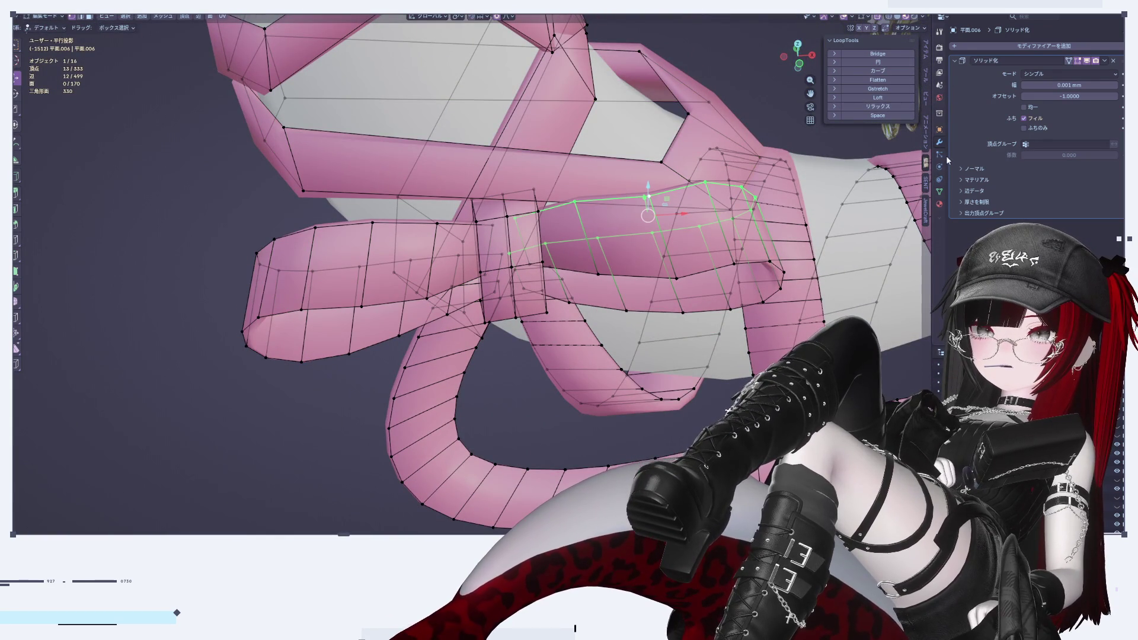
left_click(893, 107)
left_click(893, 107)
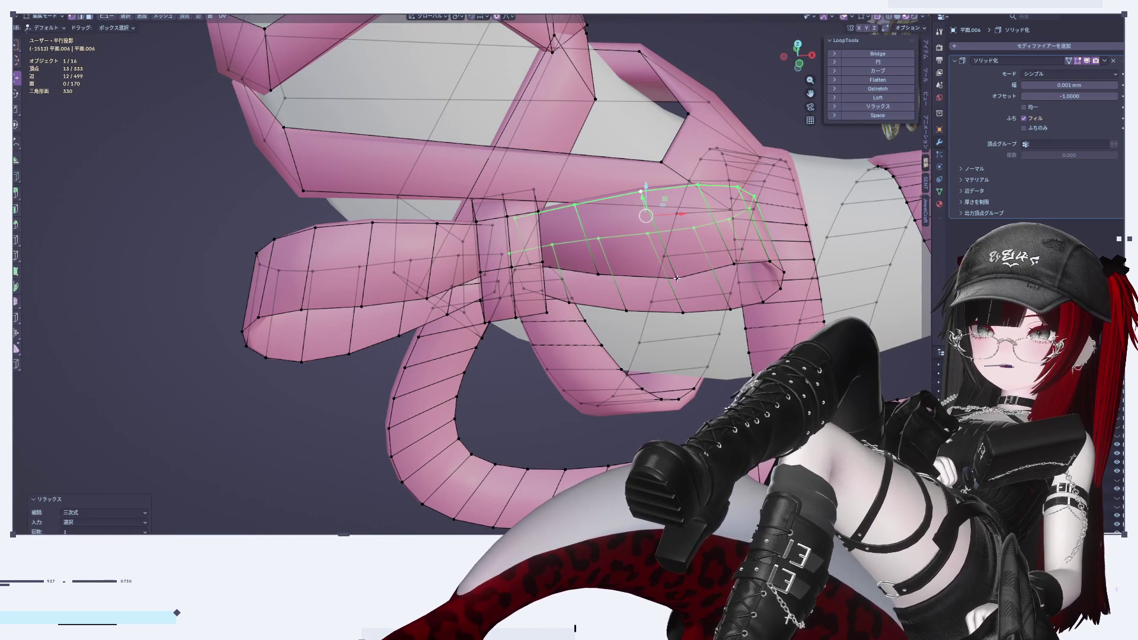
left_click(717, 268, "alt")
left_click(881, 108)
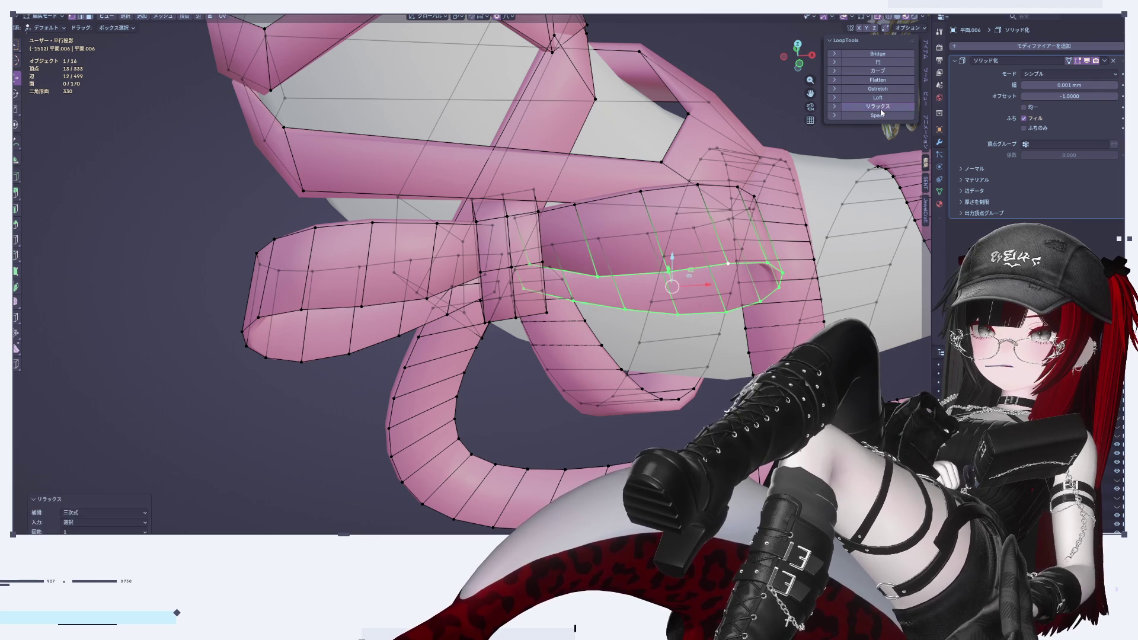
Check the smoothed bow from the front view and at an angle
key("Tab")
scroll(738, 163, "down", 5)
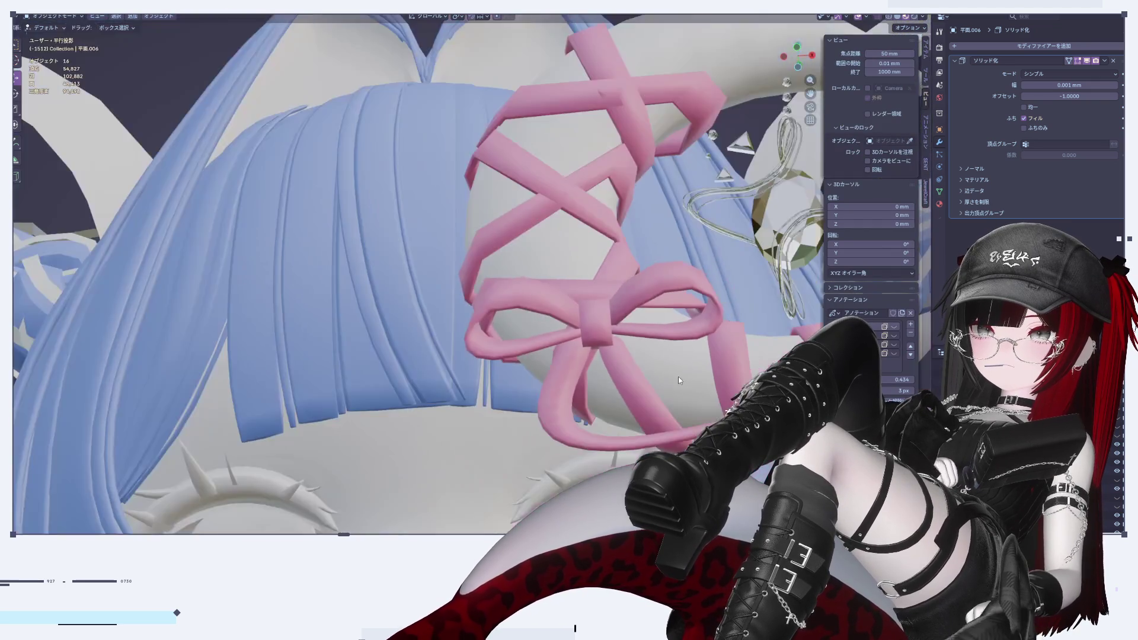
scroll(738, 163, "up", 4)
left_click(809, 56)
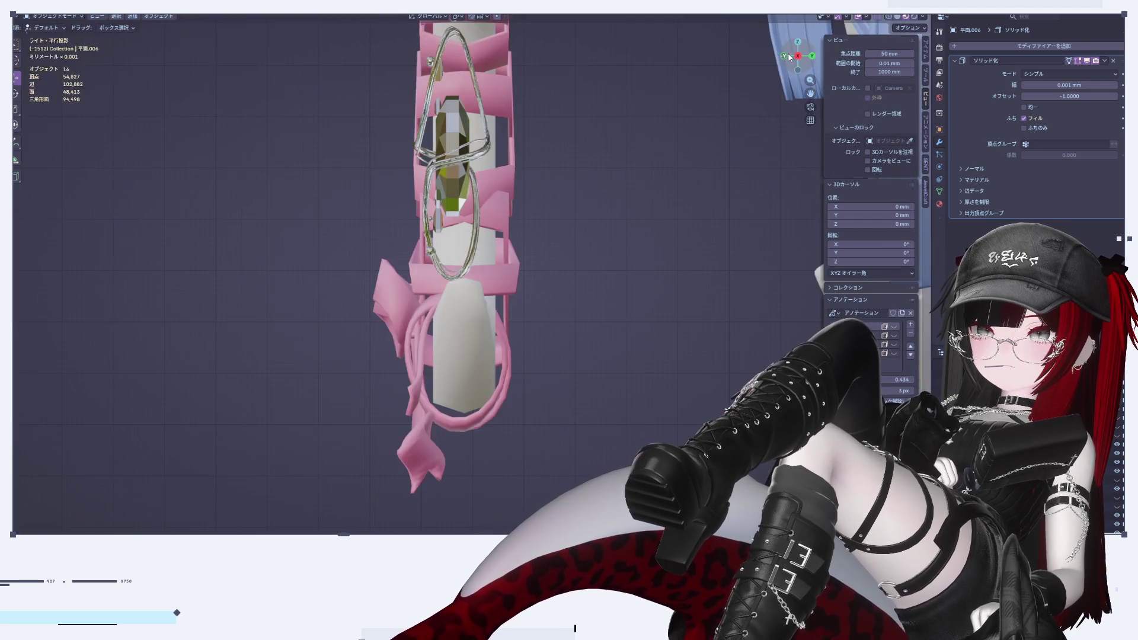
scroll(685, 188, "down", 4)
scroll(405, 344, "up", 3)
scroll(405, 344, "up", 4)
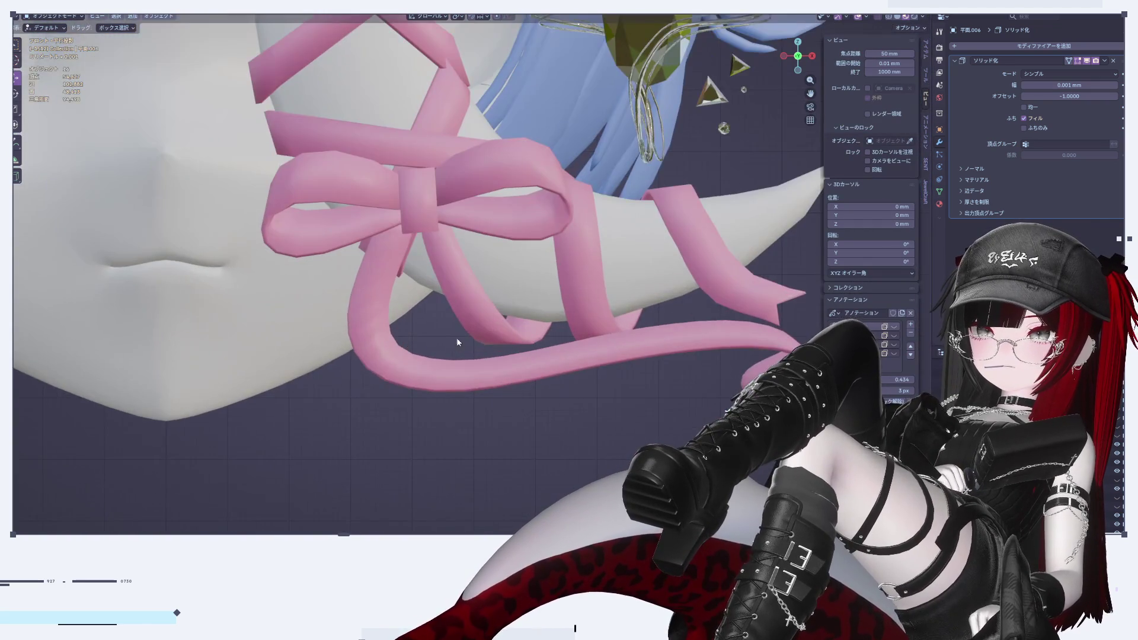
mouse_move(423, 185)
middle_mouse_down()
mouse_move(504, 231)
mouse_move(668, 384)
middle_mouse_up()
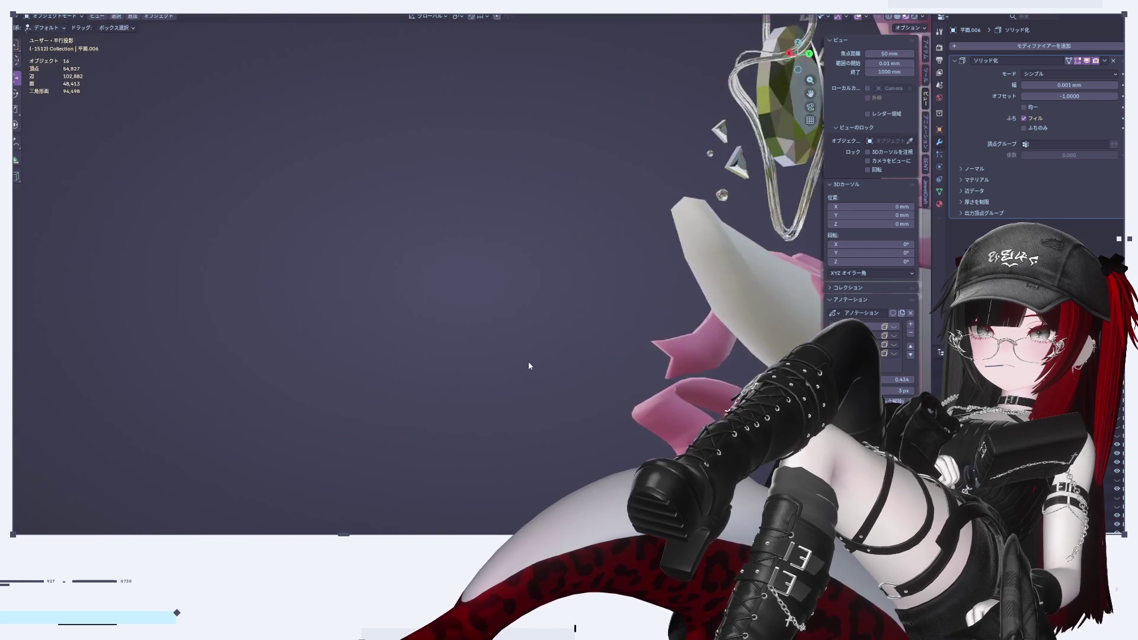
key("Tab")
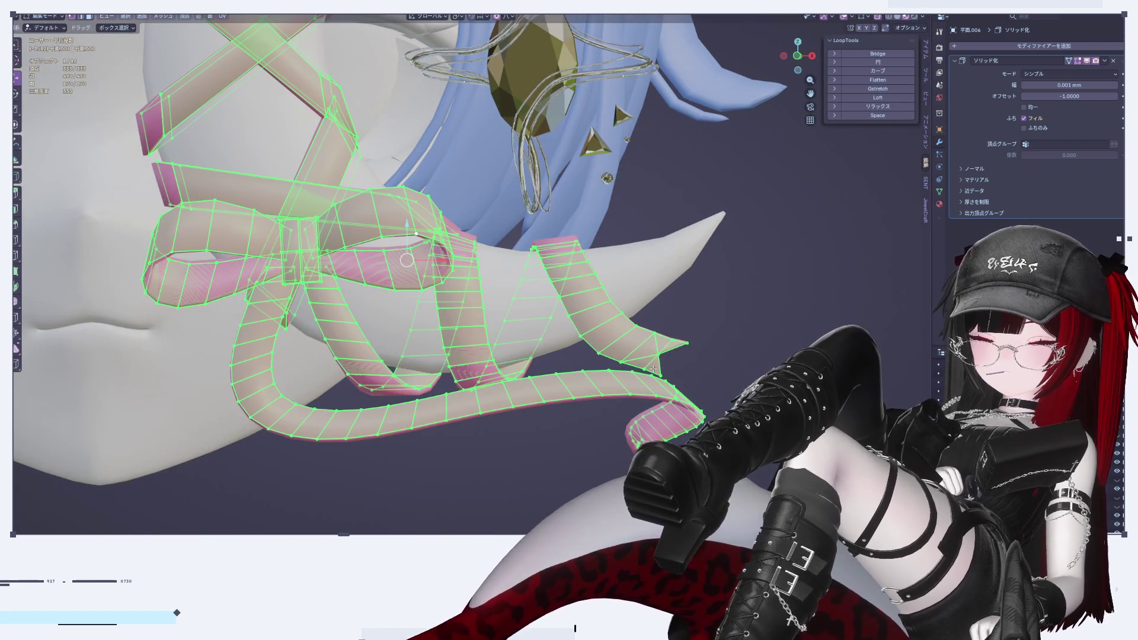
Apply Smooth Vectors to the ribbon's normals with Alt+N, then check its shading
key("alt+n")
left_click(603, 464)
mouse_move(603, 463)
middle_mouse_down()
mouse_move(509, 380)
mouse_move(472, 318)
mouse_move(512, 319)
middle_mouse_up()
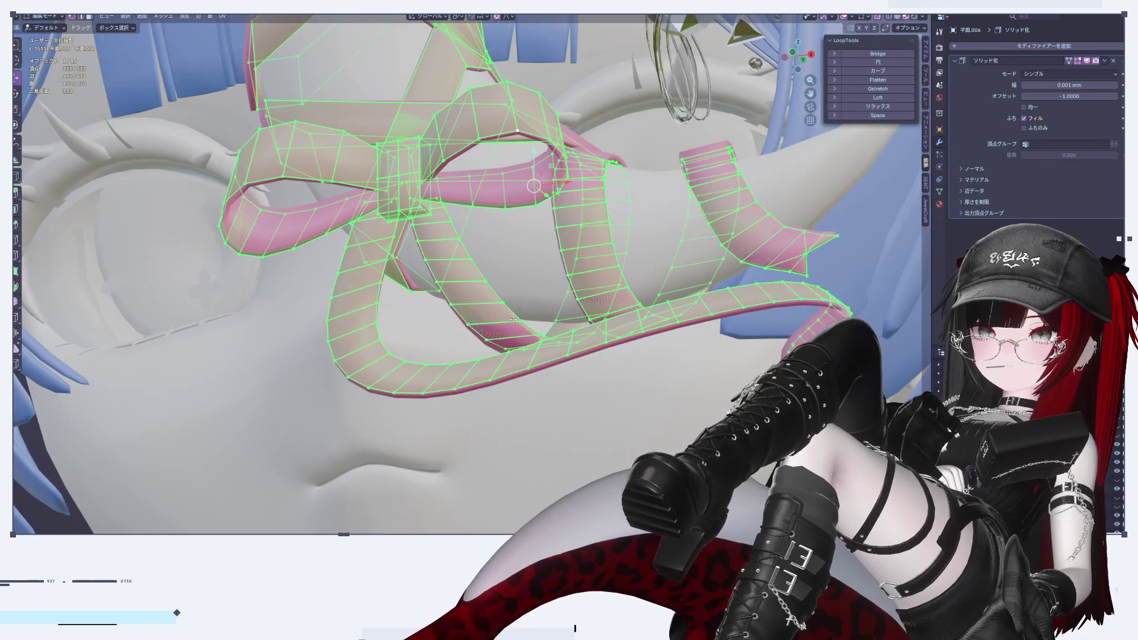
right_click(513, 320)
left_click(498, 227)
key("Tab")
mouse_move(520, 386)
middle_mouse_down()
mouse_move(534, 420)
mouse_move(529, 344)
mouse_move(556, 339)
mouse_move(638, 432)
mouse_move(685, 386)
mouse_move(573, 401)
mouse_move(541, 363)
mouse_move(474, 349)
middle_mouse_up()
key("Tab")
key("Tab")
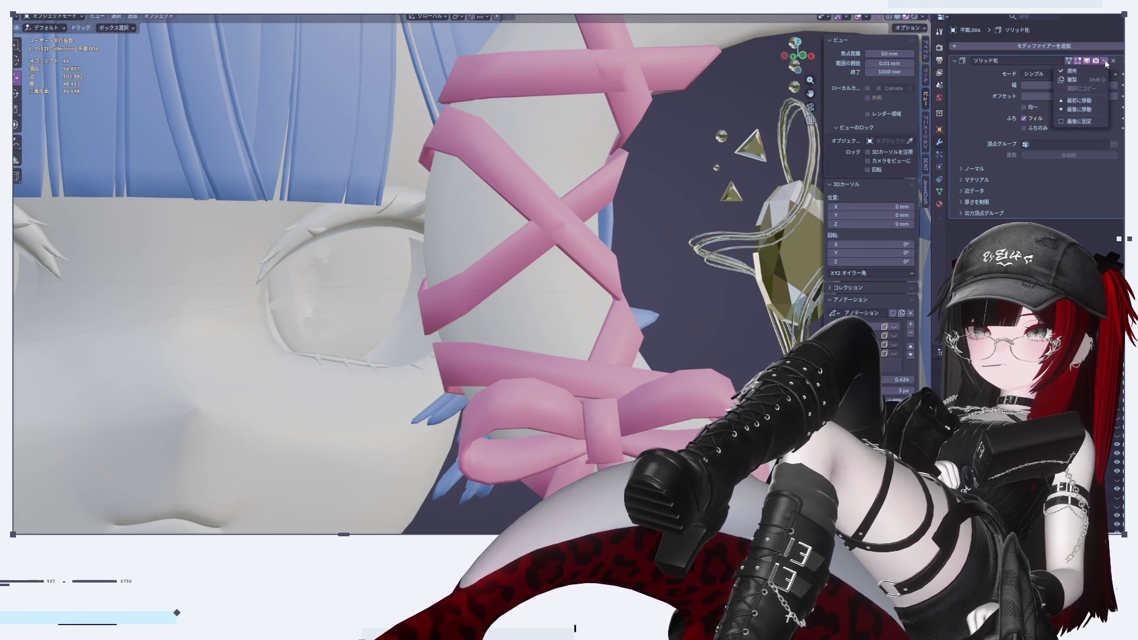
Apply the Solidify modifier and shift one ribbon piece along Y in Edit Mode
key("ctrl+x")
left_click(581, 236)
mouse_move(581, 235)
middle_mouse_down()
mouse_move(529, 330)
mouse_move(622, 356)
middle_mouse_up()
key("Tab")
key("alt+a")
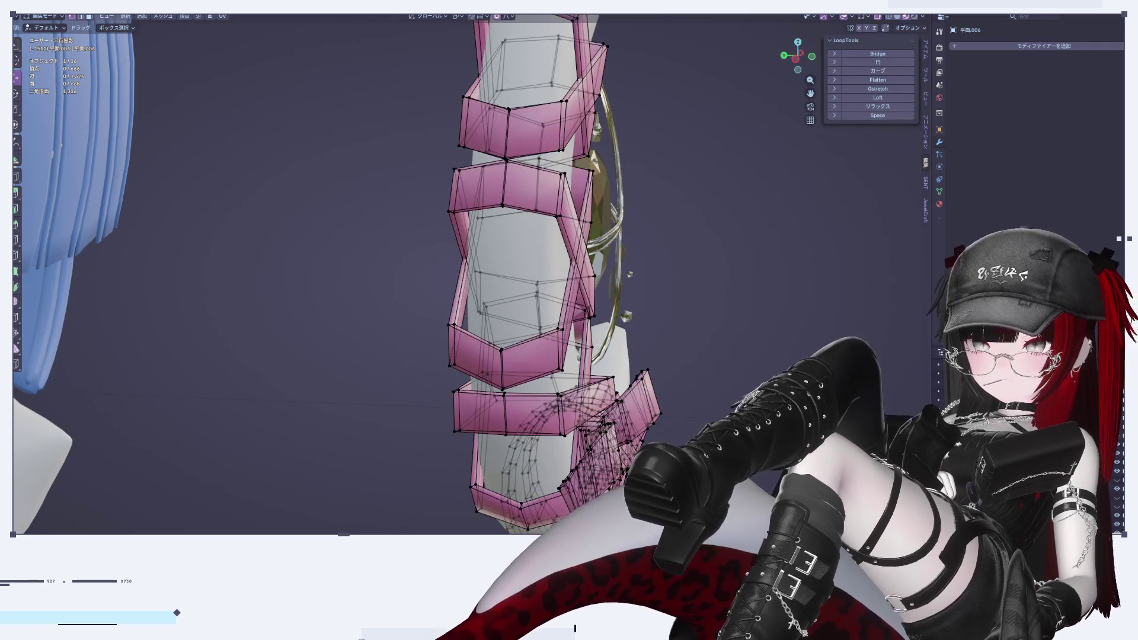
key("l")
mouse_move(414, 328)
middle_mouse_down()
mouse_move(479, 268)
mouse_move(532, 314)
mouse_move(532, 354)
mouse_move(439, 347)
mouse_move(553, 295)
mouse_move(453, 204)
mouse_move(395, 272)
mouse_move(561, 325)
mouse_move(508, 373)
mouse_move(517, 390)
mouse_move(576, 300)
middle_mouse_up()
key("g")
key("y")
left_click(479, 269)
key("Tab")
Move the middle ribbon strip along one axis and reshape a hanging ribbon tail
key("Tab")
key("l")
key("g")
key("y")
left_click(552, 295)
key("Tab")
key("Tab")
mouse_move(516, 437)
middle_mouse_down()
mouse_move(395, 494)
mouse_move(581, 390)
mouse_move(548, 389)
middle_mouse_up()
key("l")
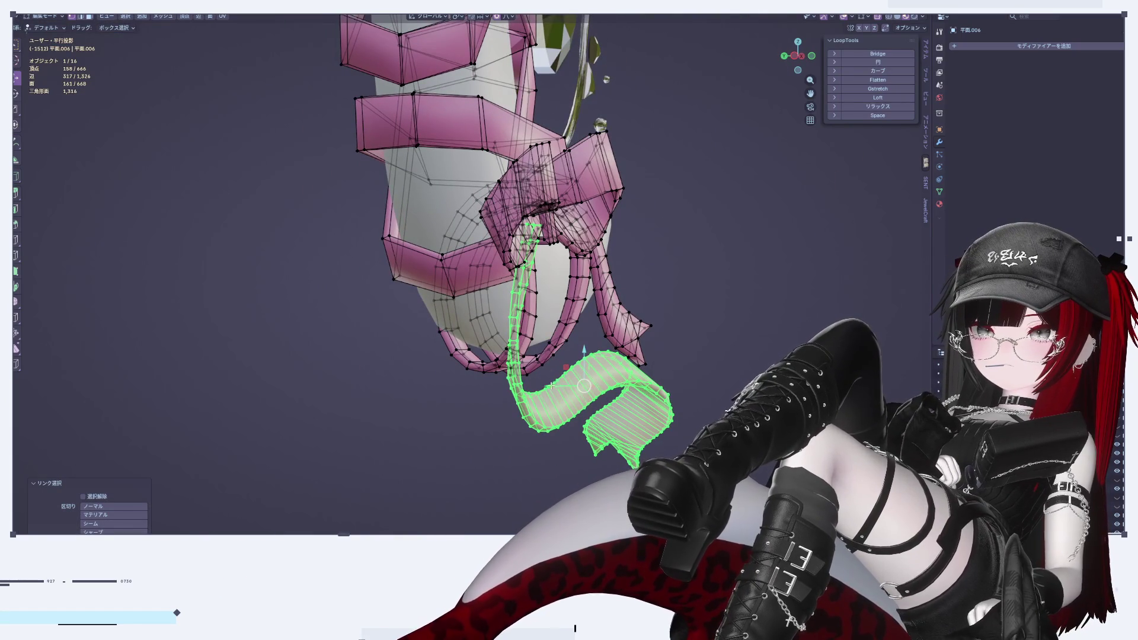
key("Tab")
scroll(531, 418, "up", 5)
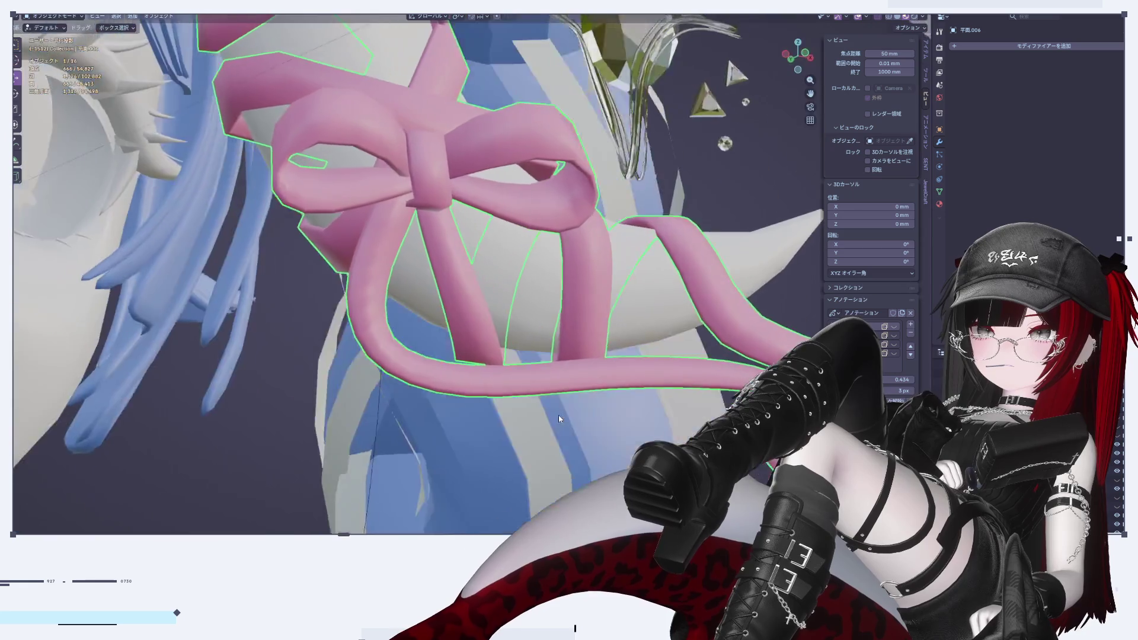
Inspect the ribbon bow in local view, entering and leaving its Edit Mode
mouse_move(530, 417)
middle_mouse_down()
mouse_move(482, 403)
mouse_move(557, 384)
mouse_move(611, 400)
middle_mouse_up()
key("KP_Divide")
key("Tab")
key("KP_Divide")
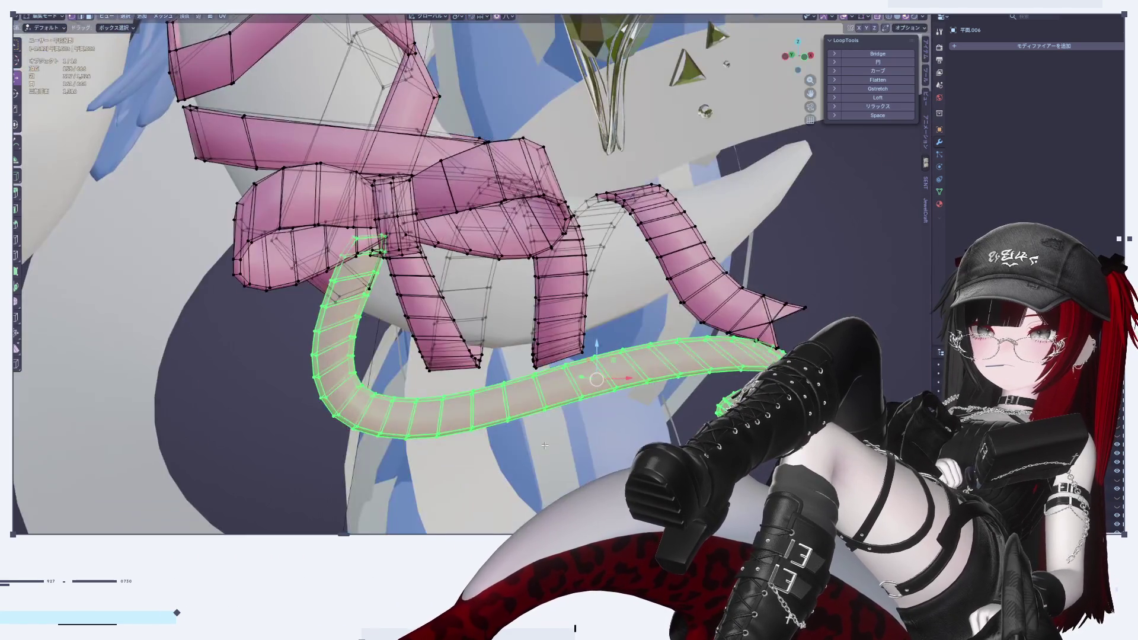
key("Tab")
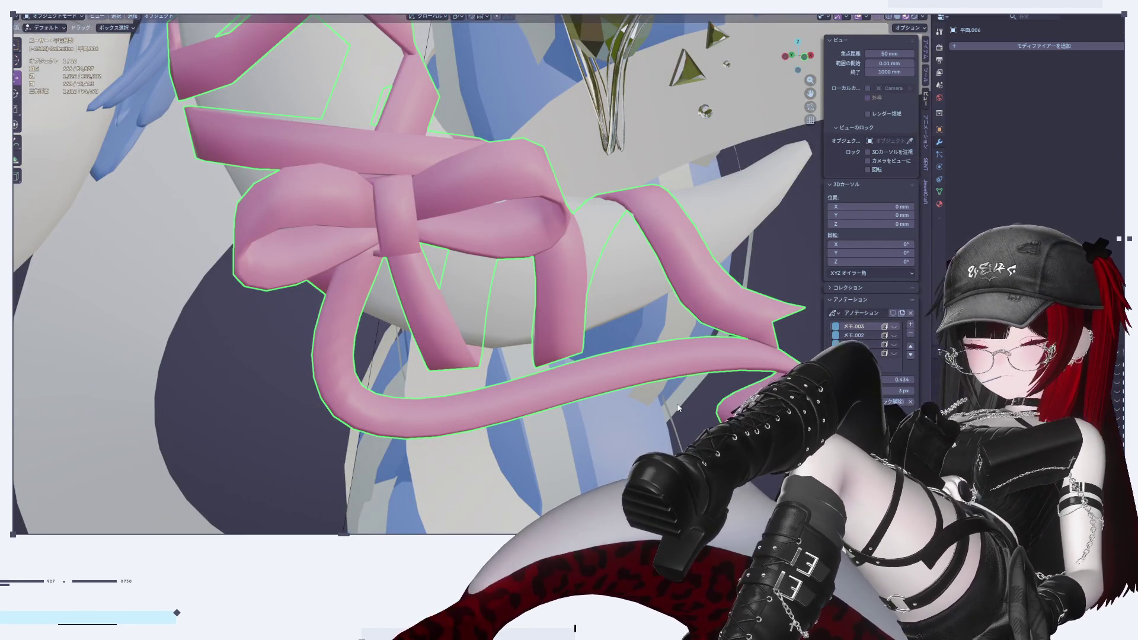
From the front view, select the moon/gem object plus the ribbon and open the UV Editing workspace
left_click_drag(803, 58, 813, 56)
left_click(810, 56)
left_click(787, 59)
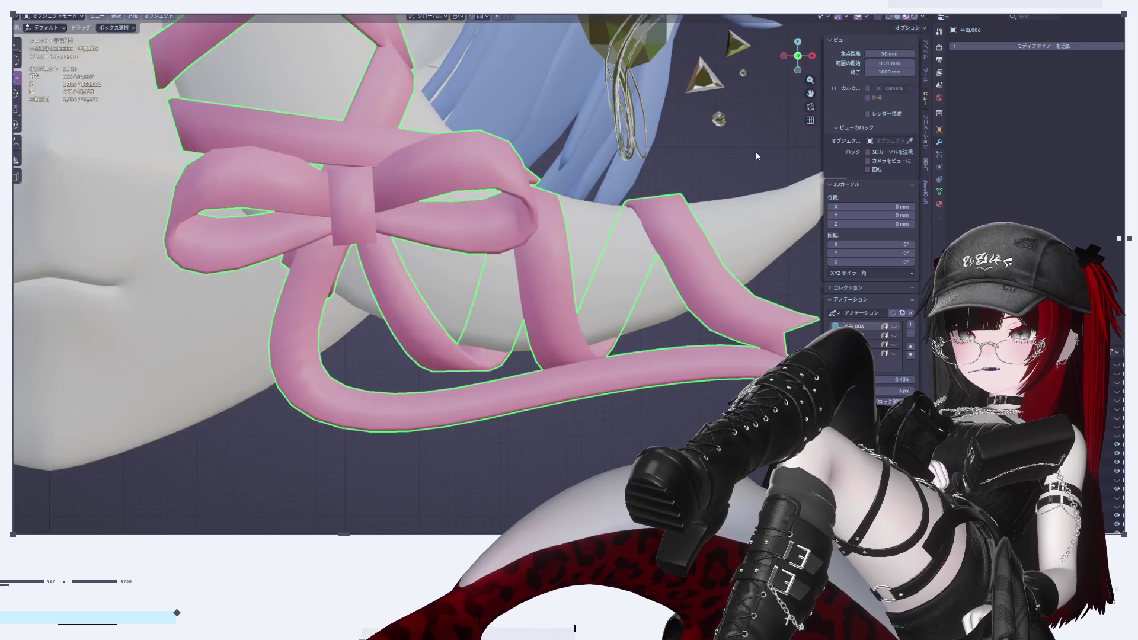
scroll(534, 267, "up", 3)
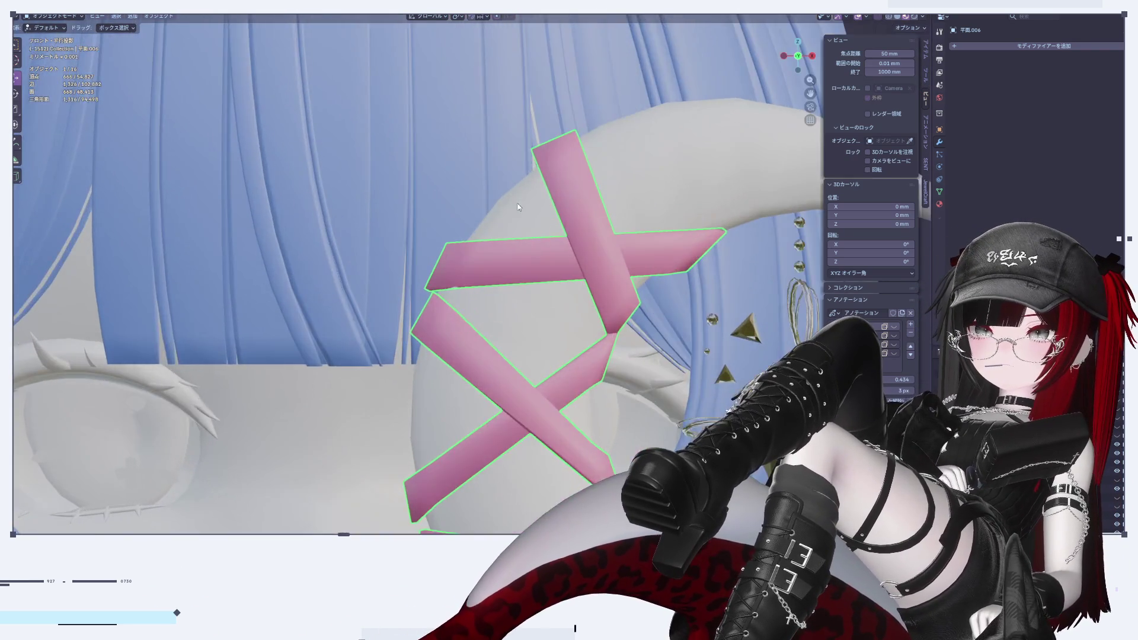
scroll(606, 357, "down", 5)
scroll(483, 315, "up", 4)
left_click(516, 71)
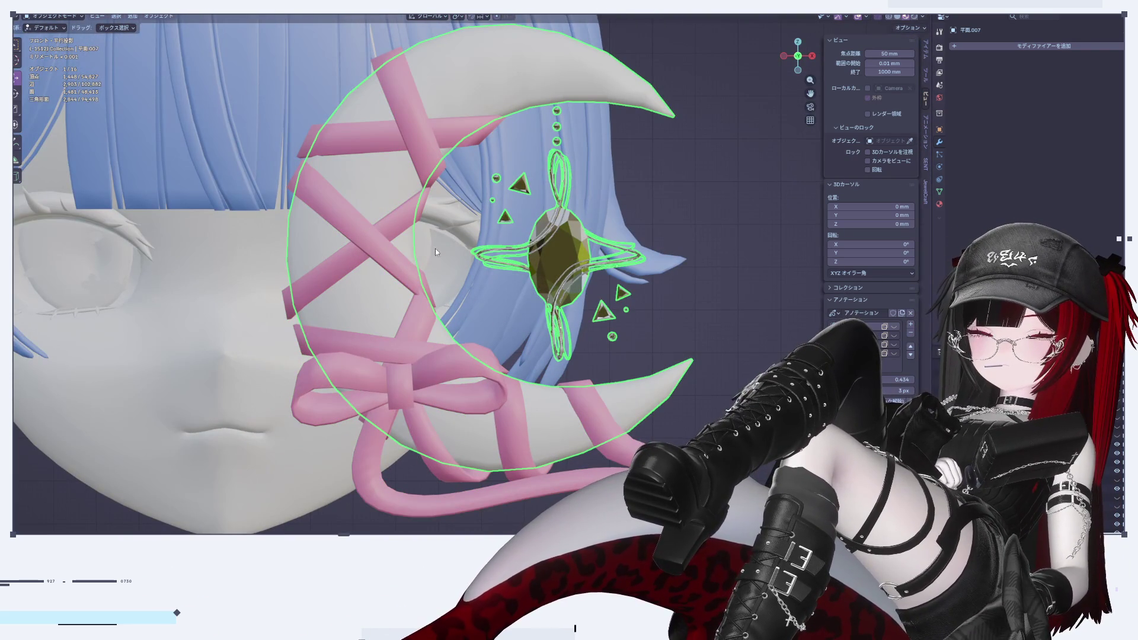
left_click(395, 96, "shift")
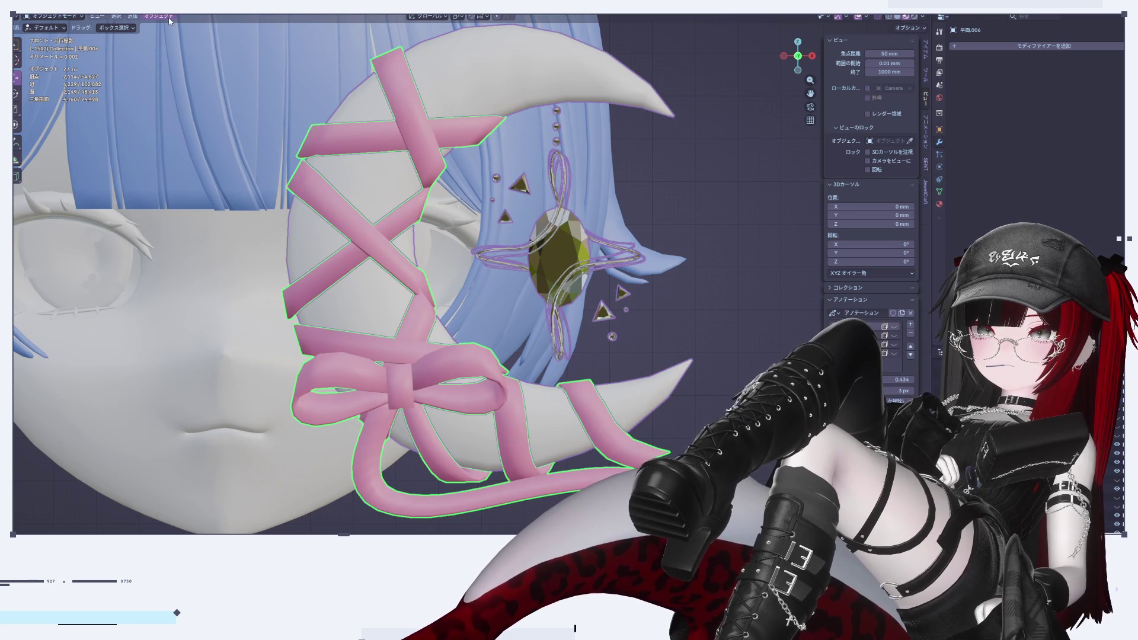
key("ctrl+Page_Down")
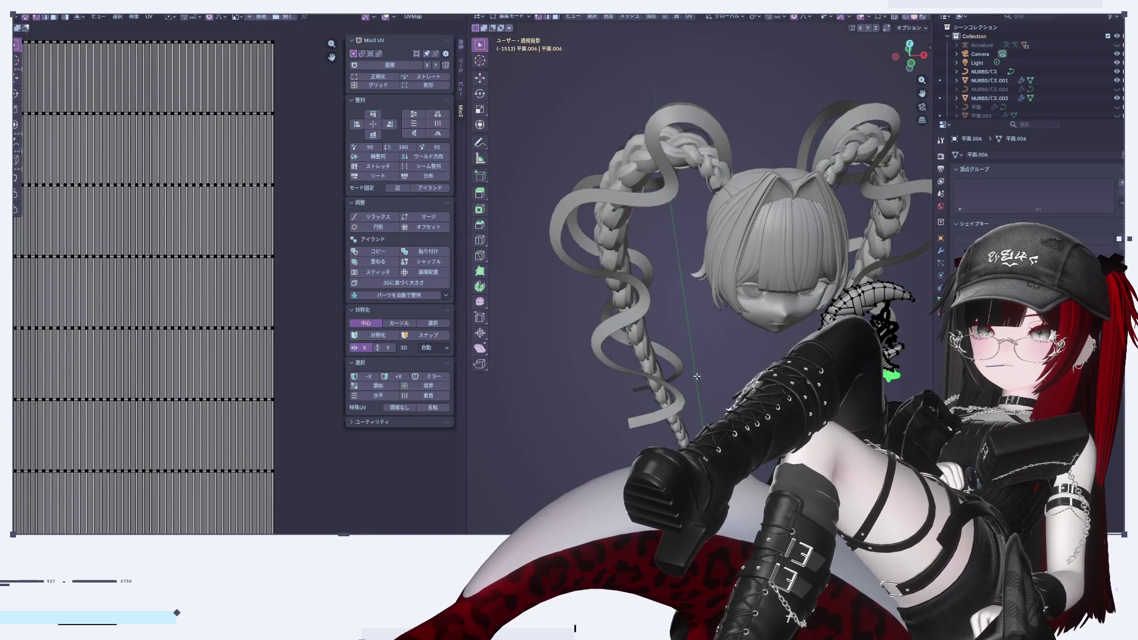
scroll(659, 361, "down", 4)
left_click(921, 56)
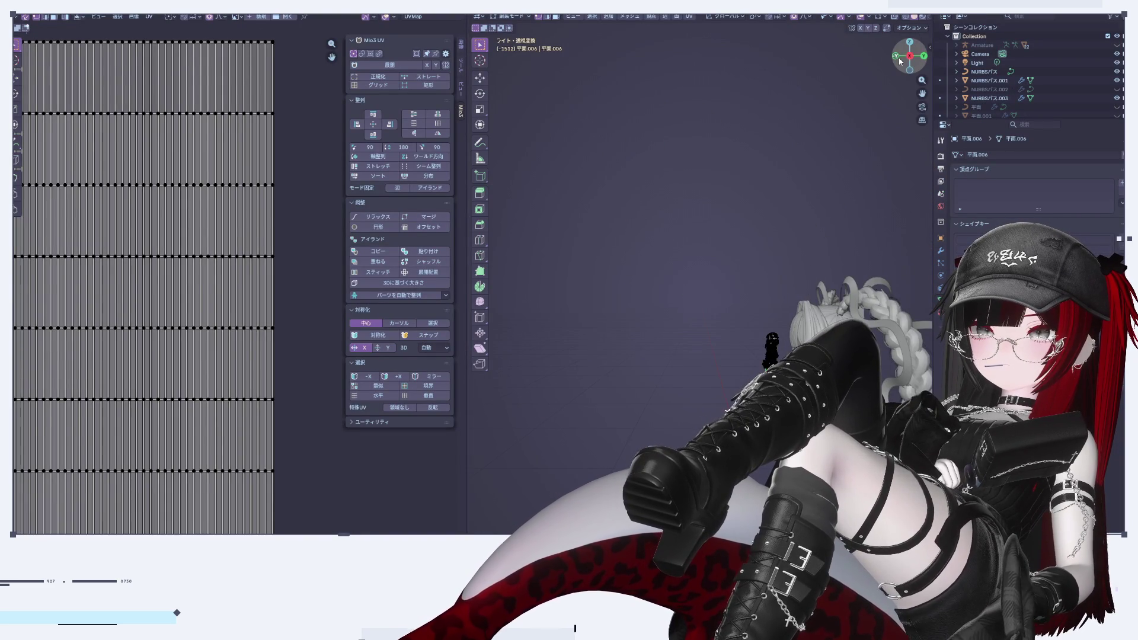
scroll(144, 360, "down", 2)
key("KP_1")
scroll(694, 275, "up", 5)
scroll(694, 275, "down", 5)
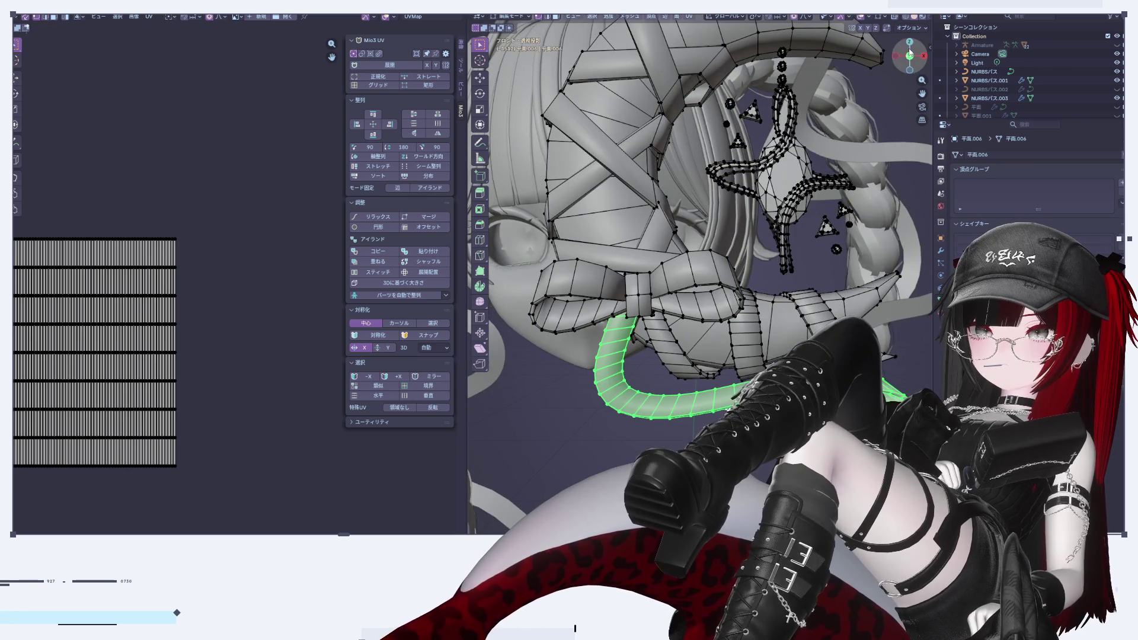
left_click(924, 56)
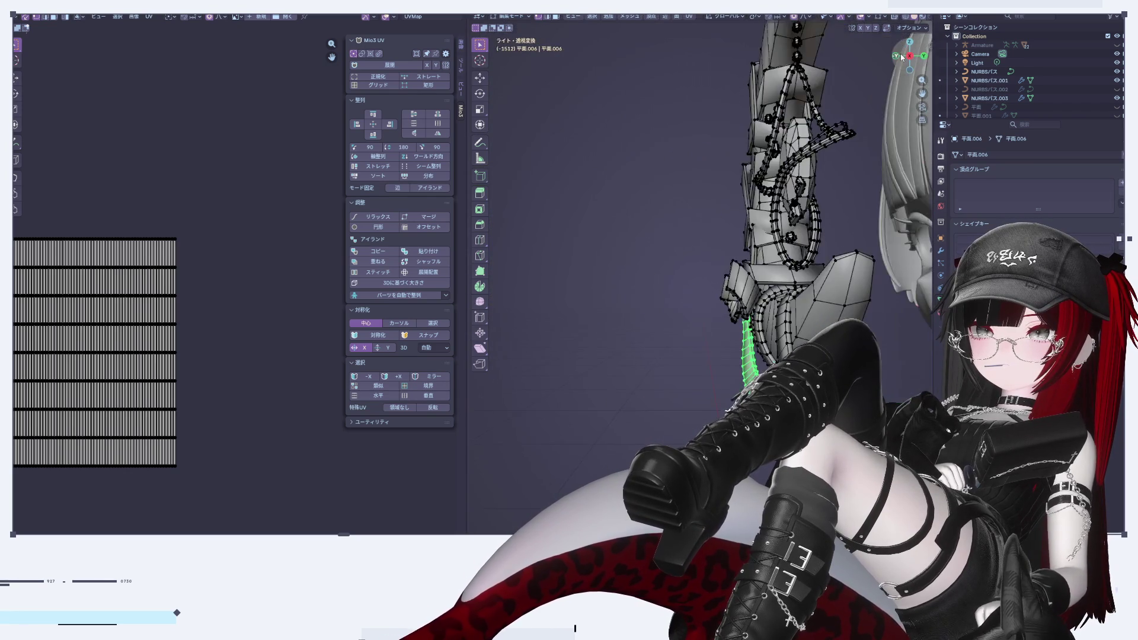
left_click(902, 57)
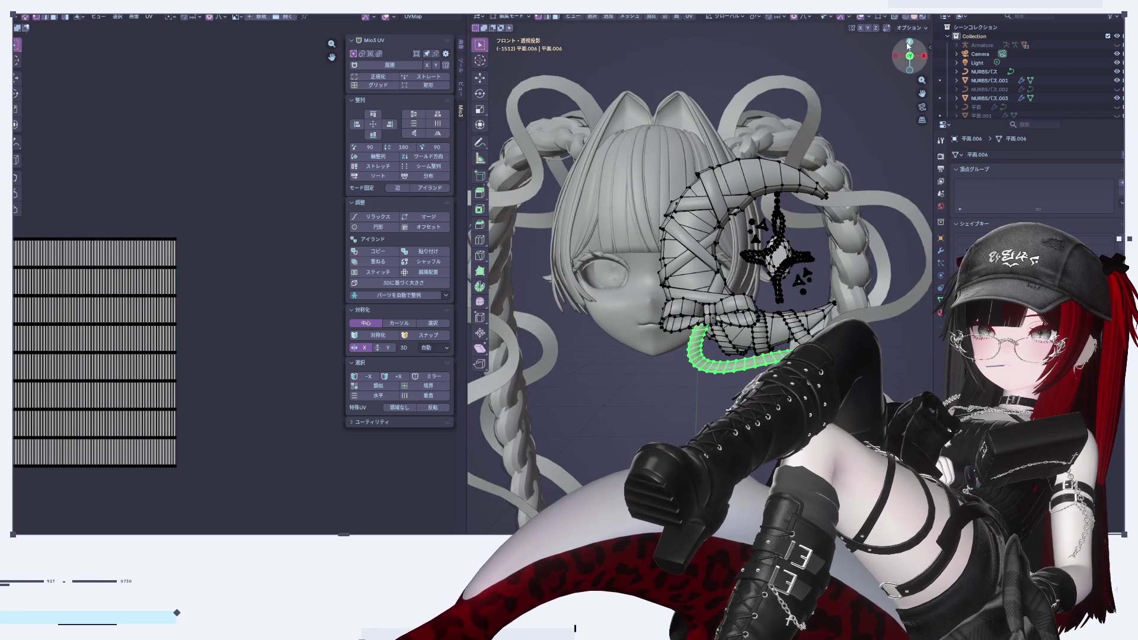
mouse_move(466, 415)
left_mouse_down()
mouse_move(433, 414)
mouse_move(495, 414)
mouse_move(468, 414)
left_mouse_up()
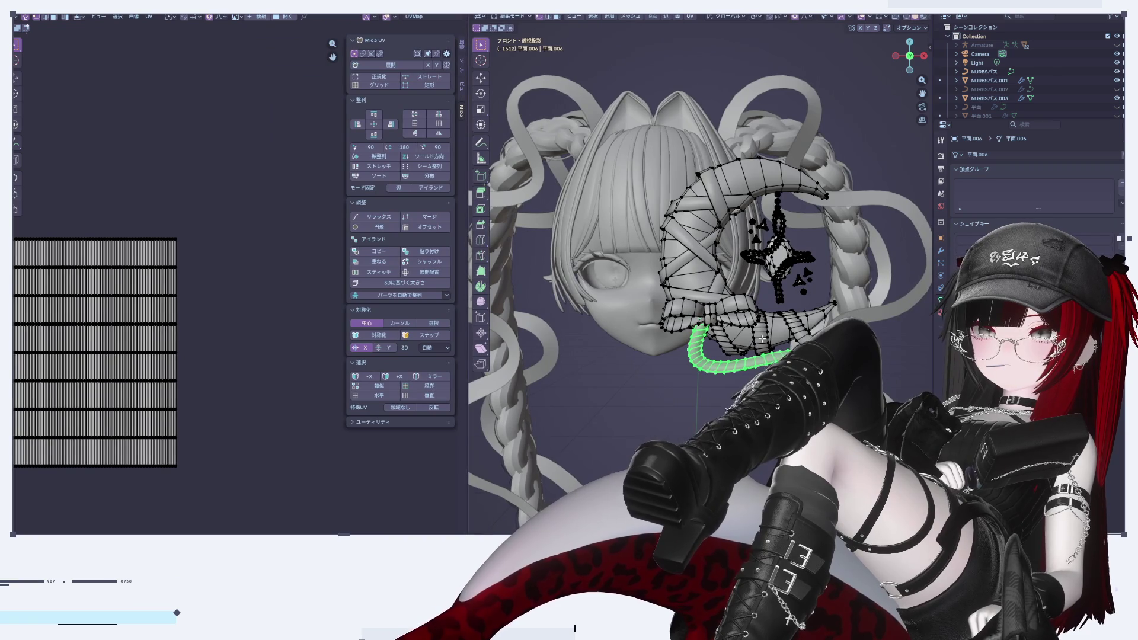
scroll(781, 312, "down", 5)
scroll(644, 187, "up", 7)
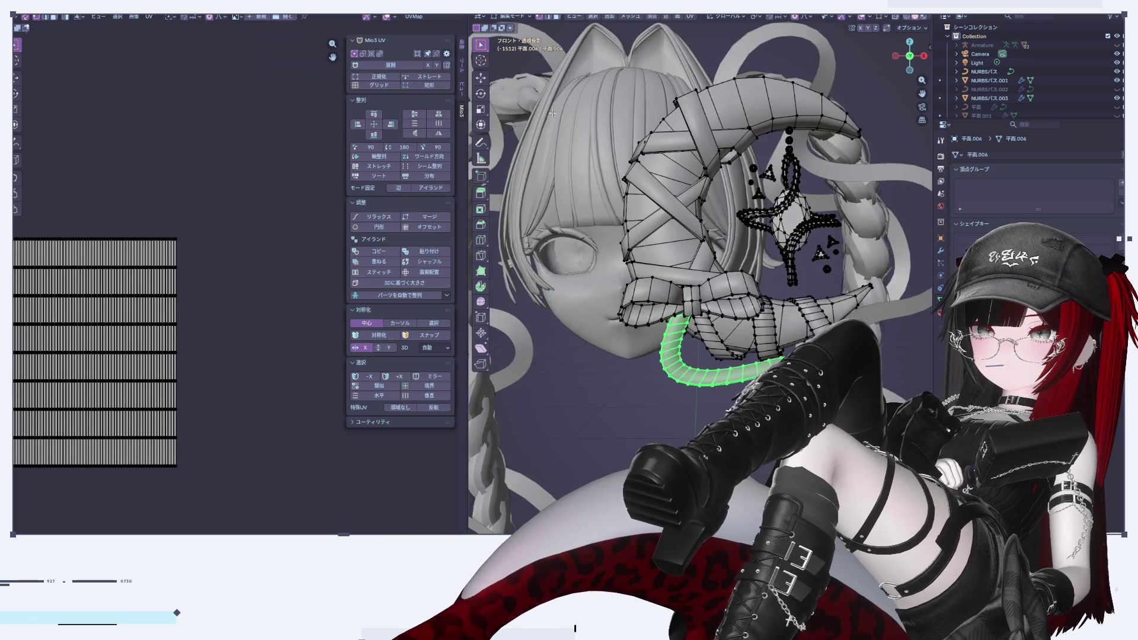
key("ctrl+Page_Up")
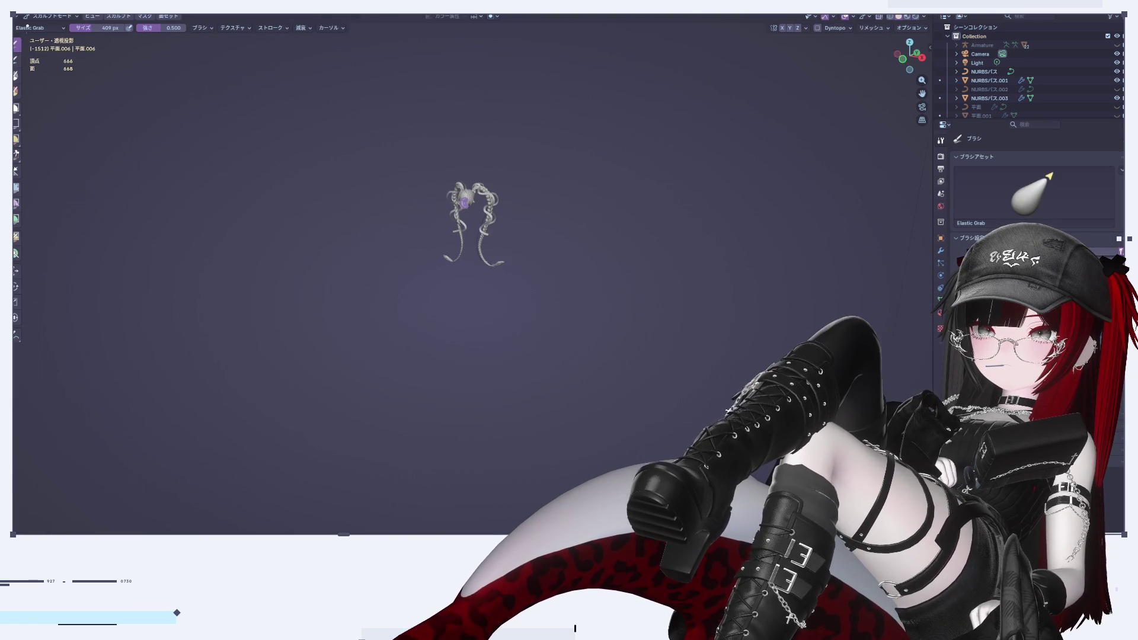
key("ctrl+Page_Down")
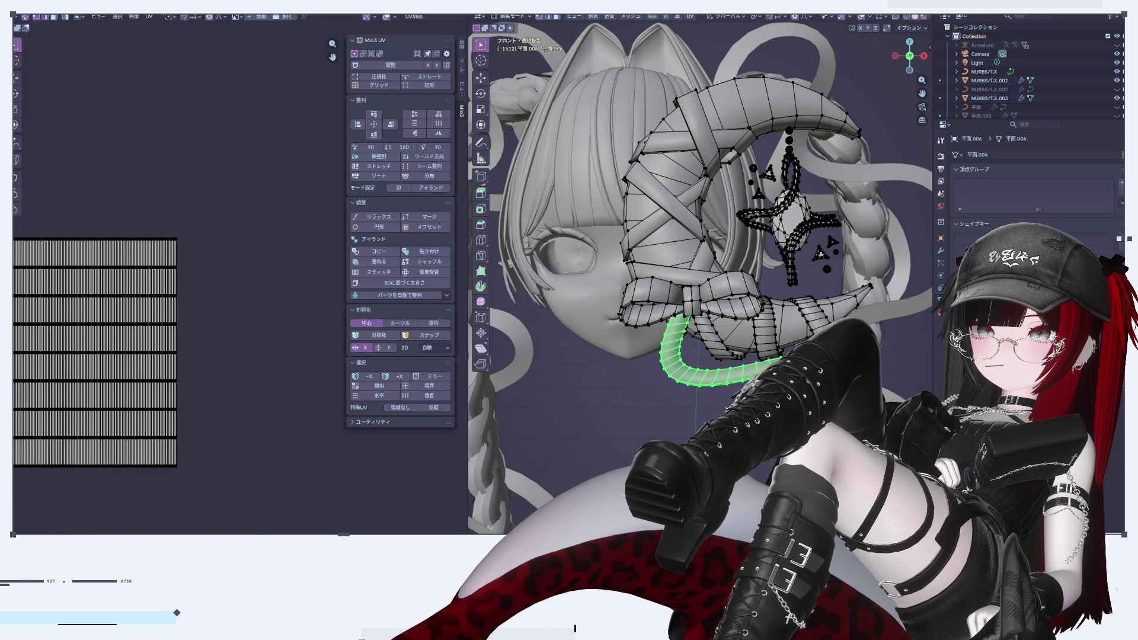
key("ctrl+Page_Down")
scroll(587, 228, "down", 3)
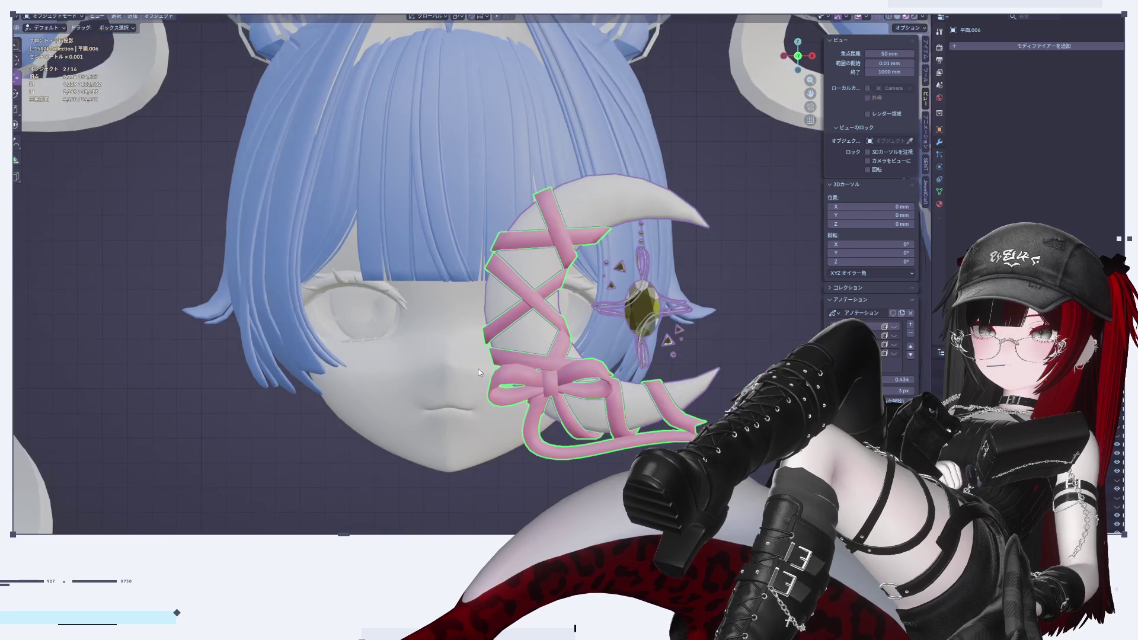
key("ctrl+Page_Up")
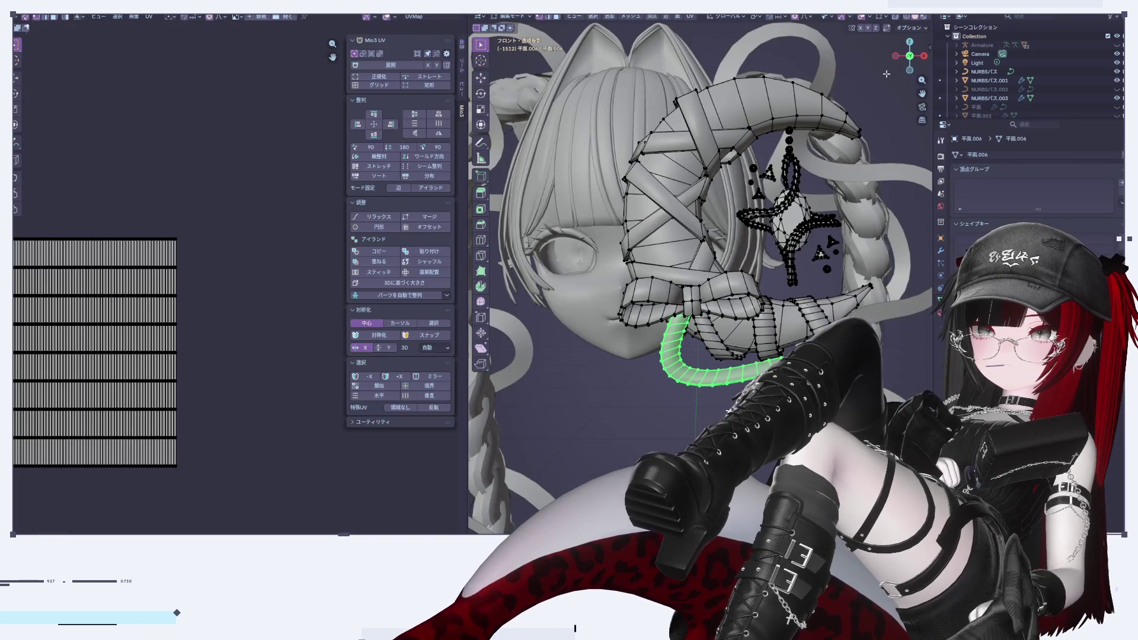
left_click(923, 120)
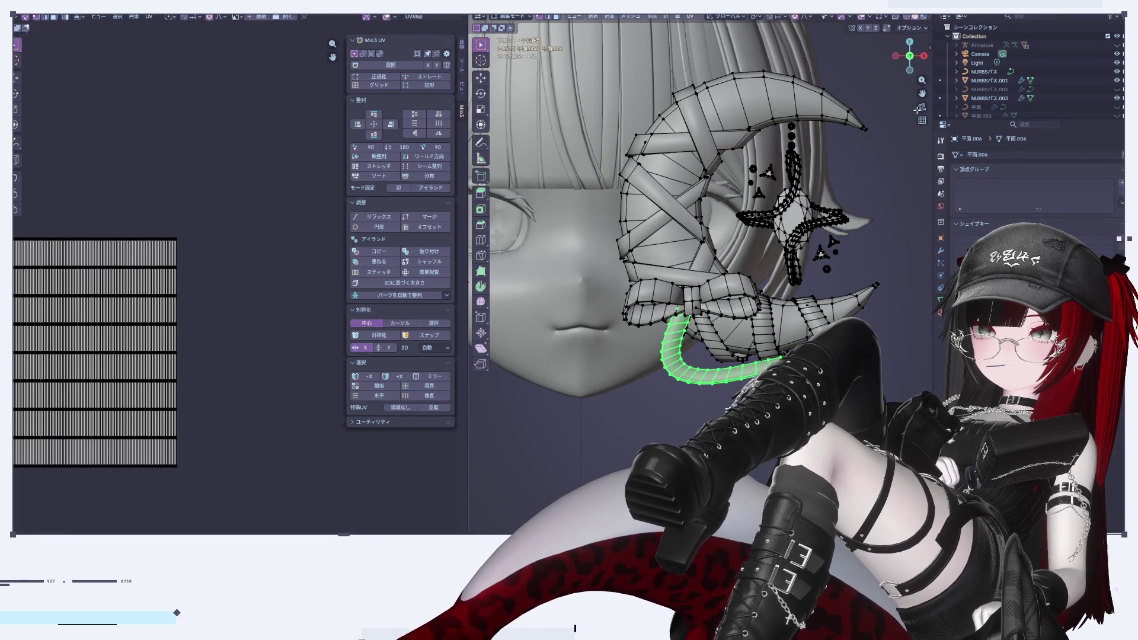
scroll(730, 253, "down", 10)
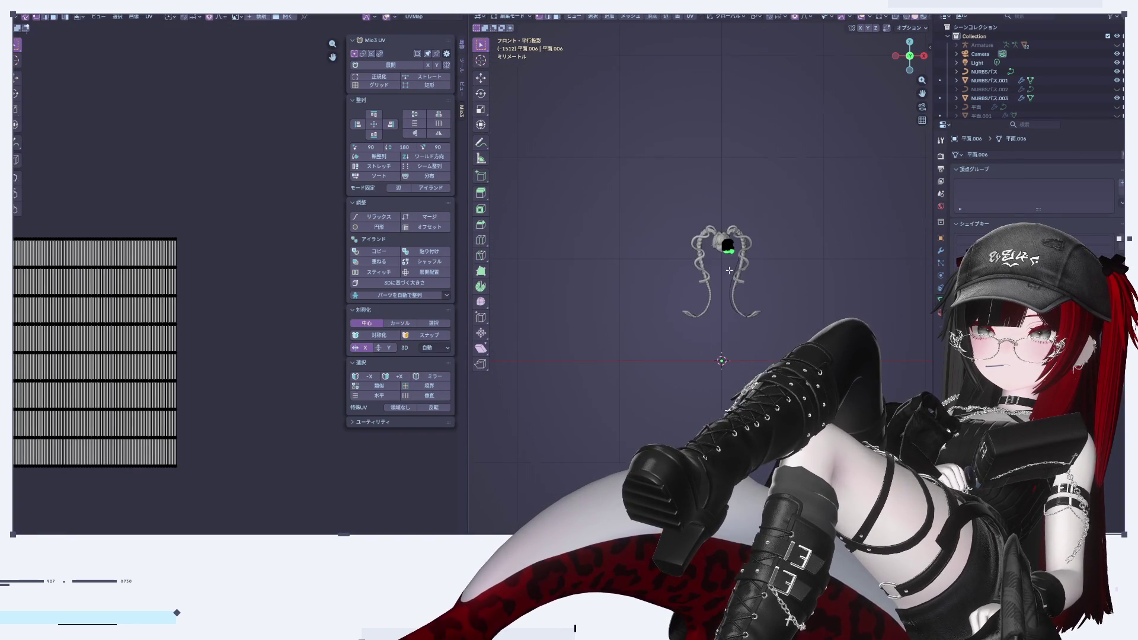
scroll(723, 248, "up", 9)
scroll(730, 269, "down", 8)
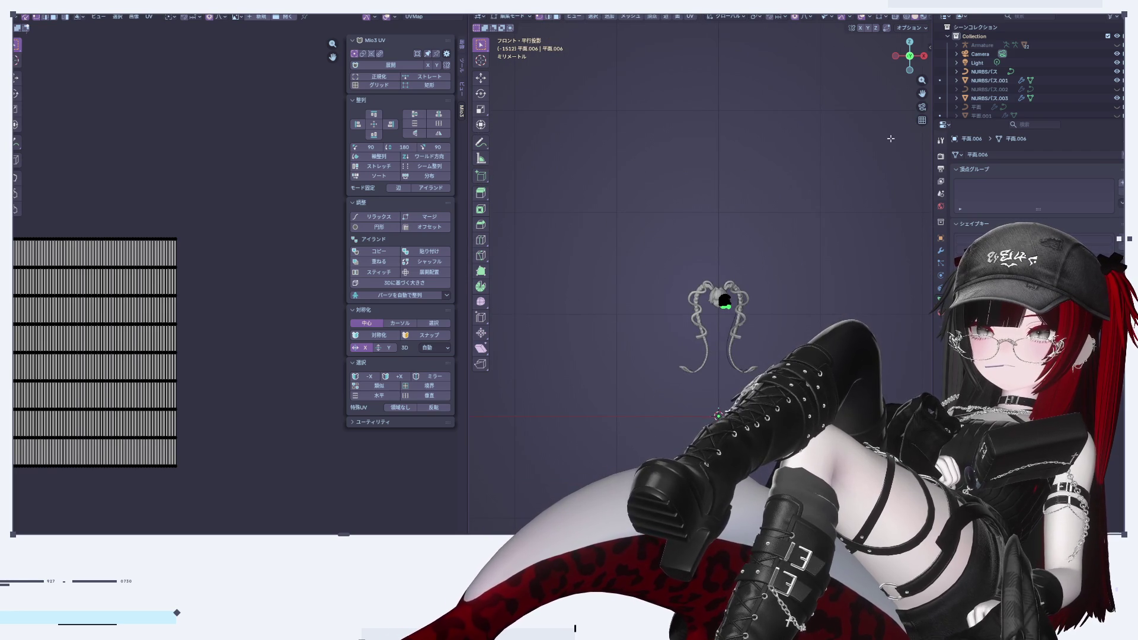
left_click(922, 121)
scroll(717, 360, "up", 8)
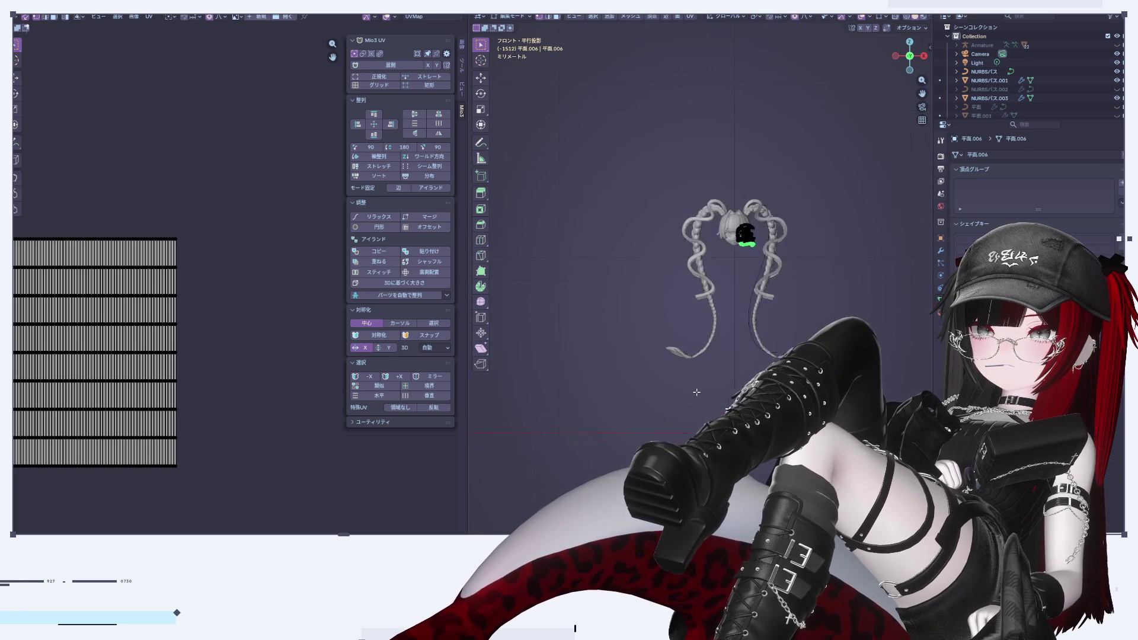
mouse_move(718, 361)
middle_mouse_down("shift")
mouse_move(682, 497)
mouse_move(593, 29)
middle_mouse_up("shift")
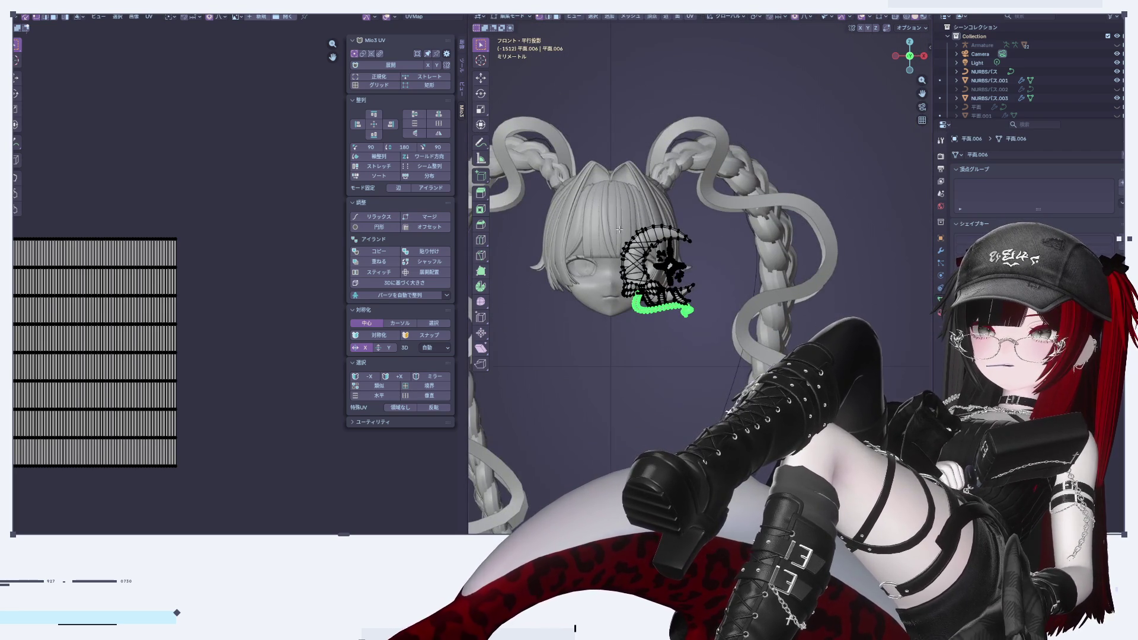
scroll(621, 158, "up", 10)
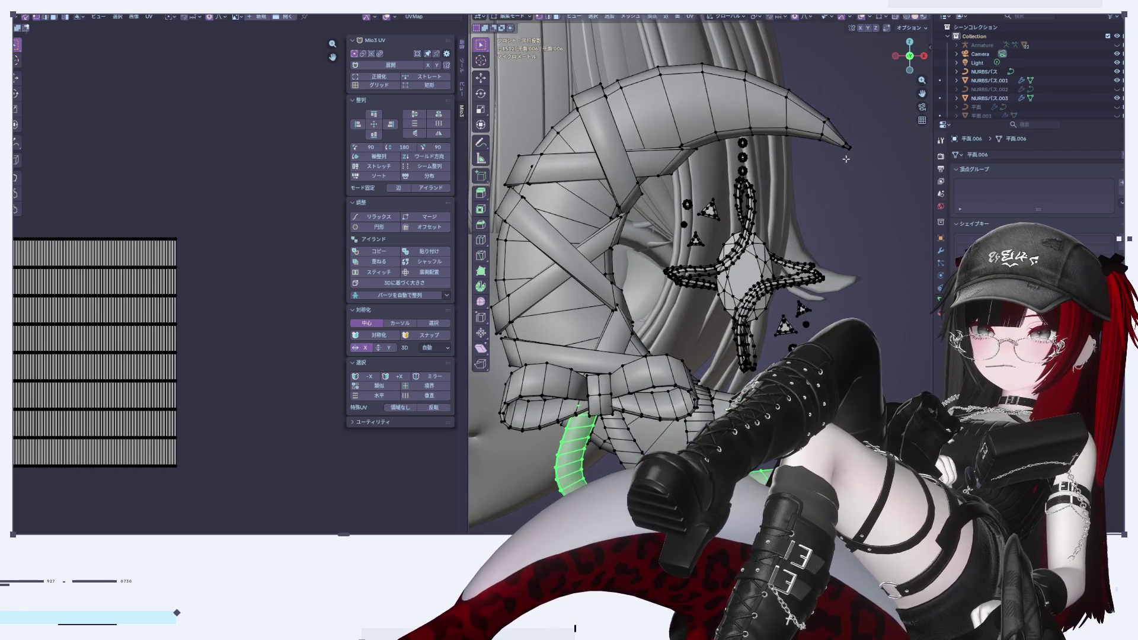
middle_click_drag(676, 174, 715, 190, "shift")
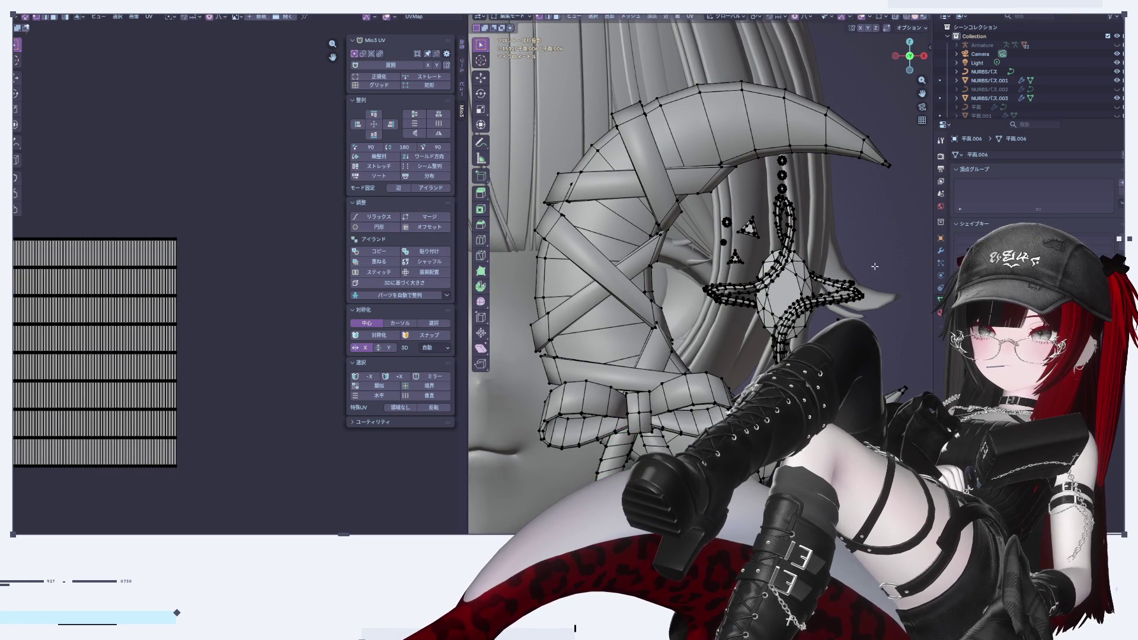
scroll(877, 263, "down", 3)
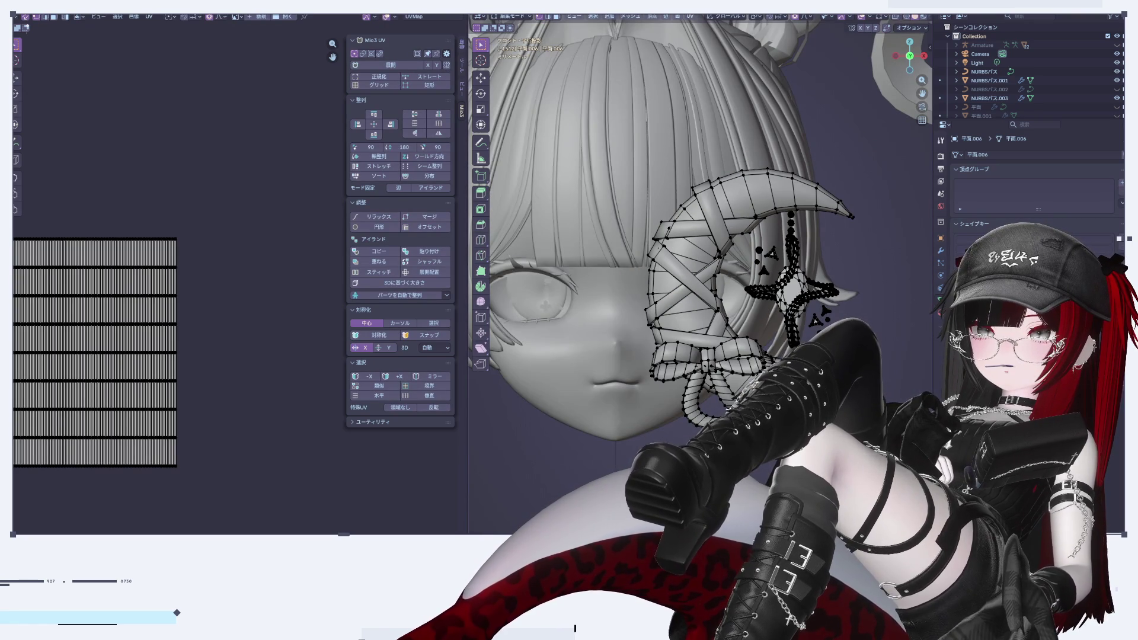
scroll(167, 360, "down", 4)
scroll(167, 360, "up", 4)
mouse_move(120, 330)
middle_mouse_down()
mouse_move(210, 252)
mouse_move(232, 257)
middle_mouse_up()
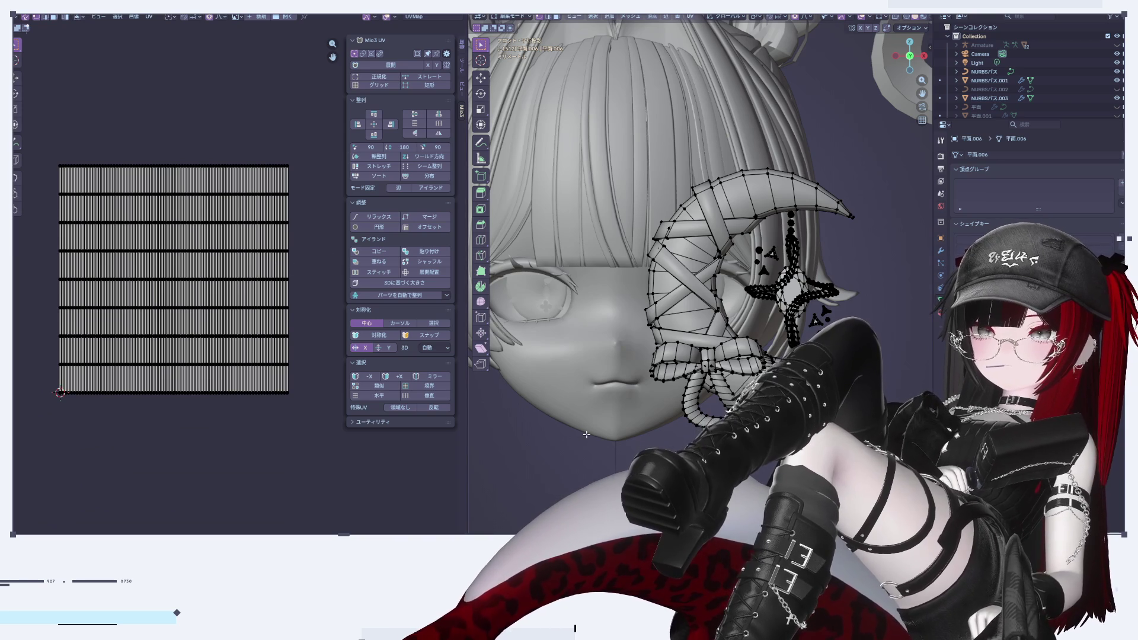
Select all the ribbon's UVs, scale the island down and move it into the top-left corner
key("Tab")
key("Tab")
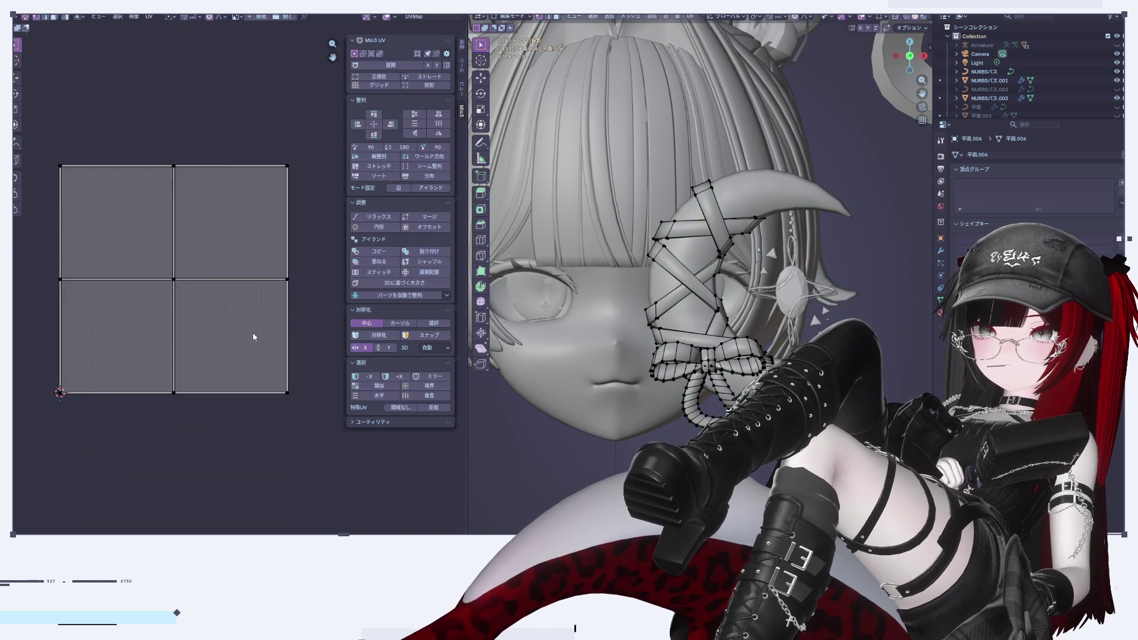
key("a")
key("s")
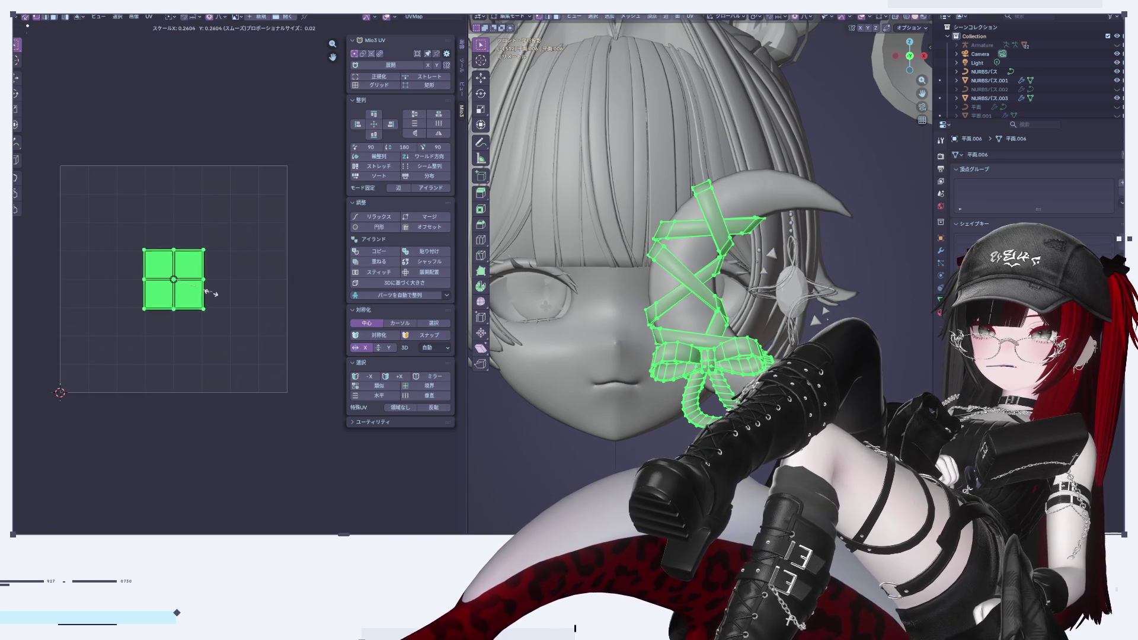
scroll(169, 274, "up", 2)
scroll(172, 285, "down", 1)
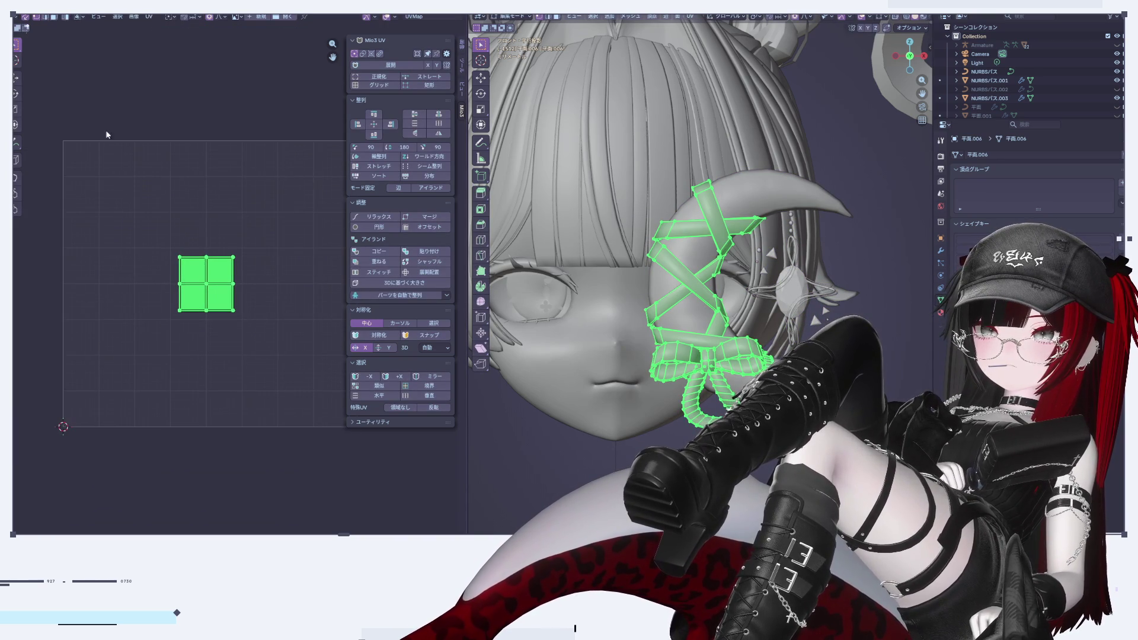
key("shift+space")
key("g")
left_click_drag(239, 284, 128, 284)
mouse_move(95, 248)
left_mouse_down()
mouse_move(99, 157)
mouse_move(114, 149)
left_mouse_up()
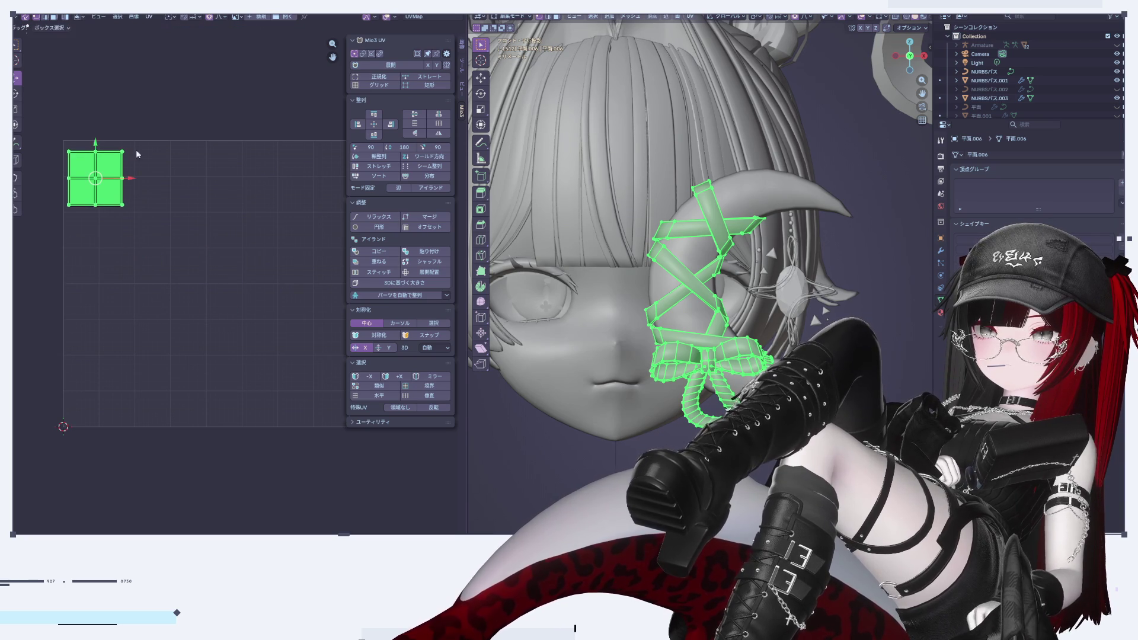
scroll(772, 307, "up", 2)
key("Tab")
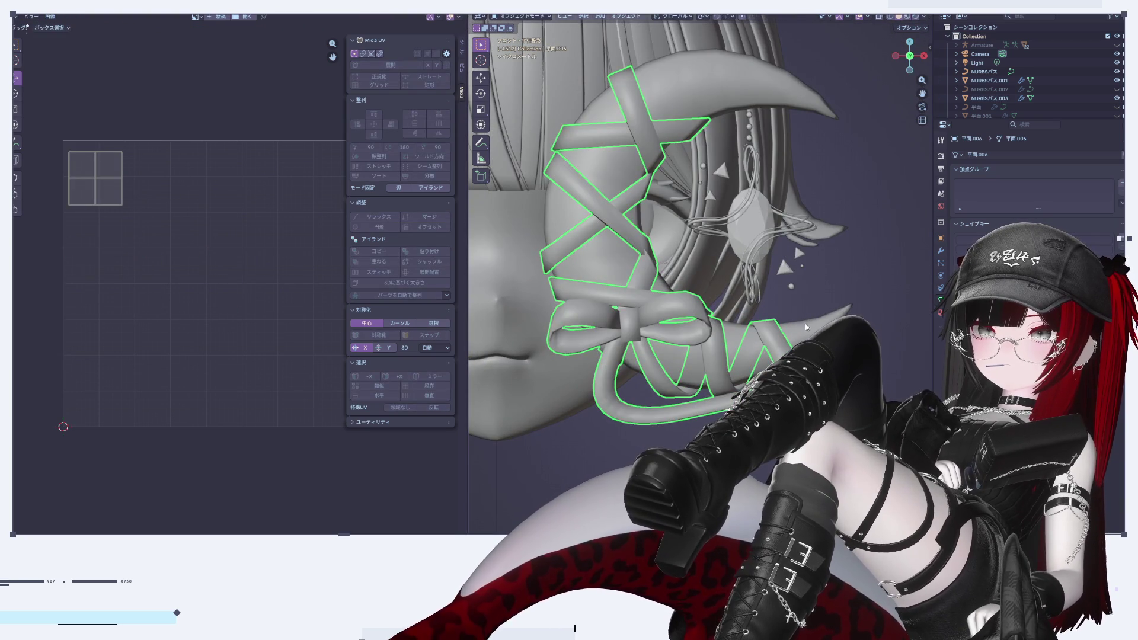
Select the moon object, enter Edit Mode and select the whole crescent mesh island
left_click(771, 330)
key("Tab")
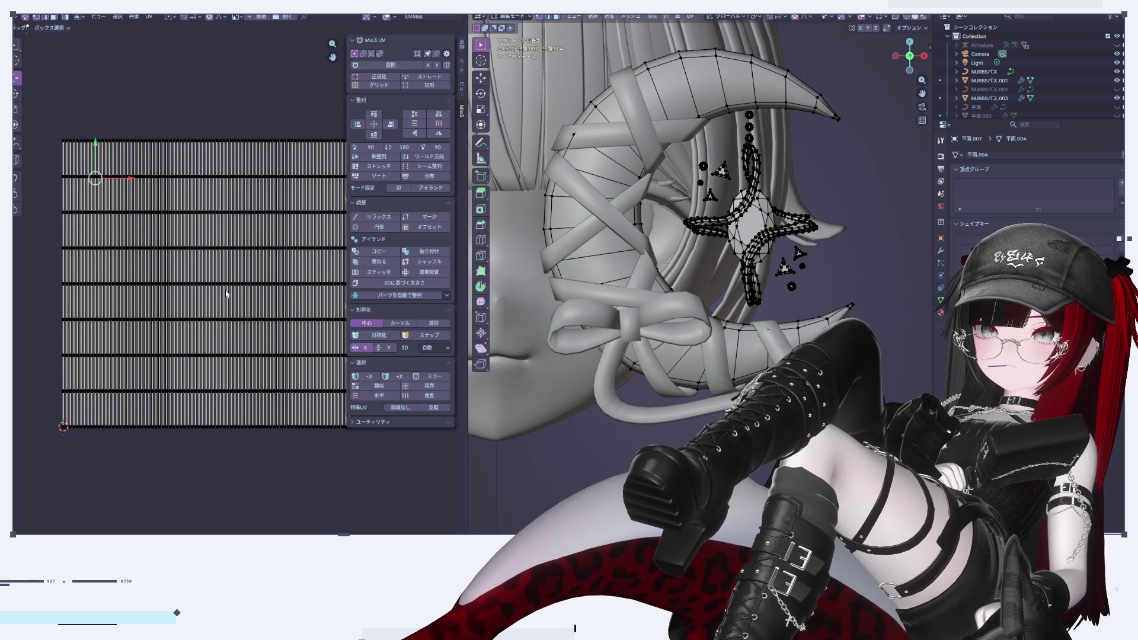
key("l")
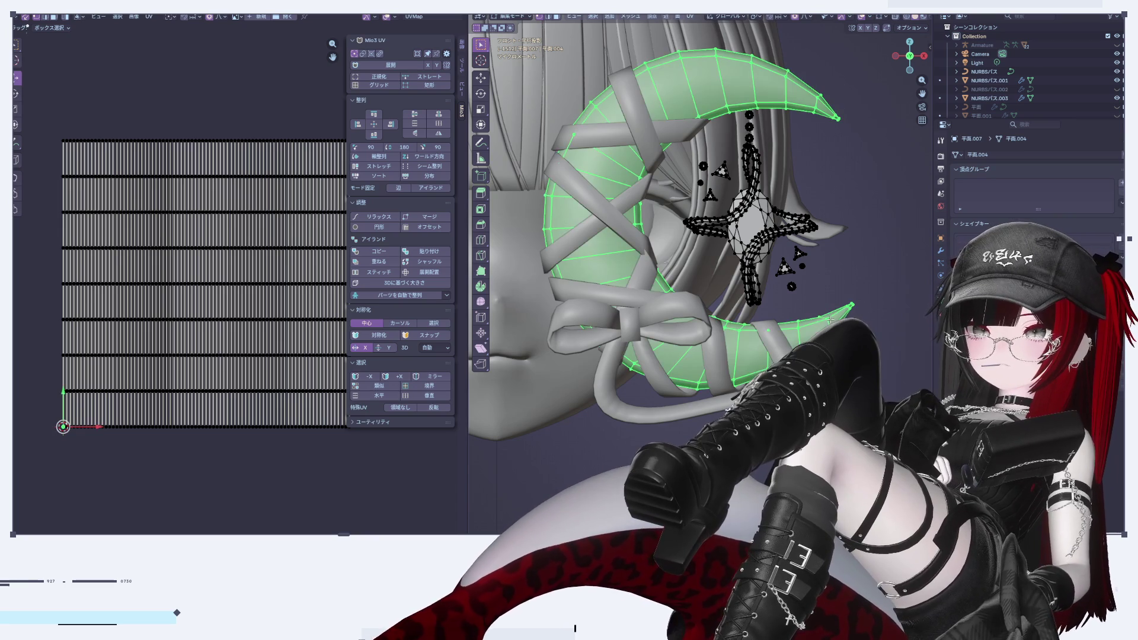
scroll(261, 370, "down", 1)
middle_click_drag(261, 371, 229, 339)
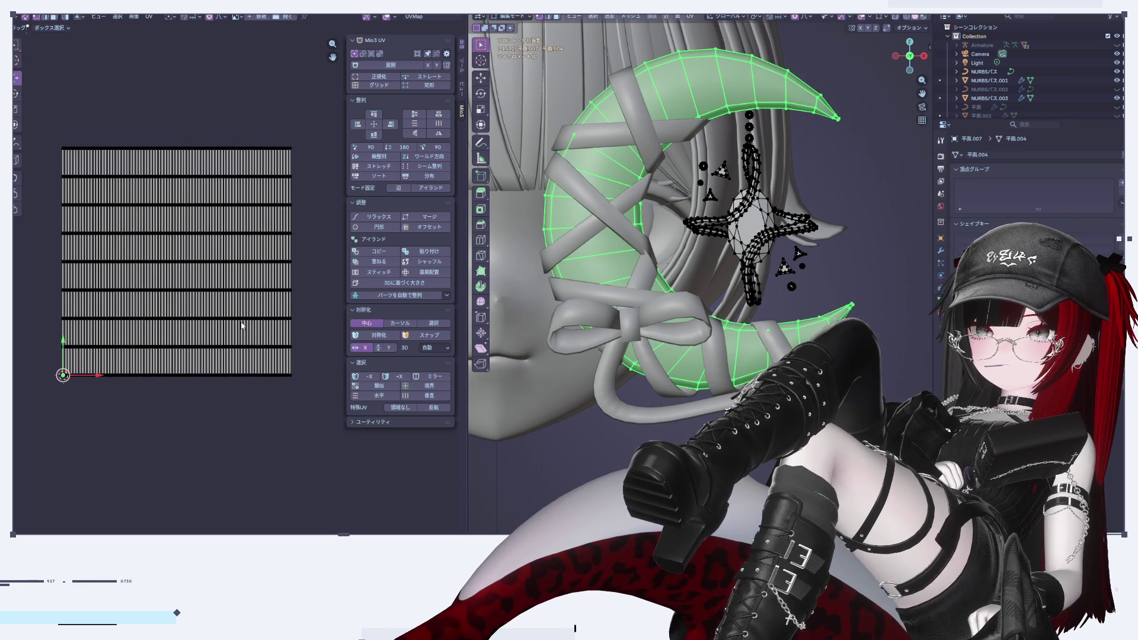
Check the side and front views and the vertex and UV menus, then invert the selection to the star charm
left_click(924, 56)
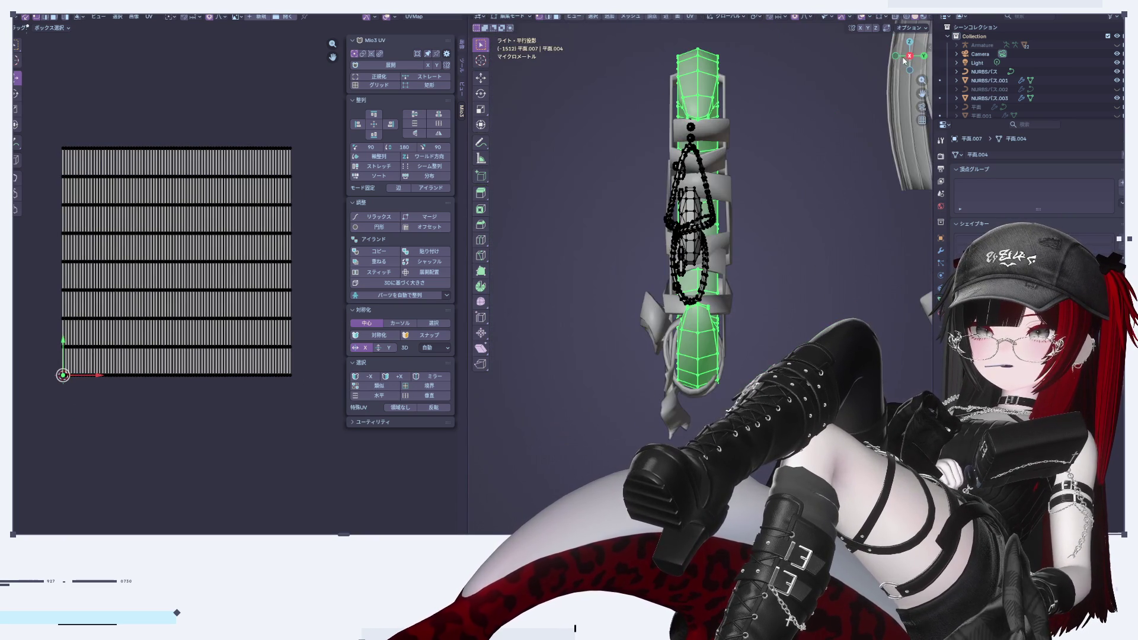
left_click(897, 57)
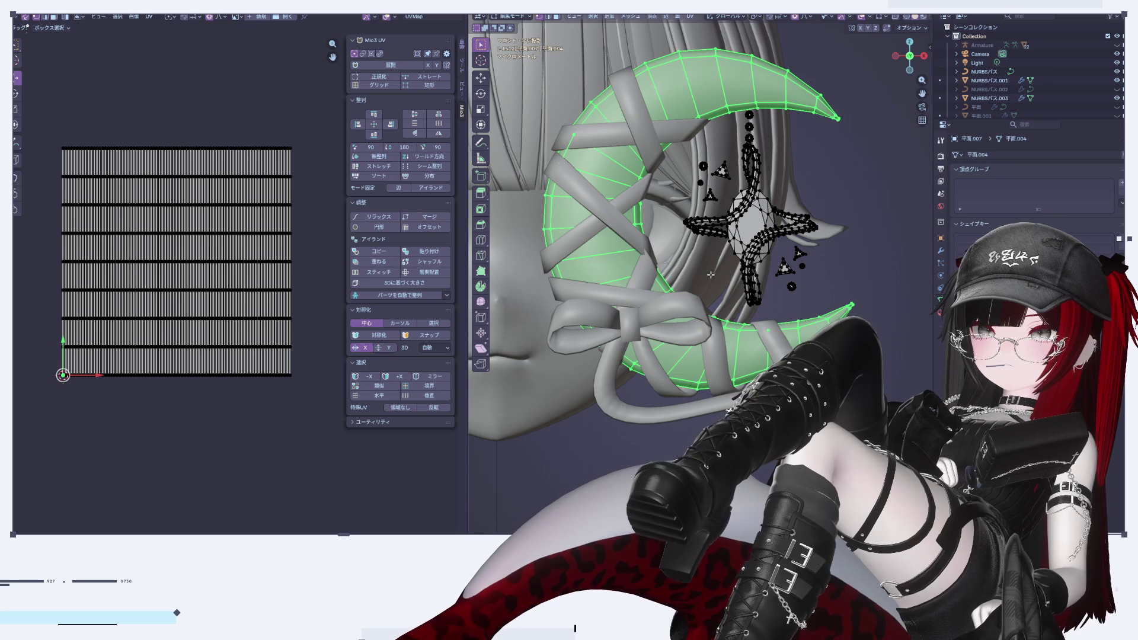
right_click(890, 240)
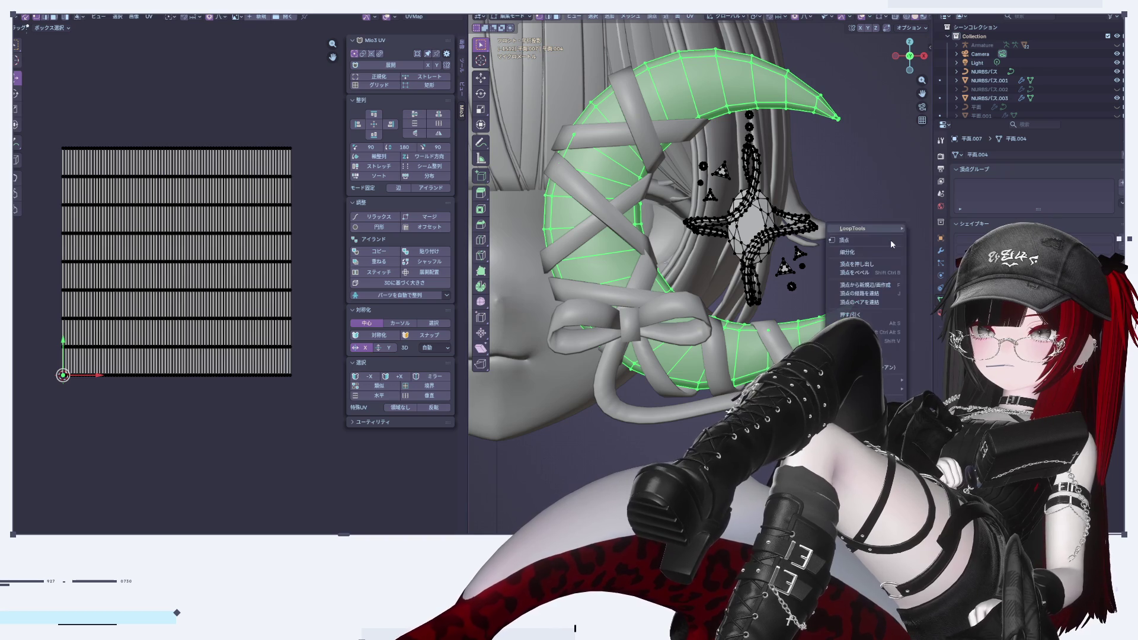
left_click(692, 16)
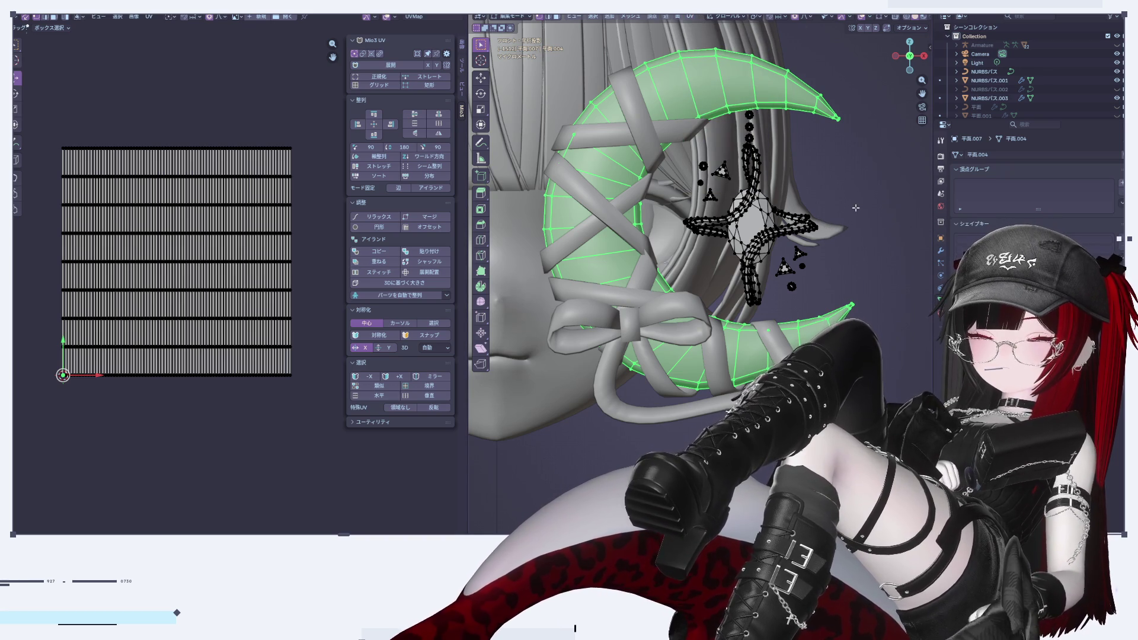
key("ctrl+i")
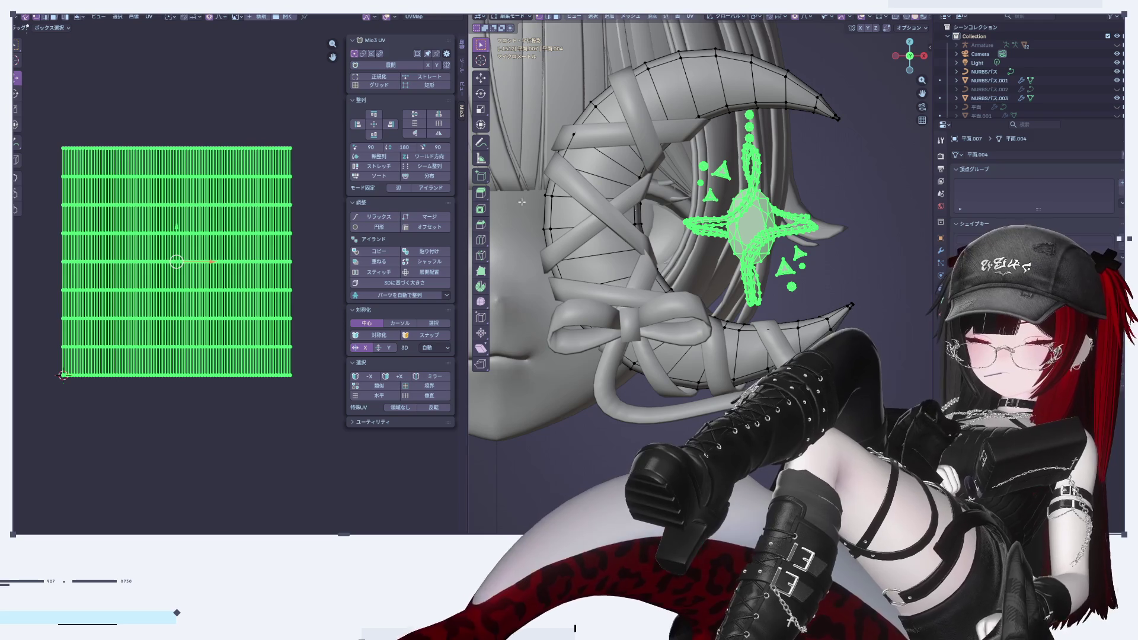
Scale the star's UV island to about a third and move it right and down
key("s")
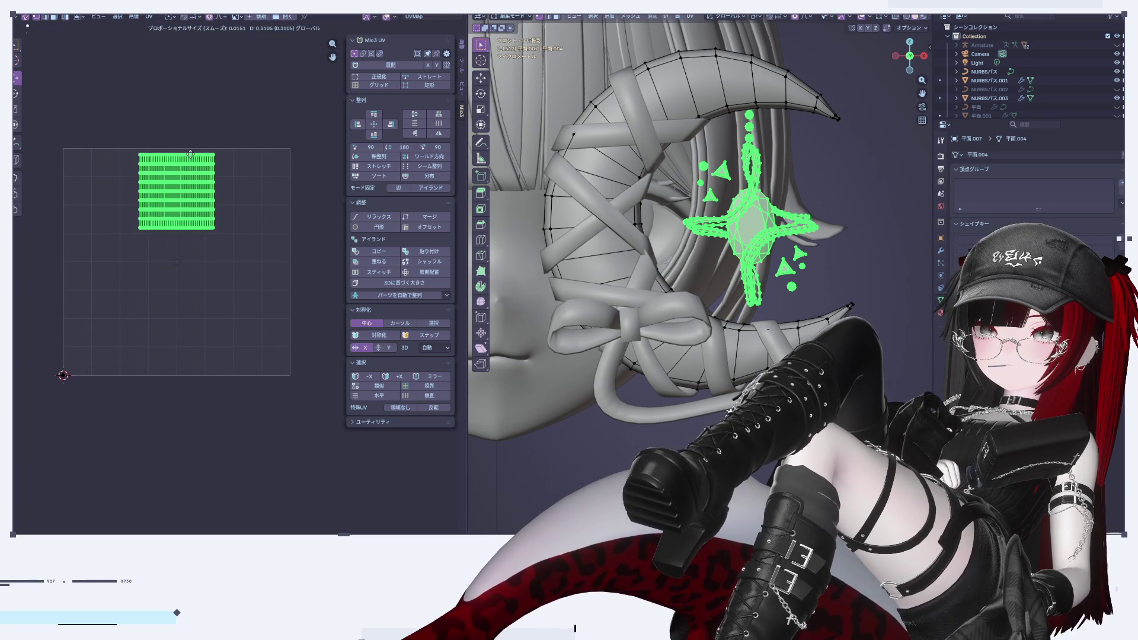
key("g")
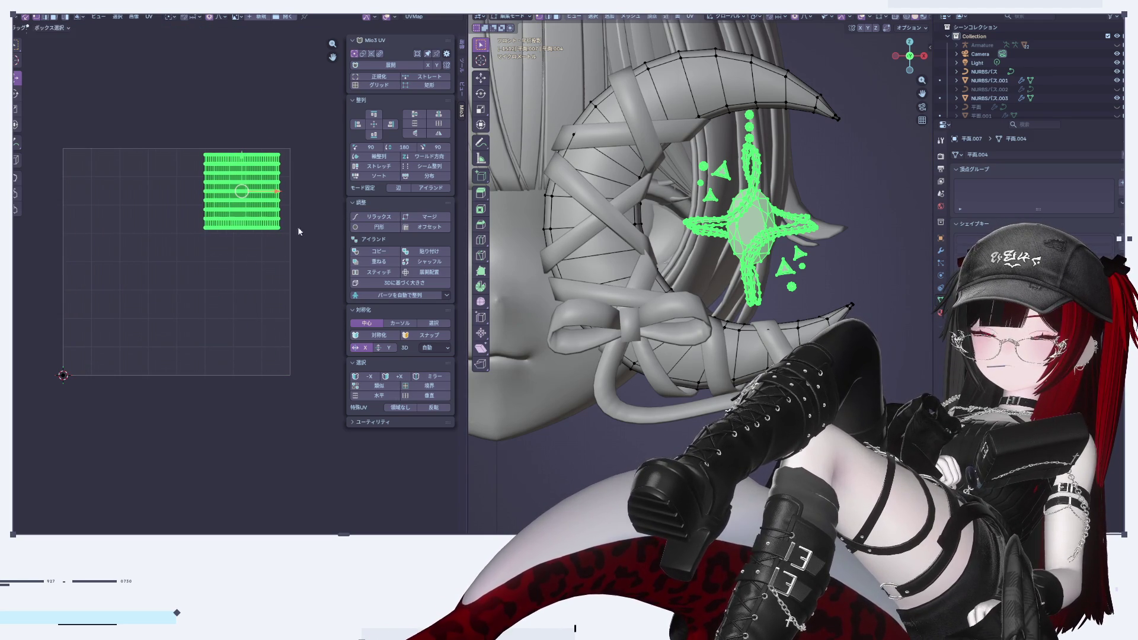
key("s")
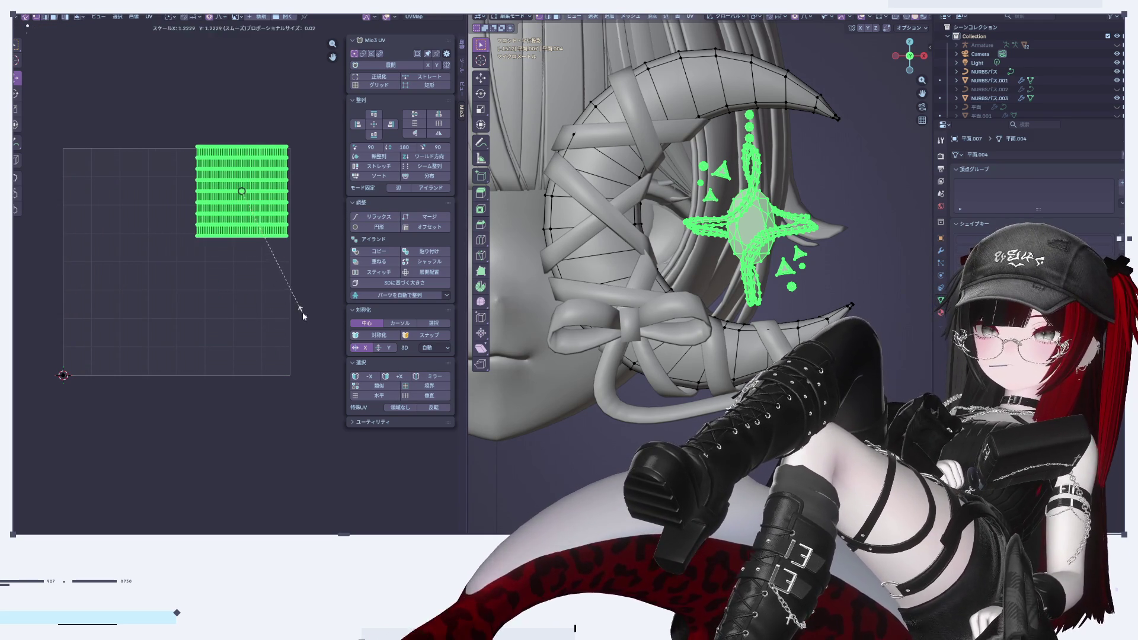
key("g")
key("y")
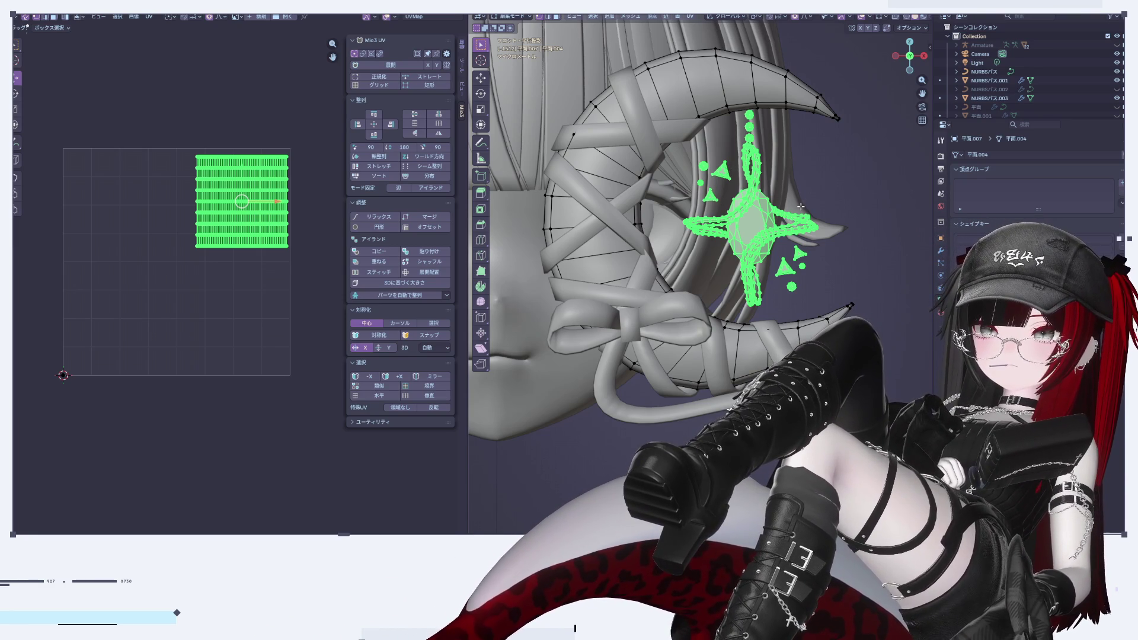
Check the result in Object Mode, then re-enter Edit Mode and select the whole crescent moon mesh
key("Tab")
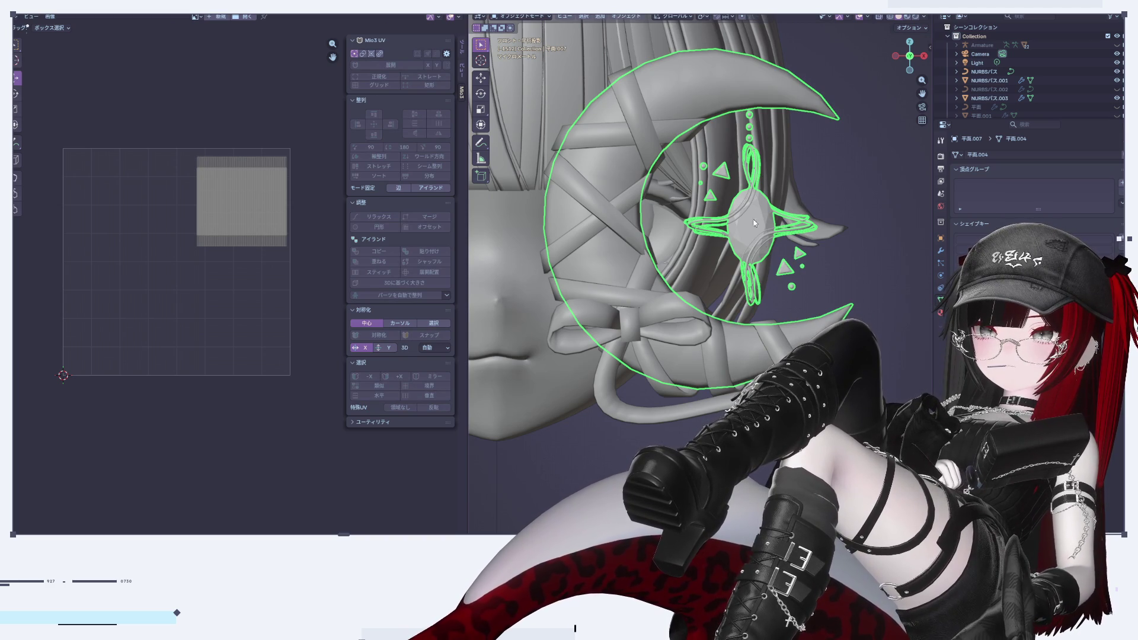
scroll(261, 233, "up", 3)
key("Tab")
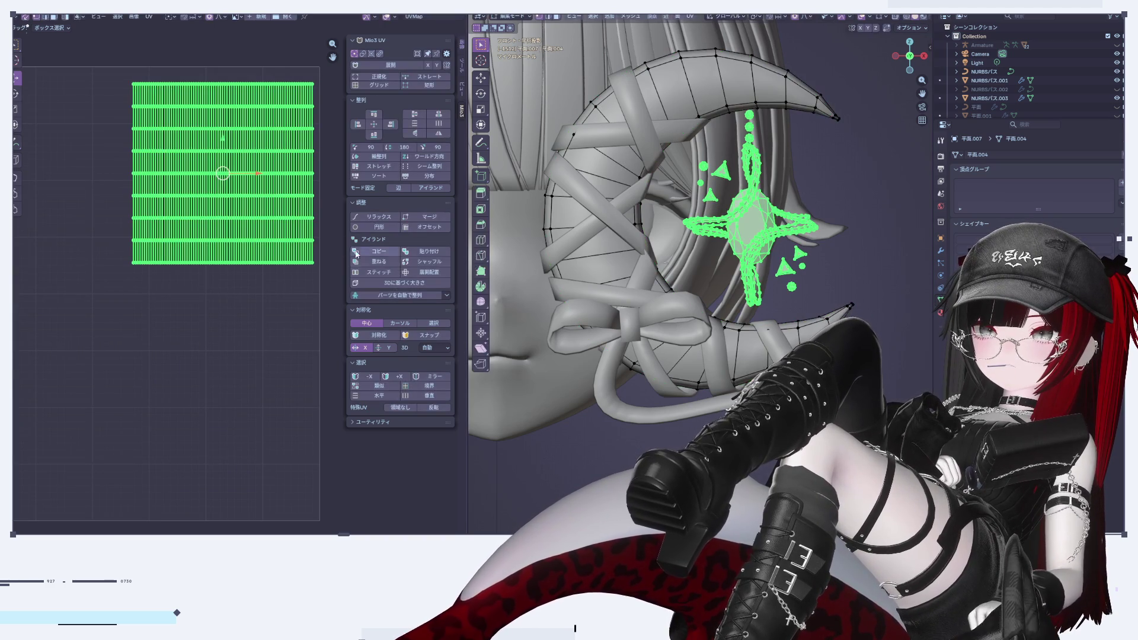
scroll(193, 262, "down", 1)
middle_click_drag(191, 265, 204, 250)
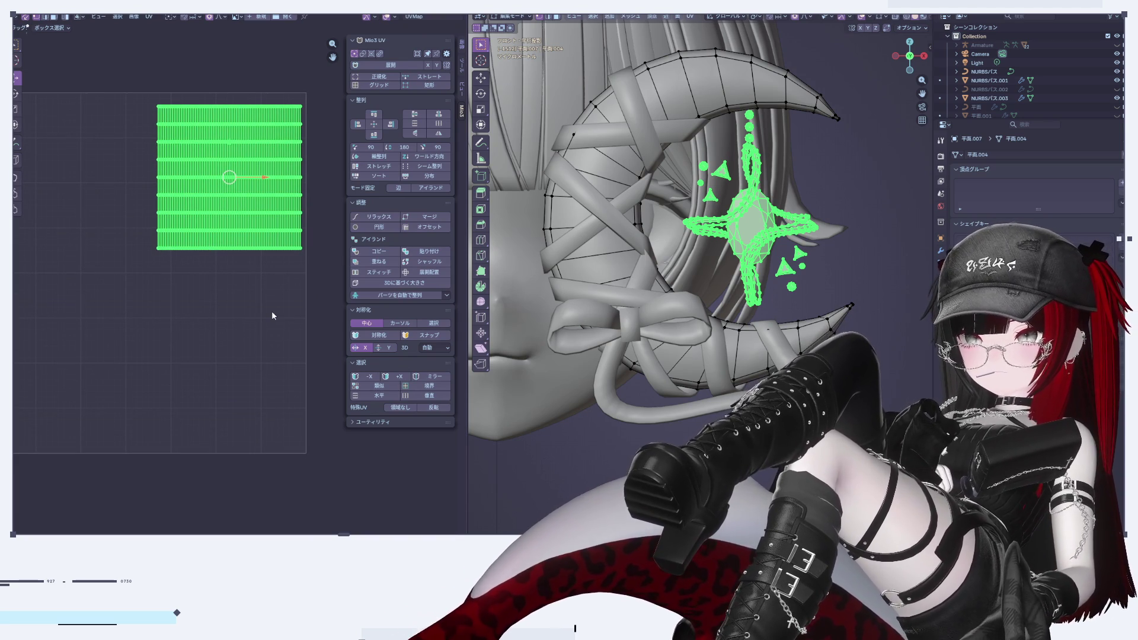
scroll(274, 277, "down", 2)
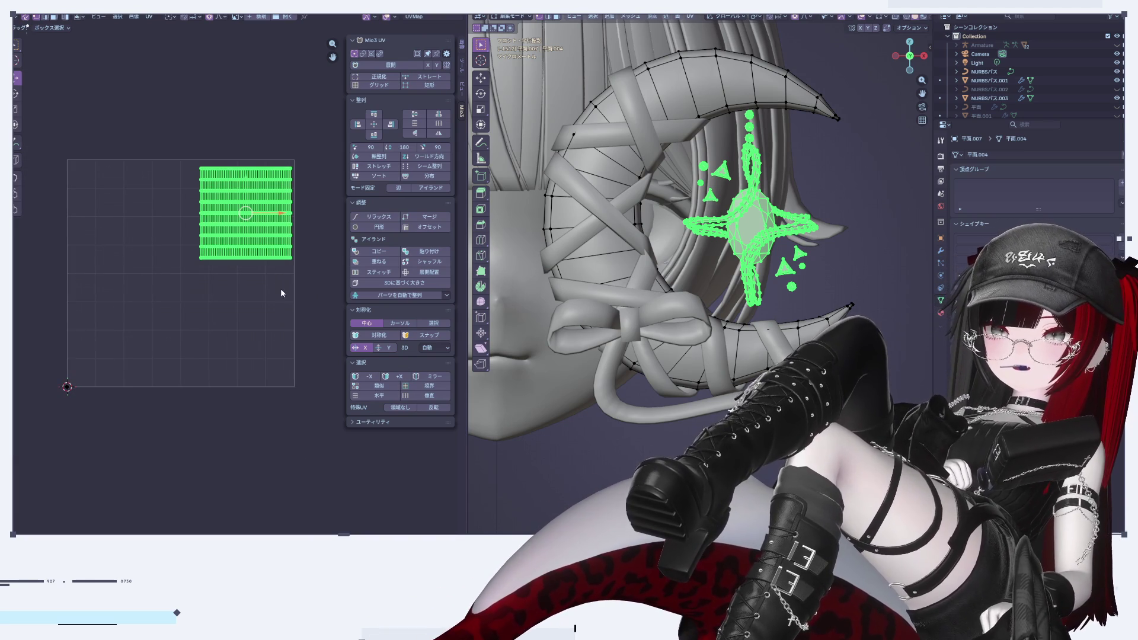
key("Tab")
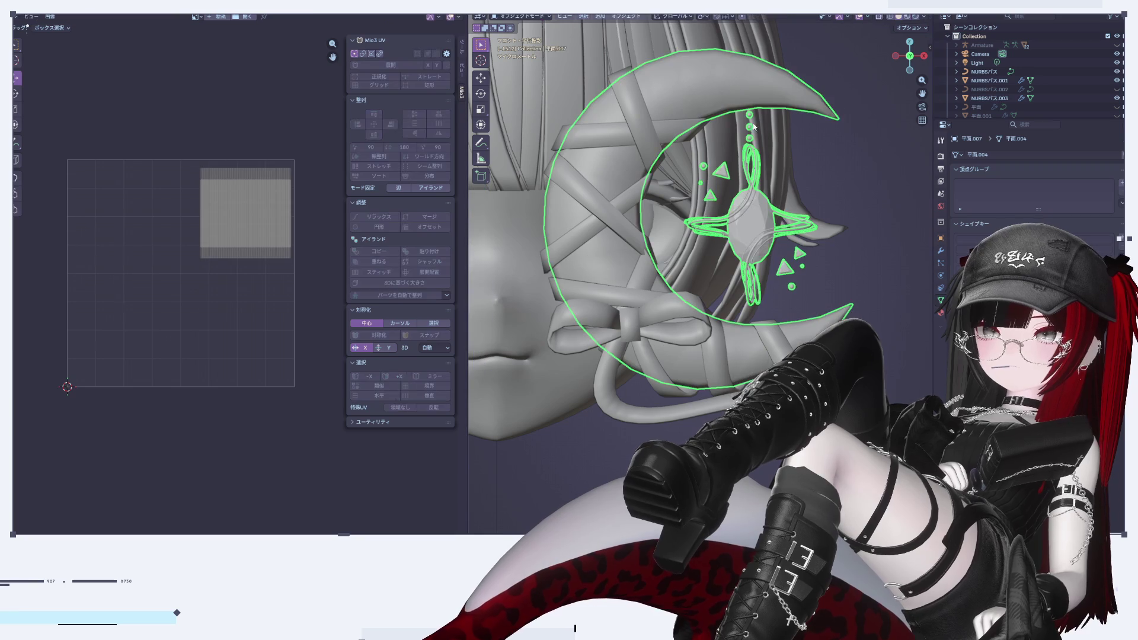
key("Tab")
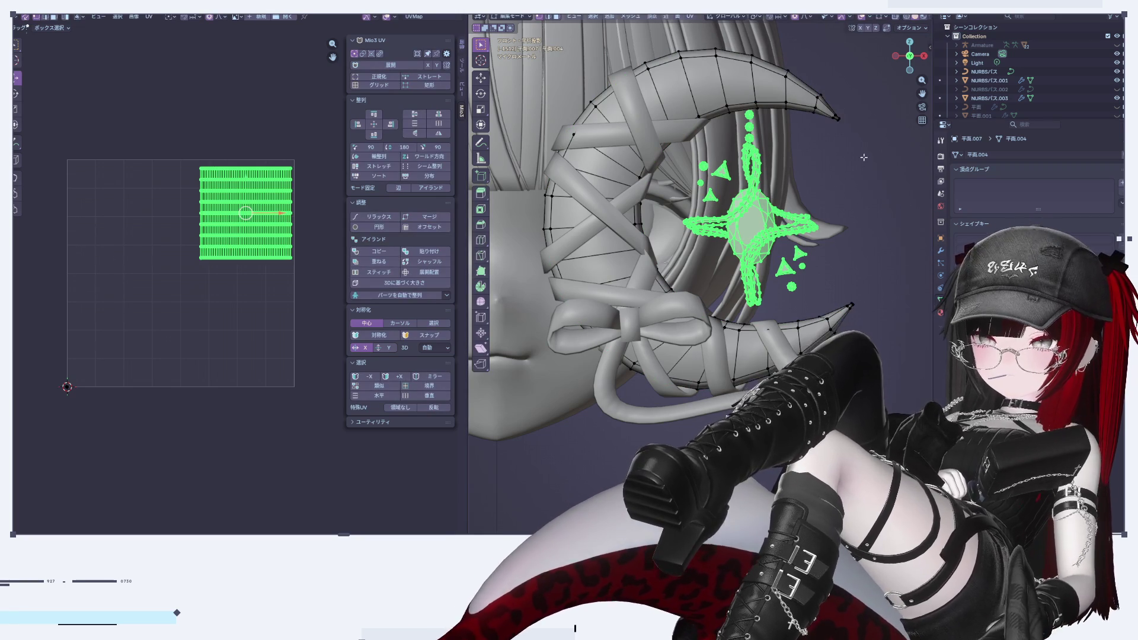
left_click(751, 89)
key("l")
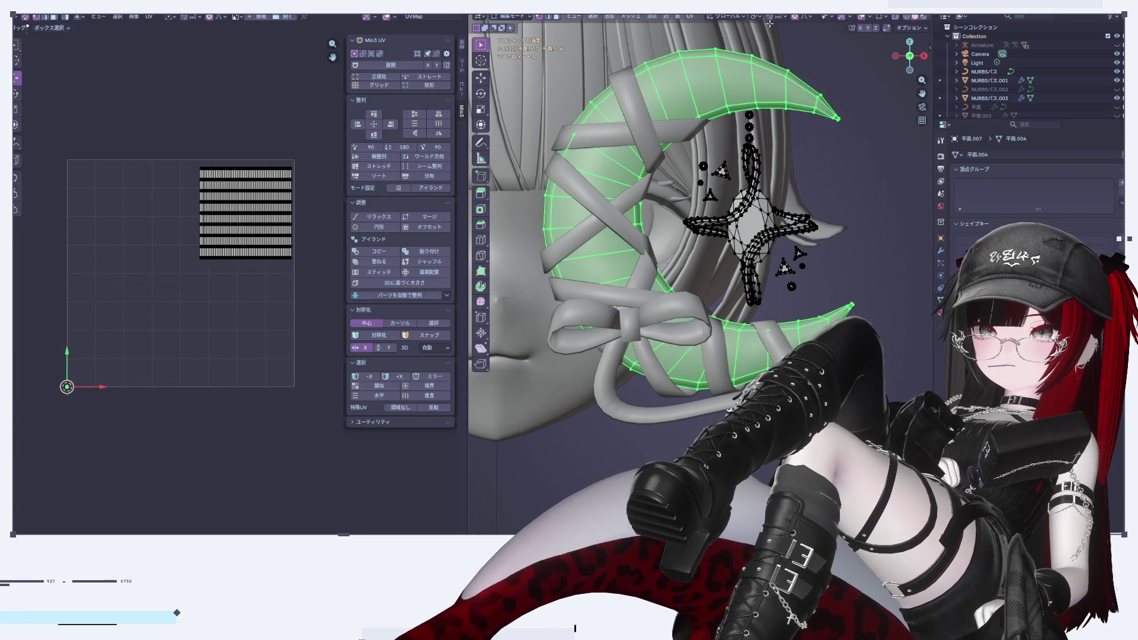
Unwrap the crescent with Project from View, move its island left and halve it into the lower-left
left_click(678, 17)
mouse_move(690, 17)
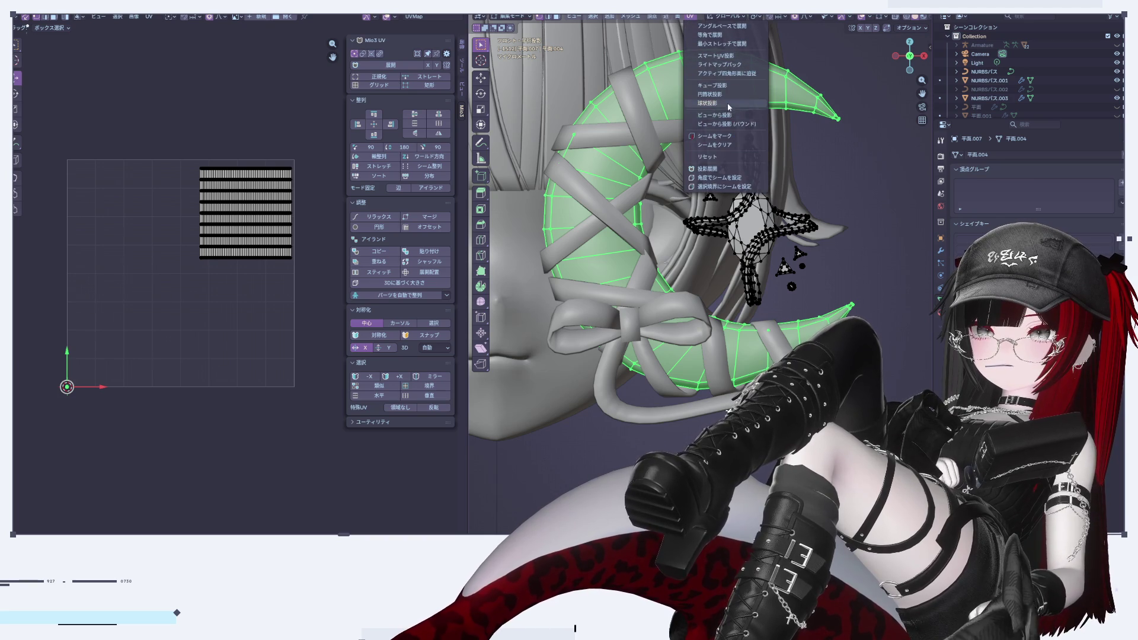
left_click(728, 117)
scroll(167, 253, "up", 2)
middle_click_drag(167, 253, 231, 205)
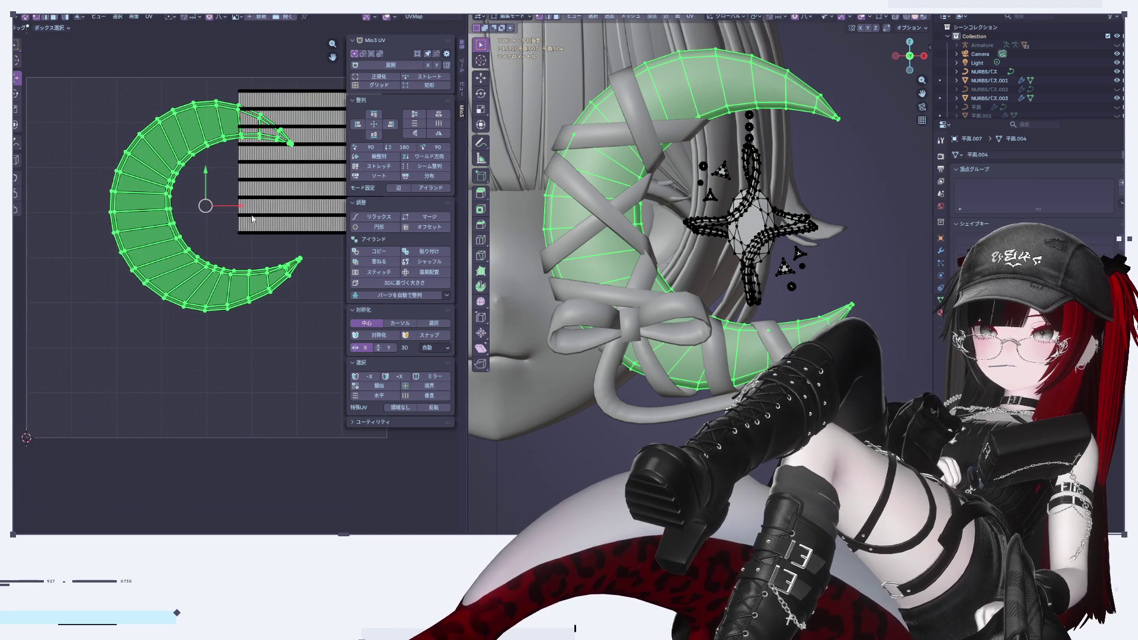
mouse_move(218, 206)
left_mouse_down()
mouse_move(138, 186)
mouse_move(140, 162)
mouse_move(140, 323)
left_mouse_up()
key("s")
Add the ribbon and bow object and edit it together with the crescent
key("Tab")
left_click(734, 333, "shift")
key("Tab")
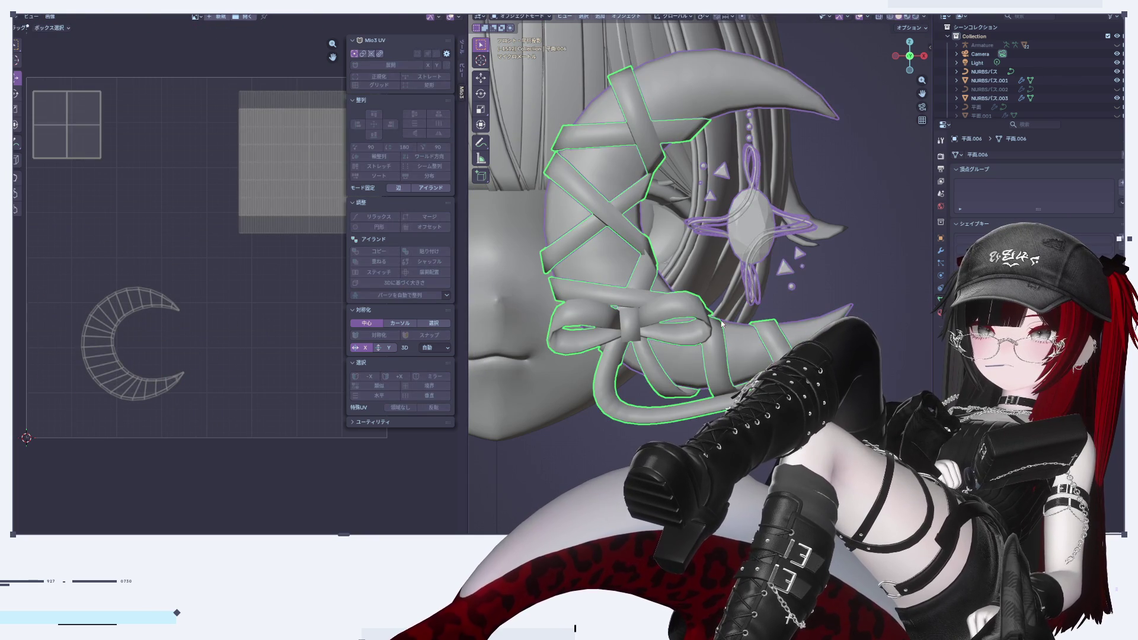
Box-select the ribbon's square UV island, scale it about 1.9 times and reposition it vertically
key("a")
key("a")
scroll(187, 253, "down", 2)
scroll(172, 233, "up", 2)
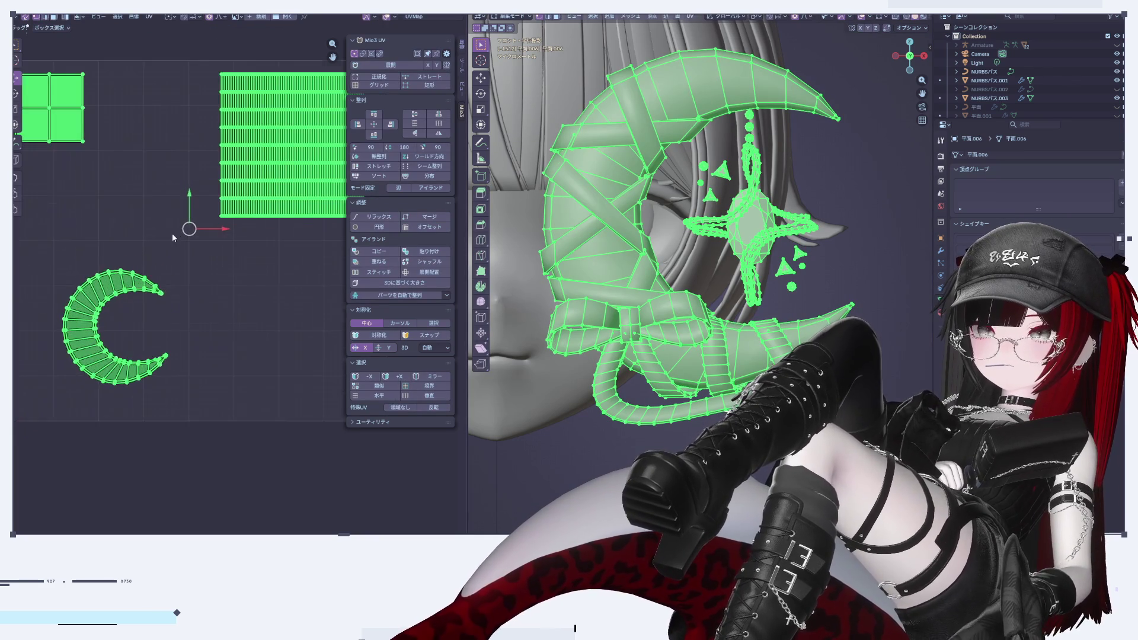
scroll(178, 210, "down", 1)
scroll(56, 88, "up", 1)
left_click_drag(56, 88, 149, 209)
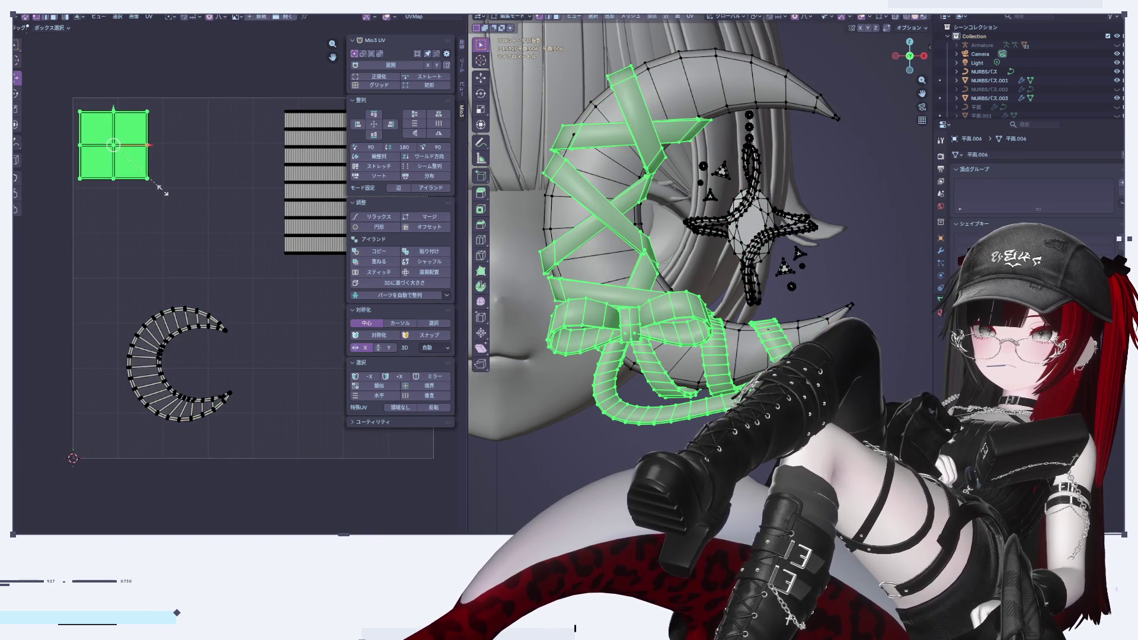
key("s")
left_click(214, 227)
key("g")
left_click(142, 110)
key("g")
key("y")
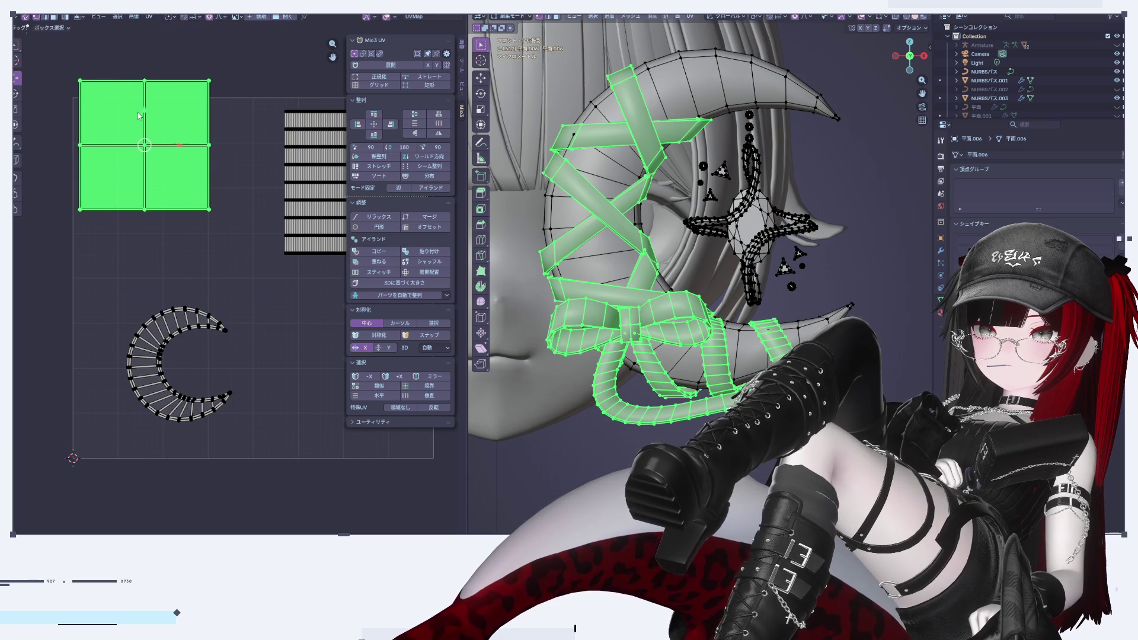
left_click(142, 161)
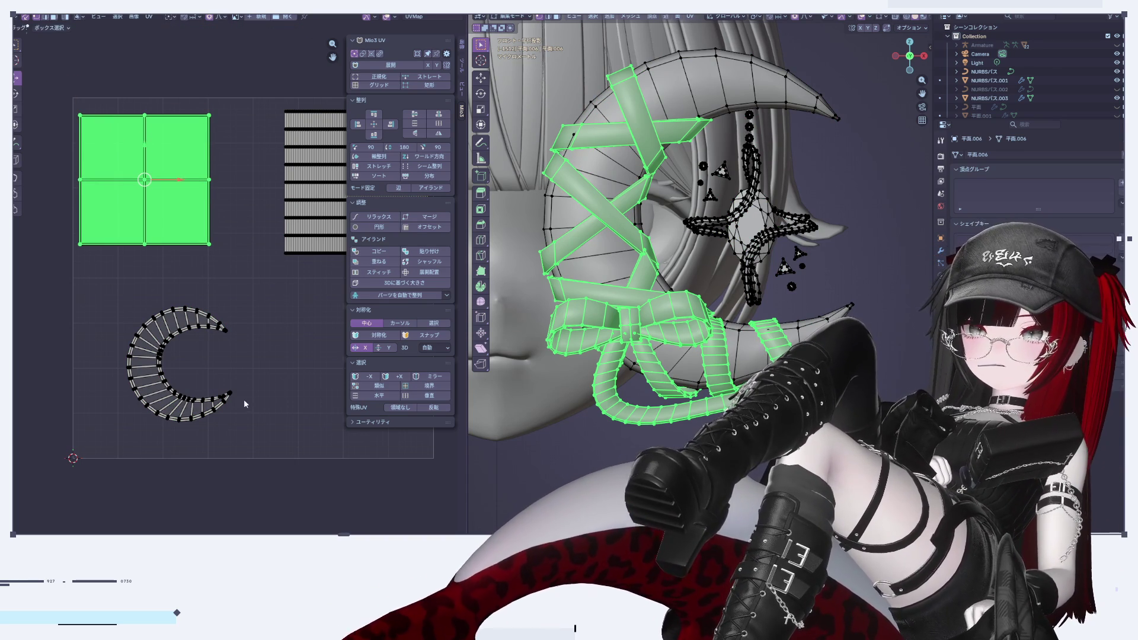
Box-select the crescent UV island, enlarge it and move it up
left_click_drag(72, 296, 261, 445)
key("s")
left_click(343, 445)
key("g")
left_click(170, 318)
mouse_move(242, 321)
middle_mouse_down()
mouse_move(166, 268)
mouse_move(245, 258)
middle_mouse_up()
scroll(166, 268, "up", 2)
scroll(191, 265, "down", 3)
scroll(246, 258, "up", 2)
Reselect and test-move the square island, then select the ribbon loop and exit Edit Mode
left_click(150, 88)
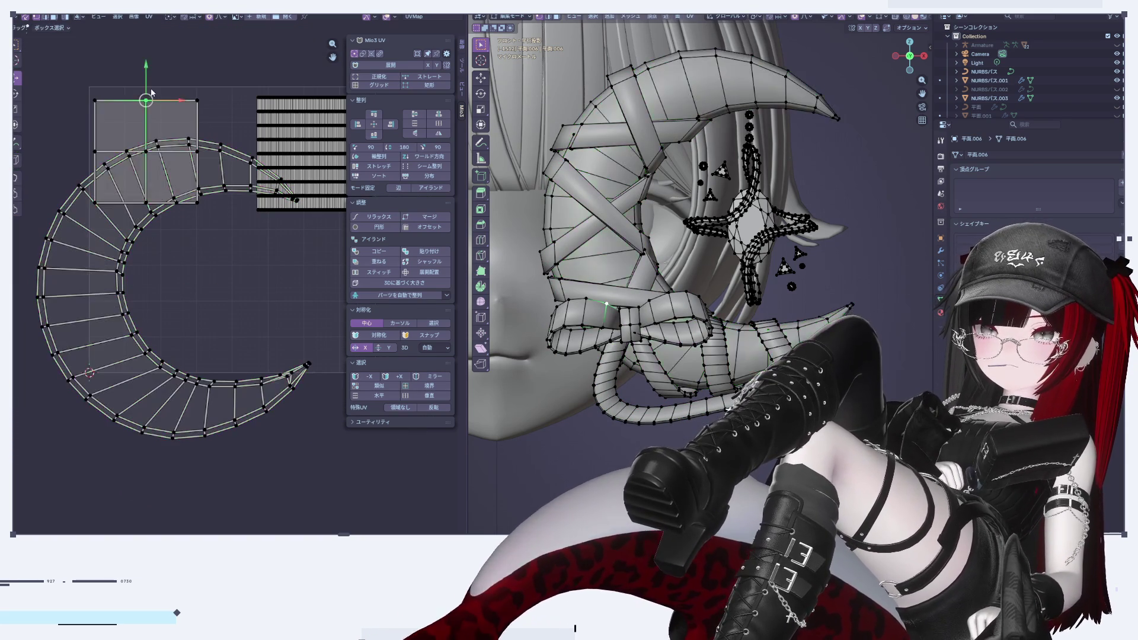
left_click(169, 104)
middle_click_drag(255, 215, 223, 193)
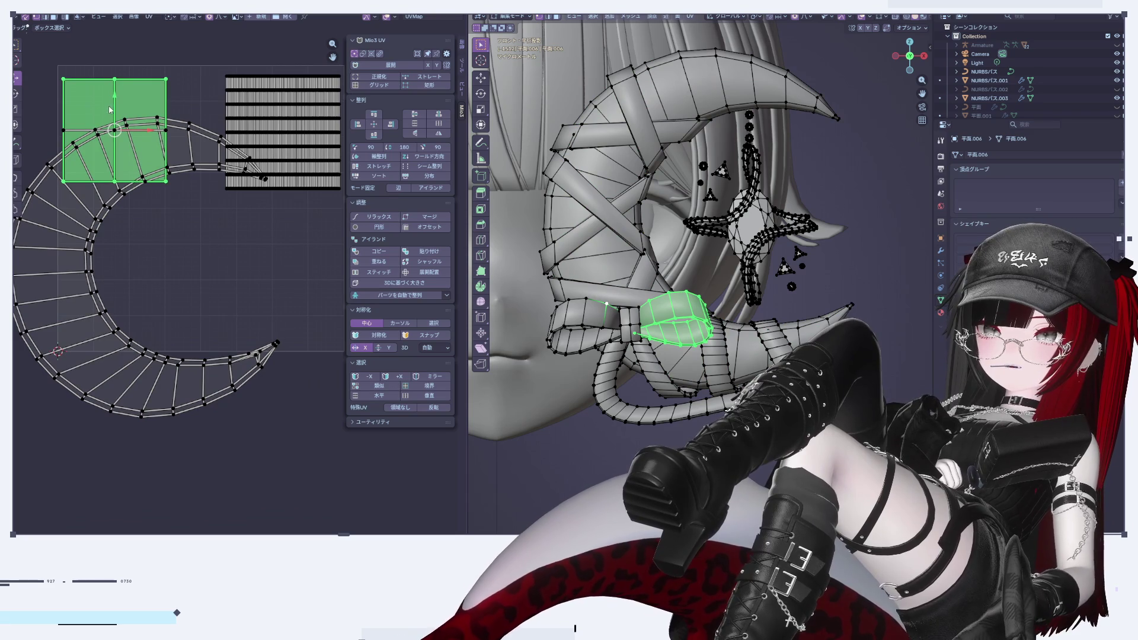
left_click_drag(144, 248, 145, 247)
left_click(137, 135)
mouse_move(117, 112)
left_mouse_down()
mouse_move(116, 224)
mouse_move(116, 112)
left_mouse_up()
left_click(166, 78)
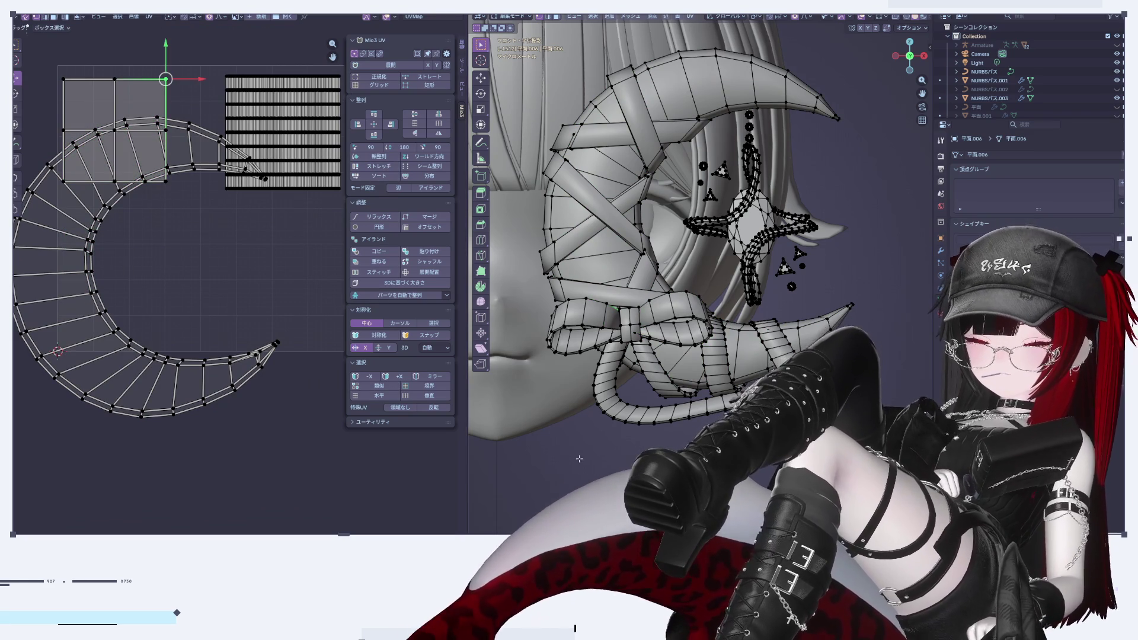
key("l")
key("l")
key("l")
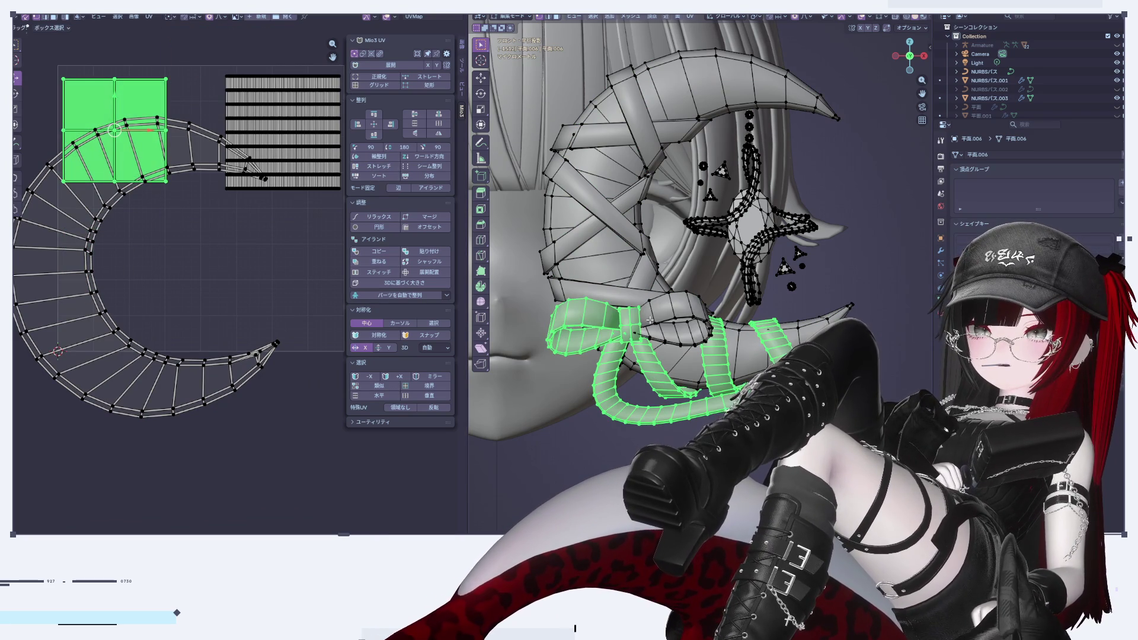
key("Tab")
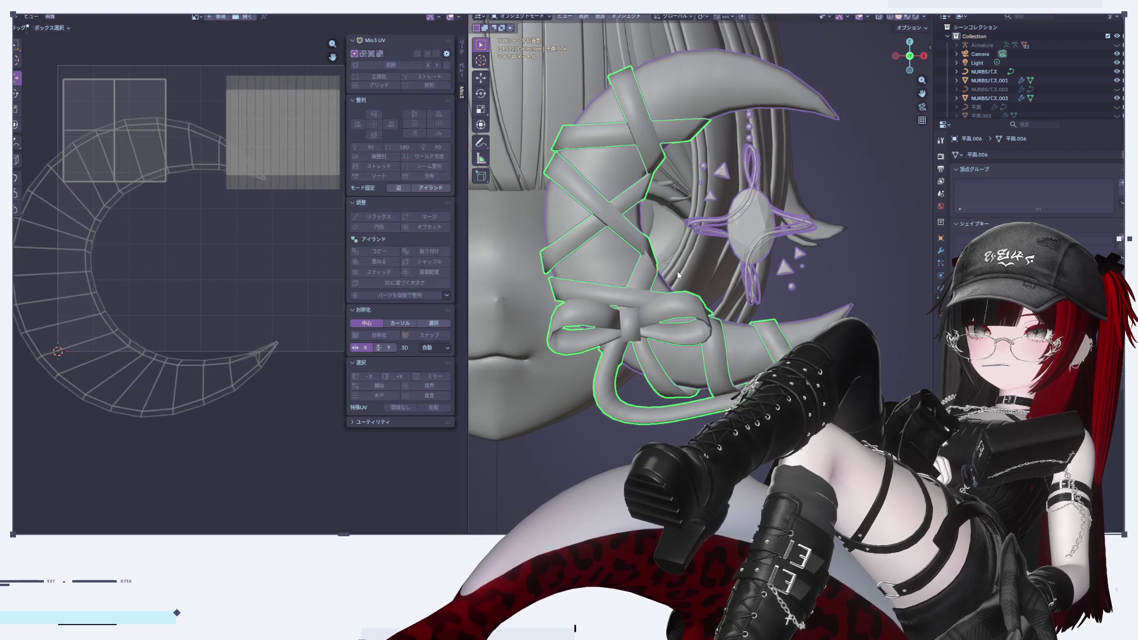
Shrink the ribbon's UV island and move it to the right
key("Tab")
scroll(201, 187, "down", 4)
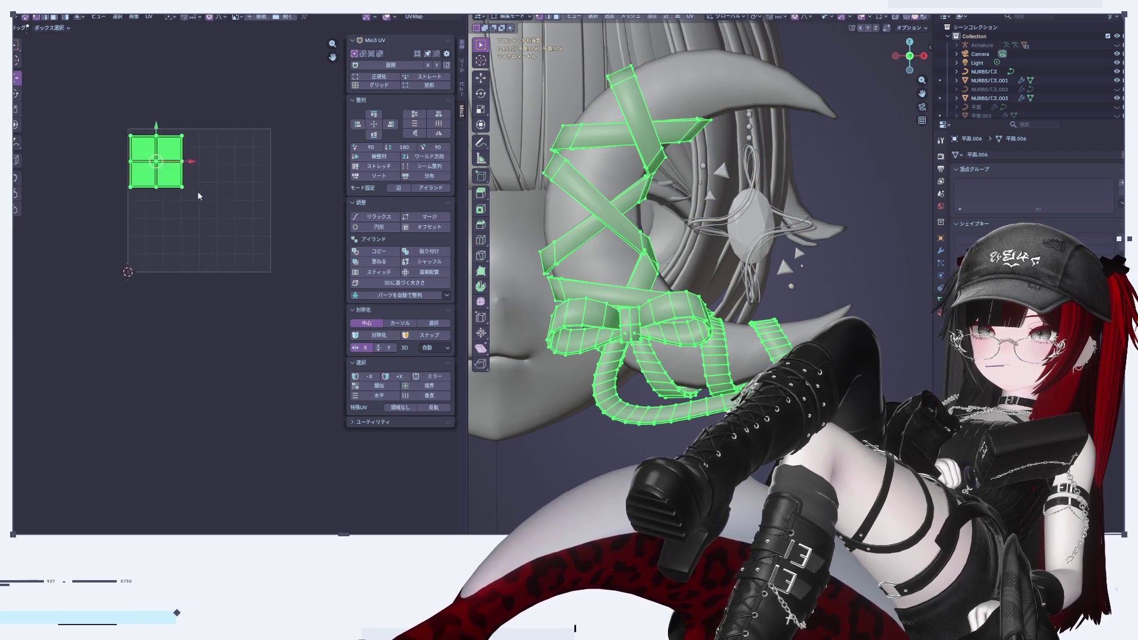
scroll(153, 144, "up", 2)
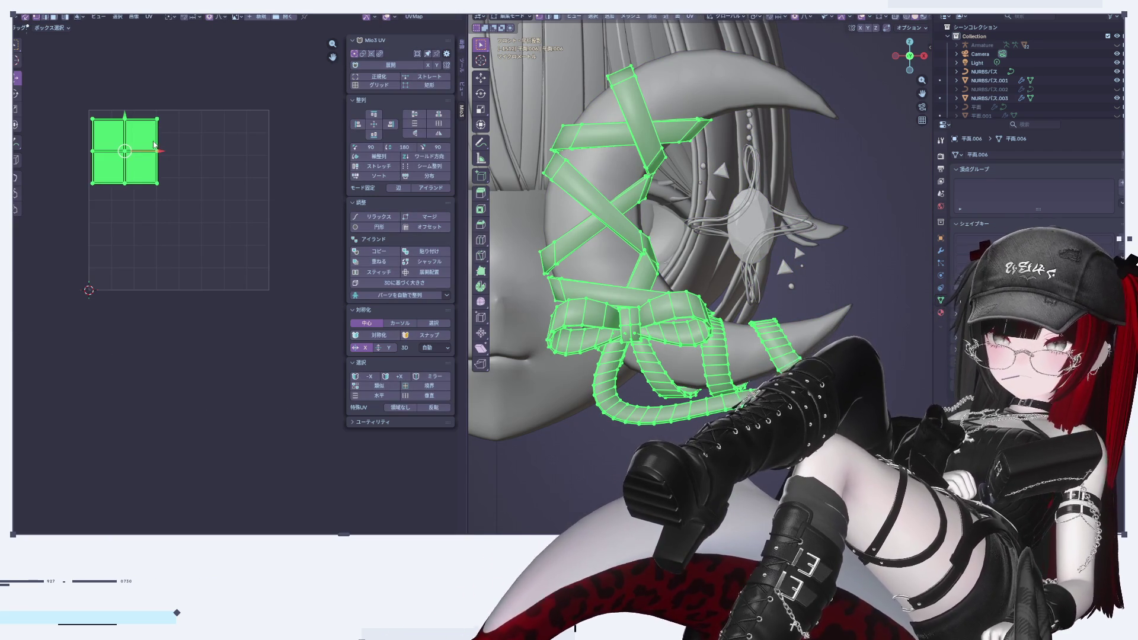
key("s")
left_click(138, 166)
left_click_drag(146, 146, 232, 169)
key("a")
key("g")
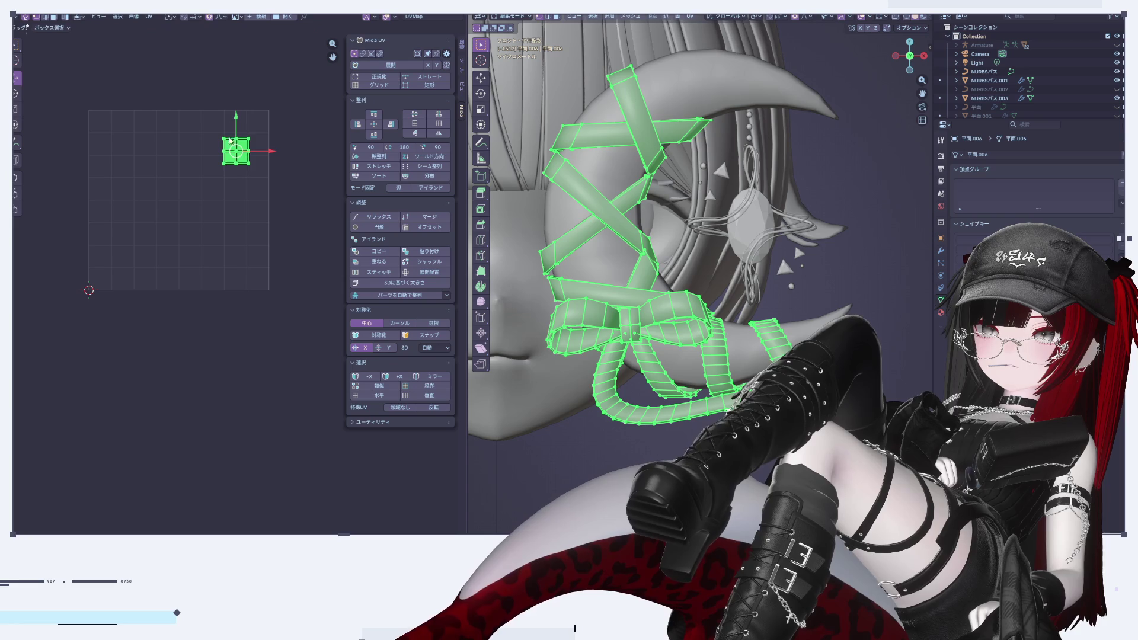
left_click(233, 232)
key("Tab")
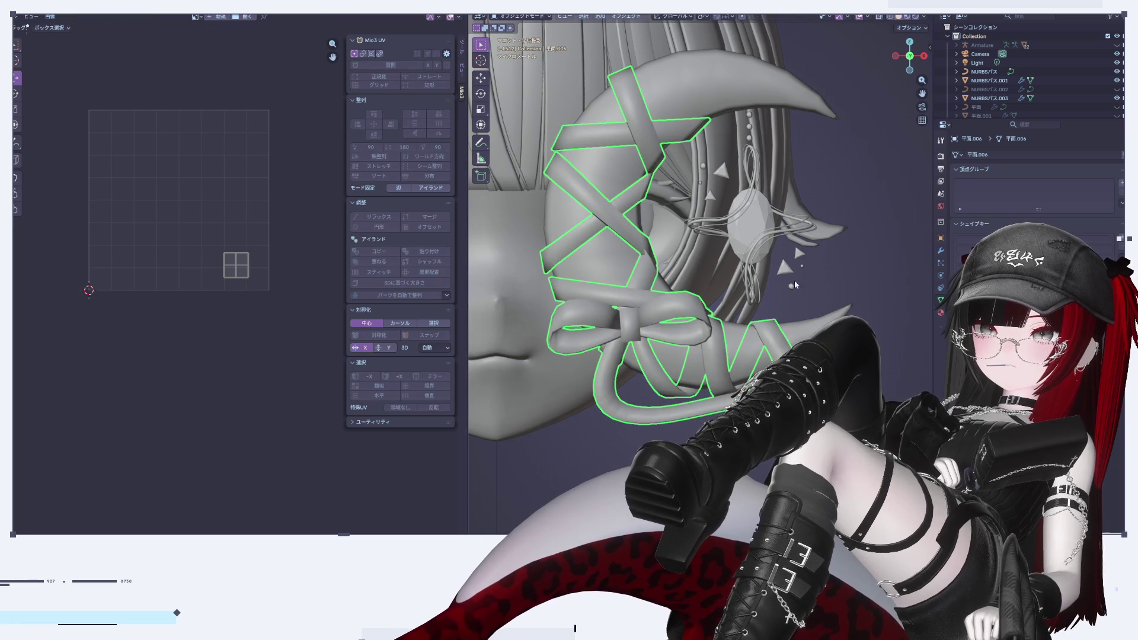
Add the star object, isolate the star's UVs, then shrink its island and move it right
left_click(756, 249, "shift")
key("Tab")
scroll(187, 225, "up", 4)
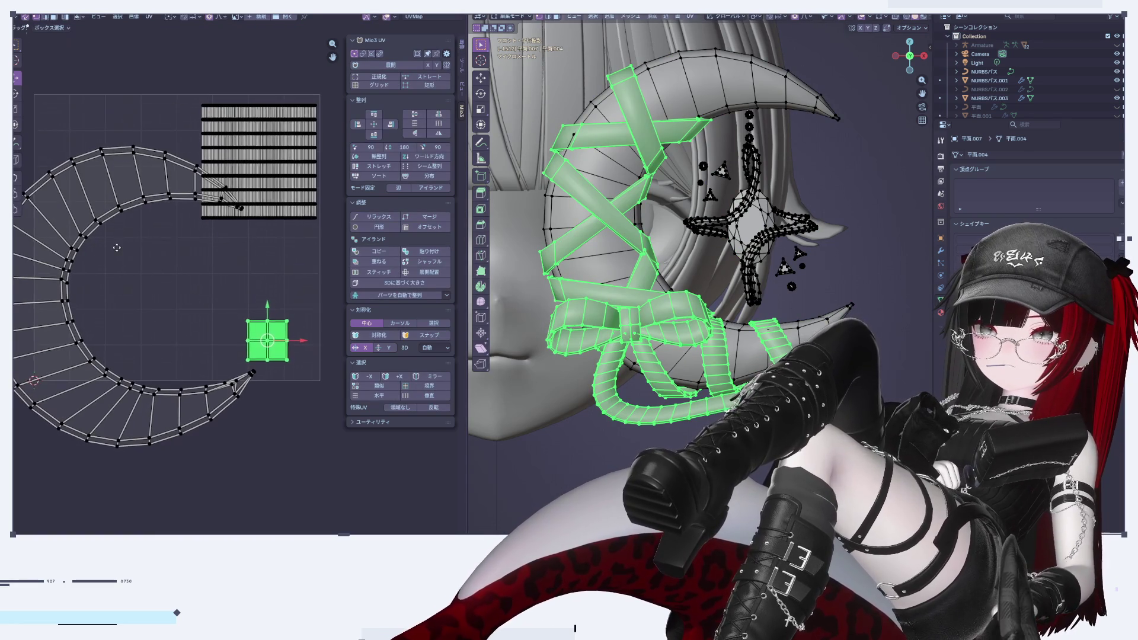
scroll(297, 147, "up", 1)
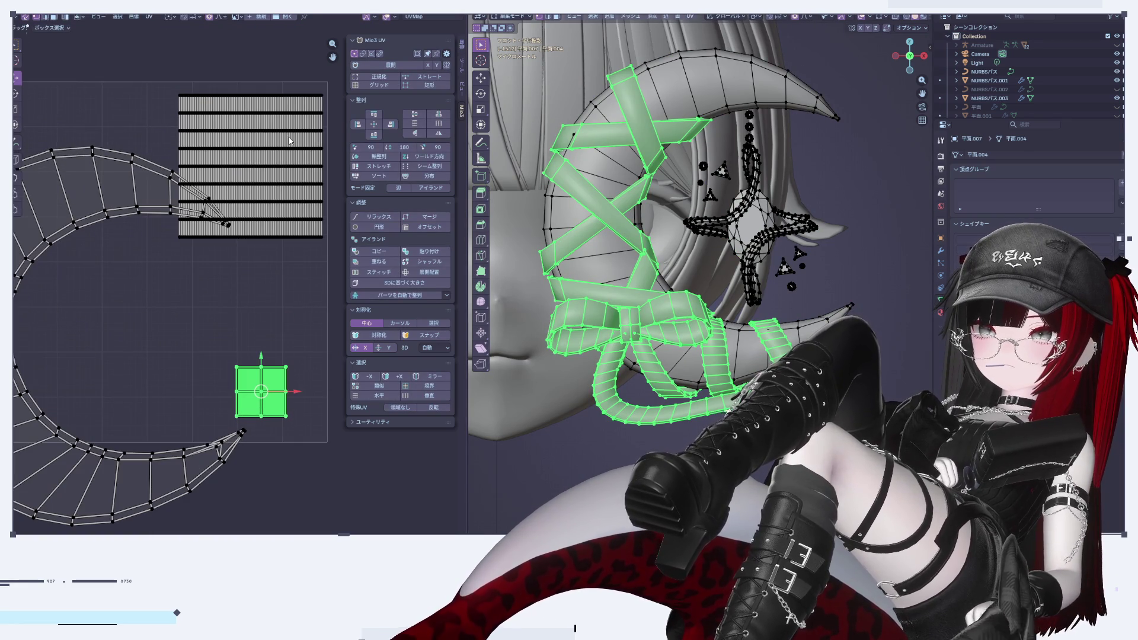
left_click(851, 227)
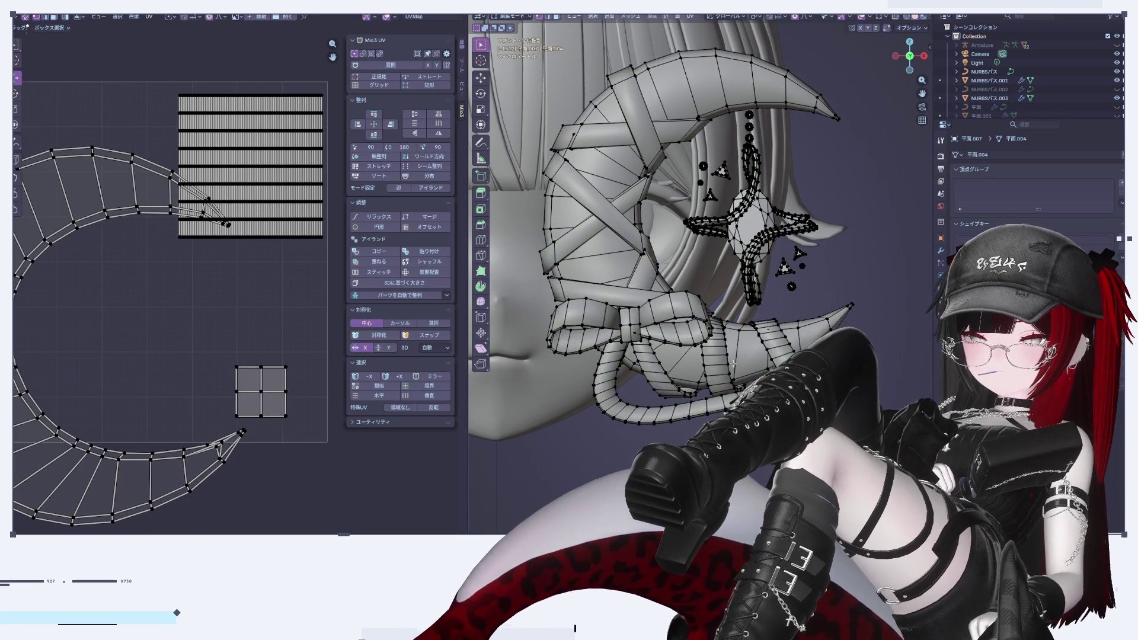
double_click(826, 320)
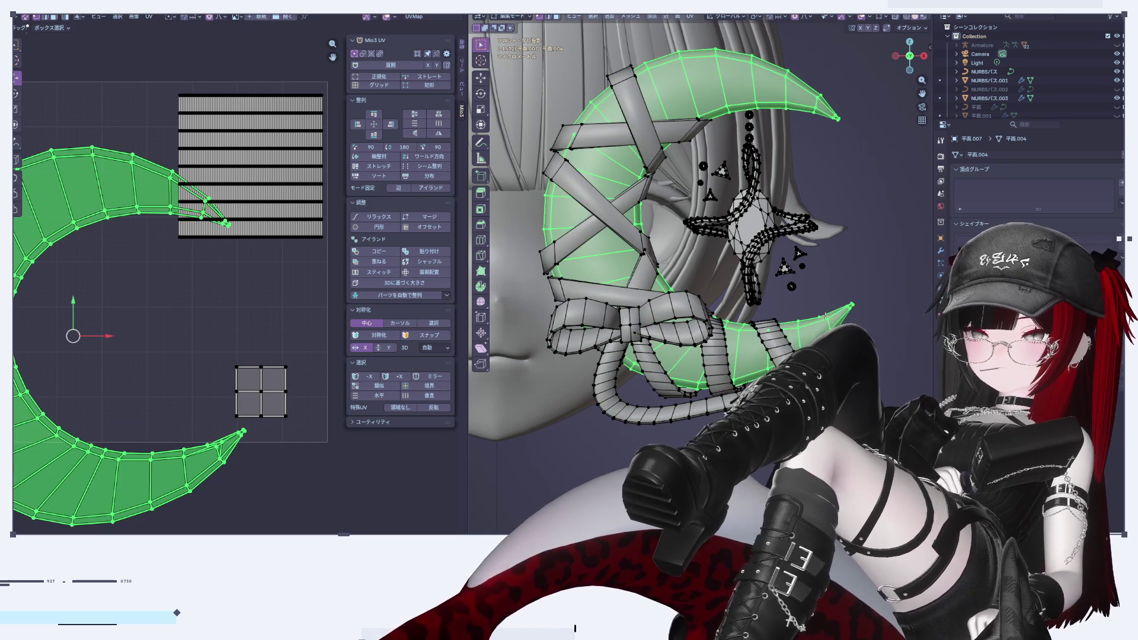
key("ctrl+i")
double_click(803, 279)
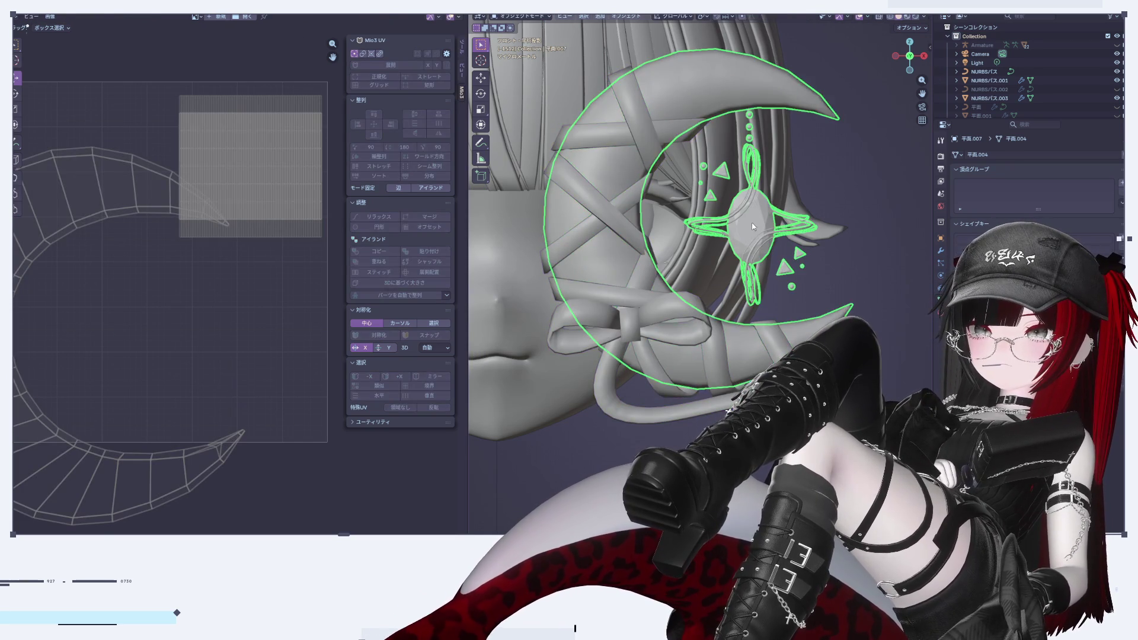
scroll(201, 218, "down", 3)
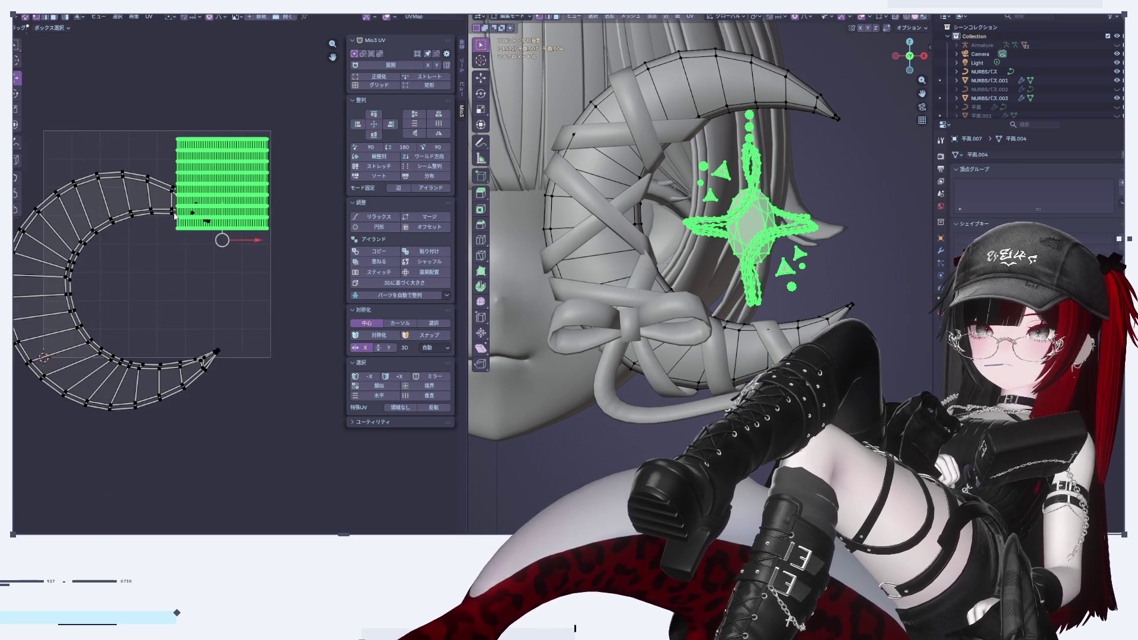
key("s")
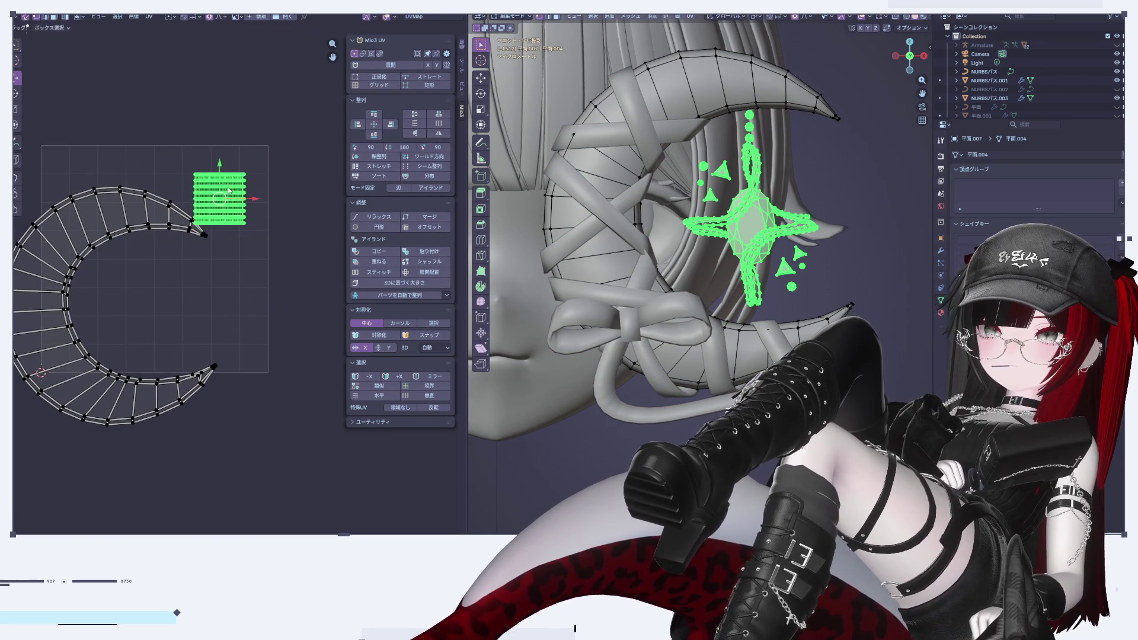
key("Return")
key("g")
left_click(304, 206)
Move the crescent island up-right, normalize it with Mio3 UV, then scale it to about 0.95
middle_click_drag(218, 276, 278, 250)
left_click(137, 374)
left_click_drag(193, 281, 242, 281)
left_click_drag(215, 241, 215, 197)
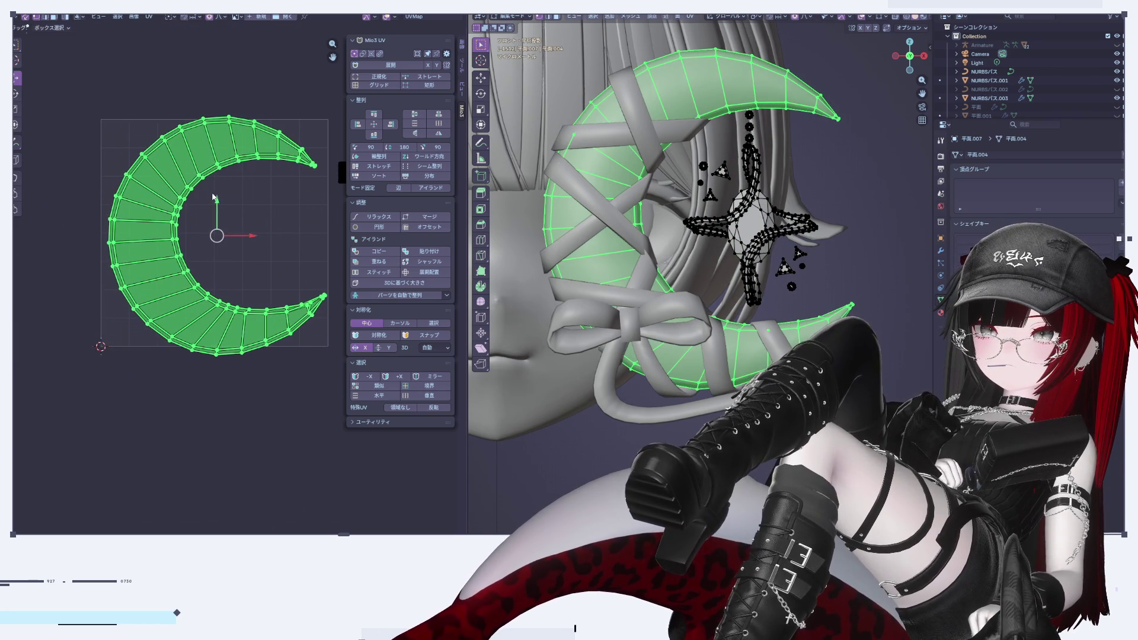
scroll(230, 252, "up", 1)
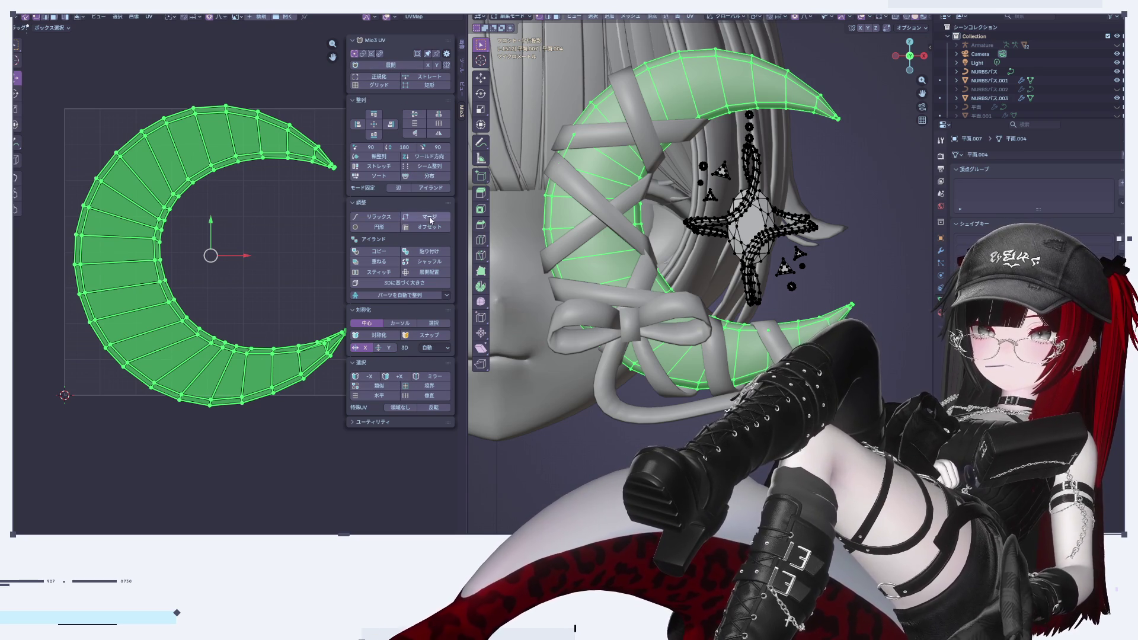
left_click(384, 79)
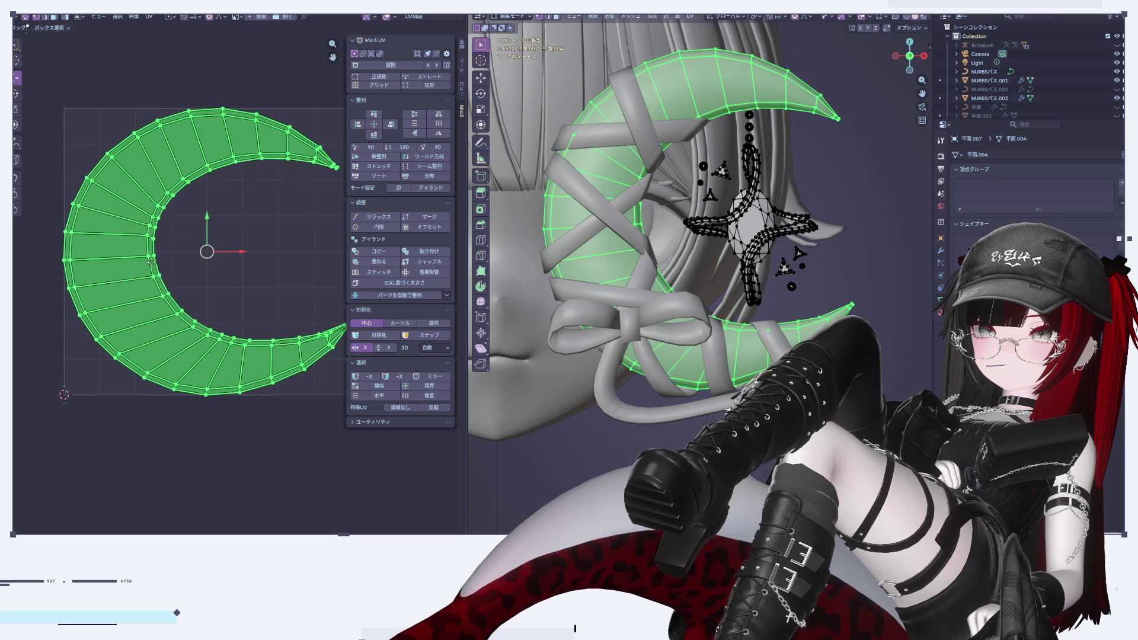
middle_click_drag(138, 261, 113, 227)
key("s")
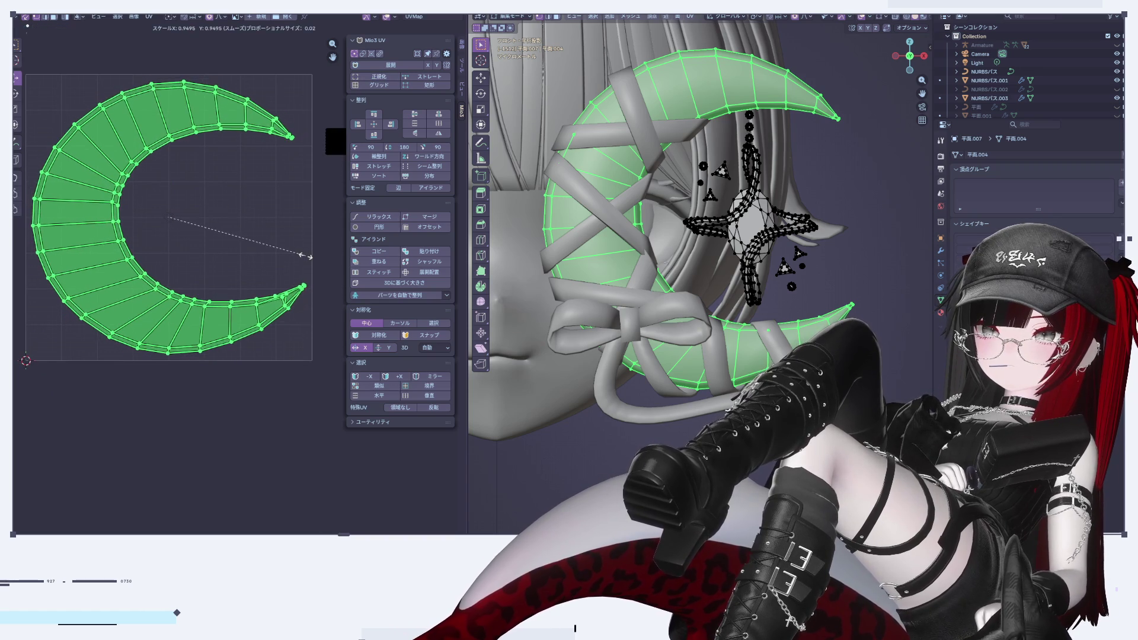
left_click(148, 217)
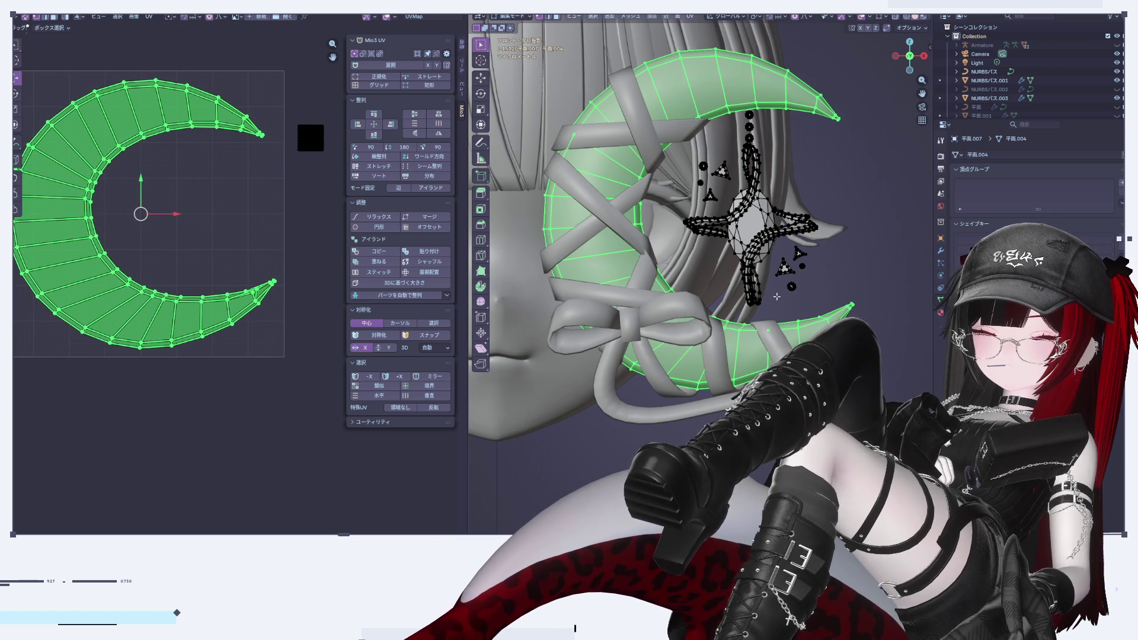
Switch to editing the moon object alone and clear the UV selection
key("Tab")
left_click(793, 291)
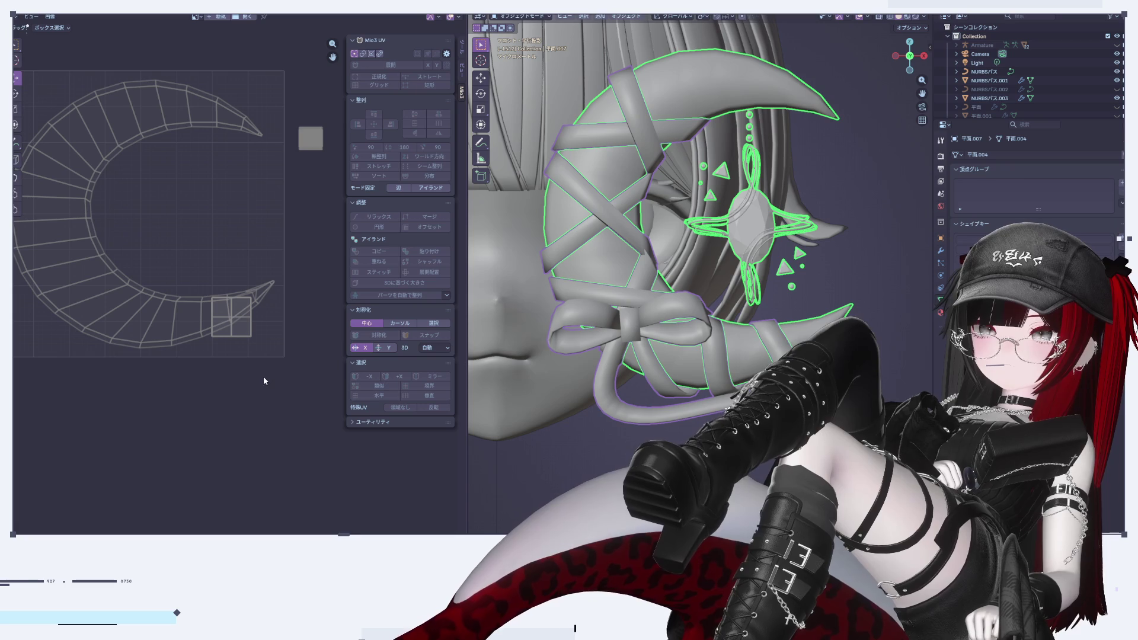
key("Tab")
left_click(226, 379)
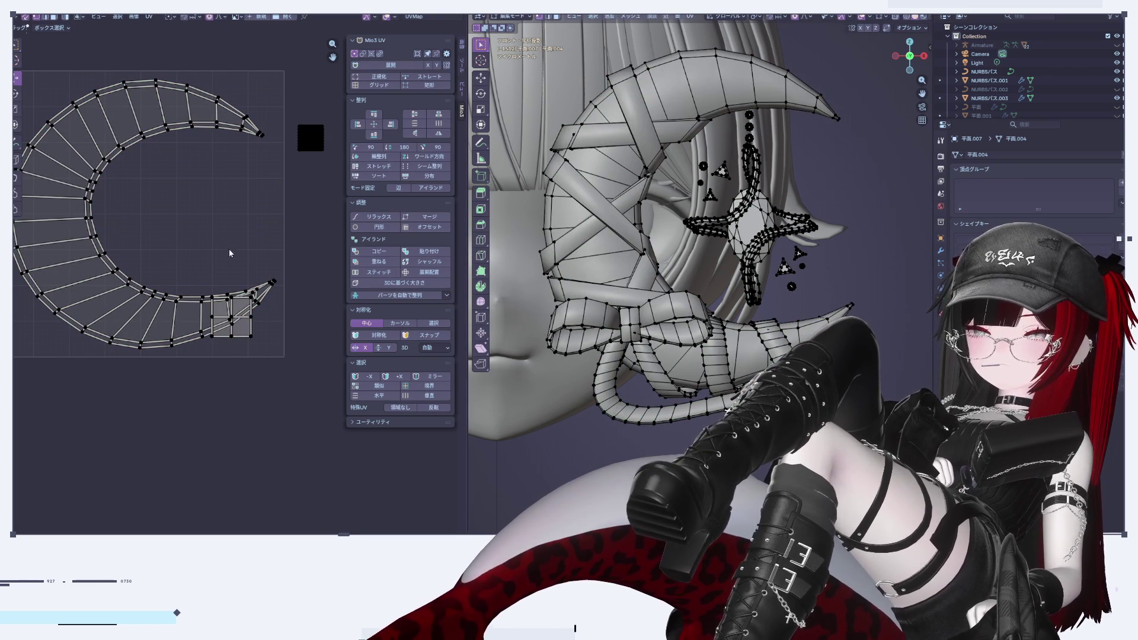
Box-select the small star UV island and move it left and down beside the crescent
left_click_drag(328, 167, 340, 189)
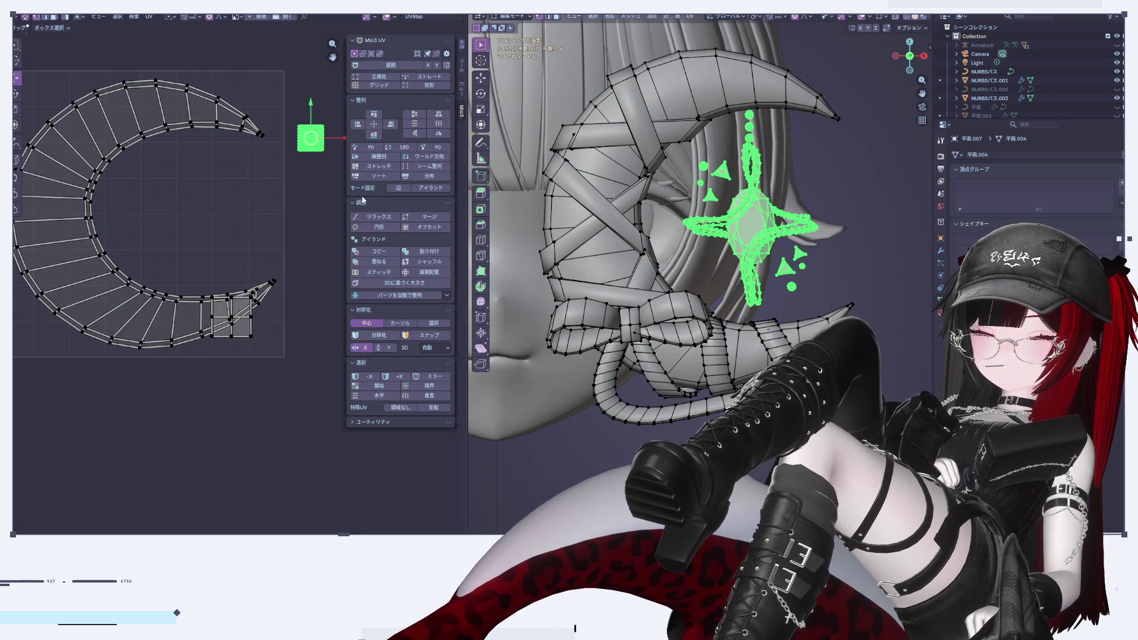
left_click_drag(341, 138, 242, 147)
middle_click_drag(268, 223, 291, 238)
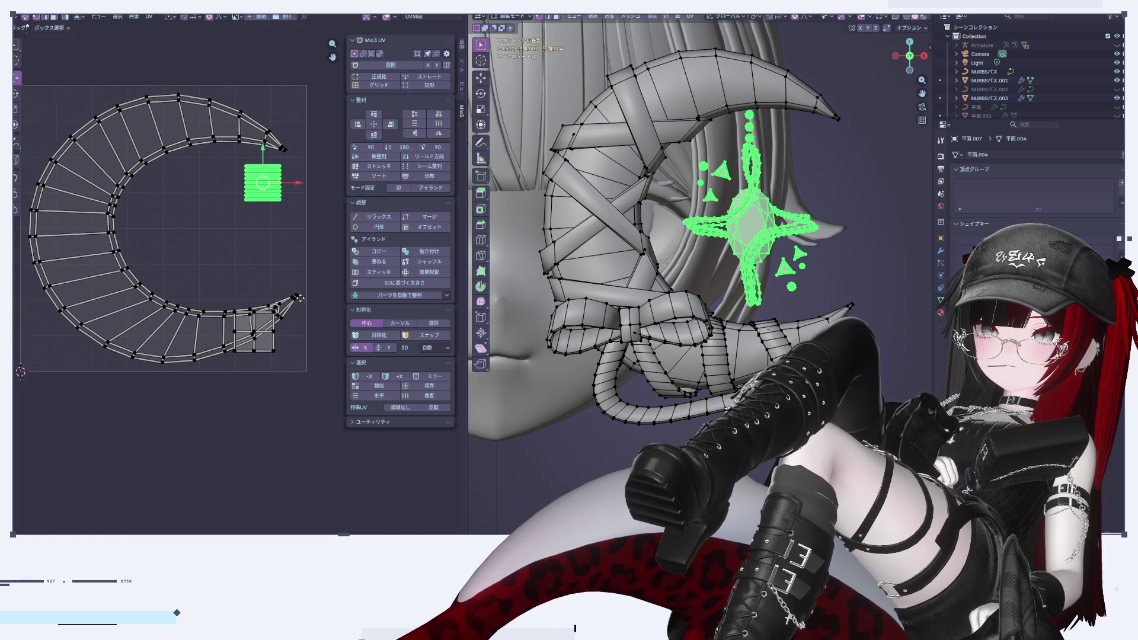
key("Tab")
Select the ribbon alone and move its whole UV island up beneath the star
left_click(728, 406)
key("Tab")
key("a")
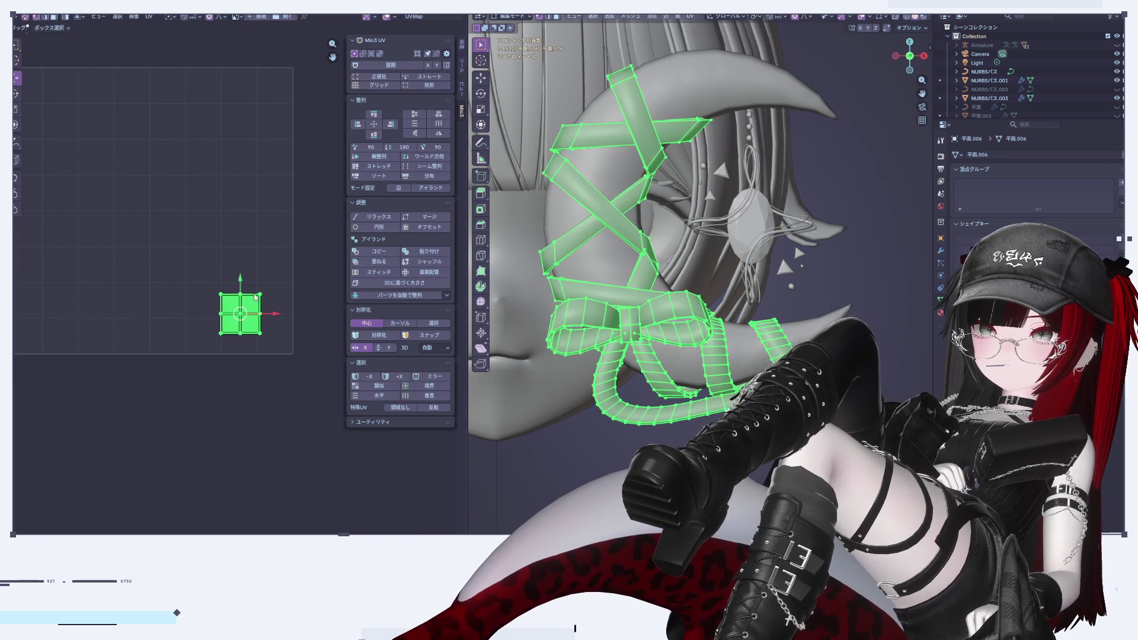
left_click_drag(241, 282, 230, 187)
key("Tab")
Edit the moon and ribbon together, clear the selection and return to the full shaded 3D workspace
left_click(624, 162, "shift")
key("Tab")
key("alt+a")
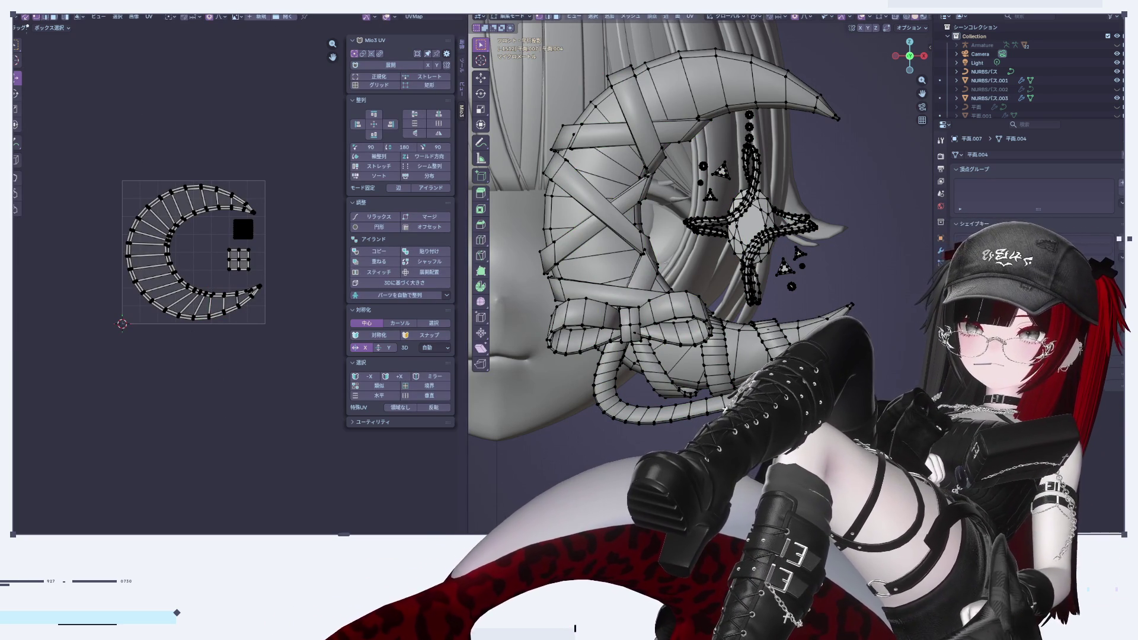
key("ctrl+Page_Up")
Select the moon plus pink ribbon, view the ribbon's material settings, then start editing the gem mesh
scroll(743, 257, "up", 1)
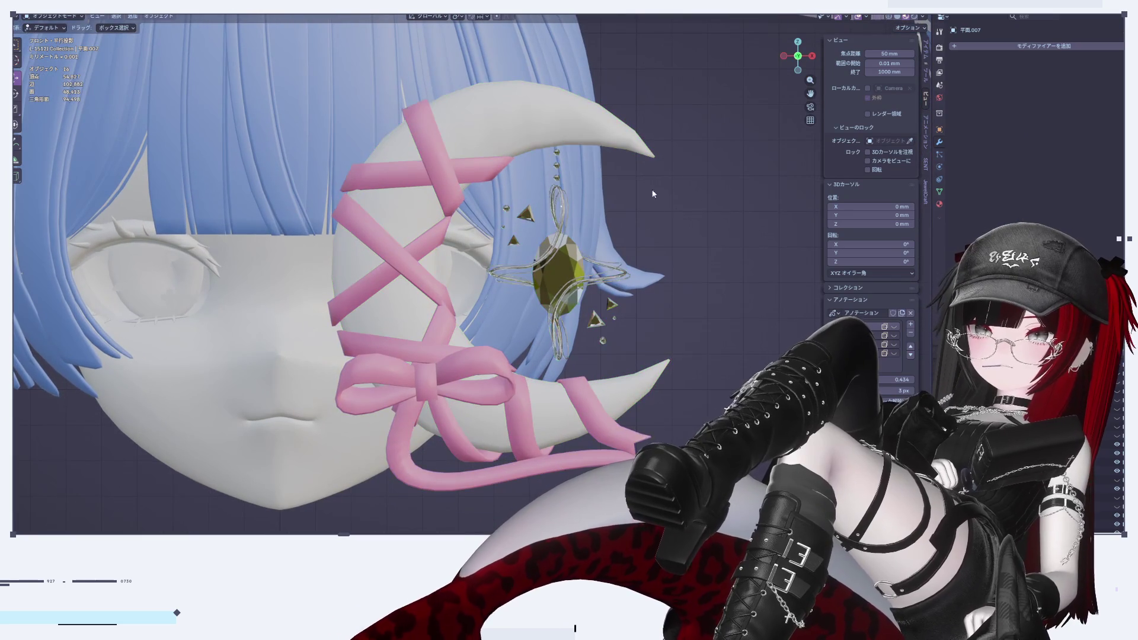
left_click(618, 119)
scroll(618, 119, "up", 1)
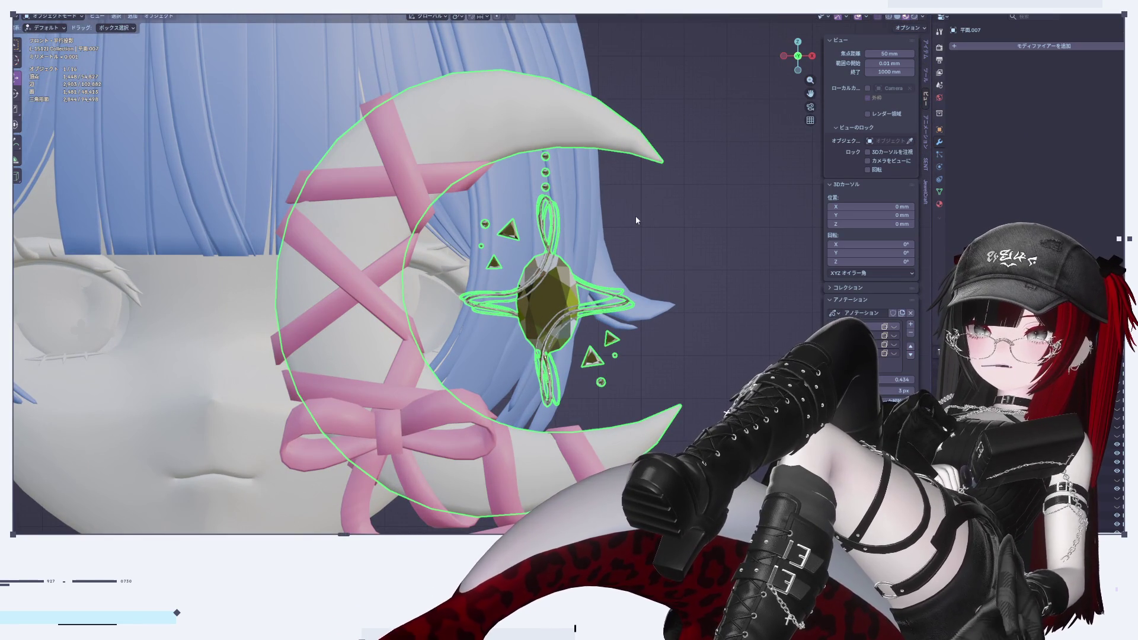
left_click(402, 142, "shift")
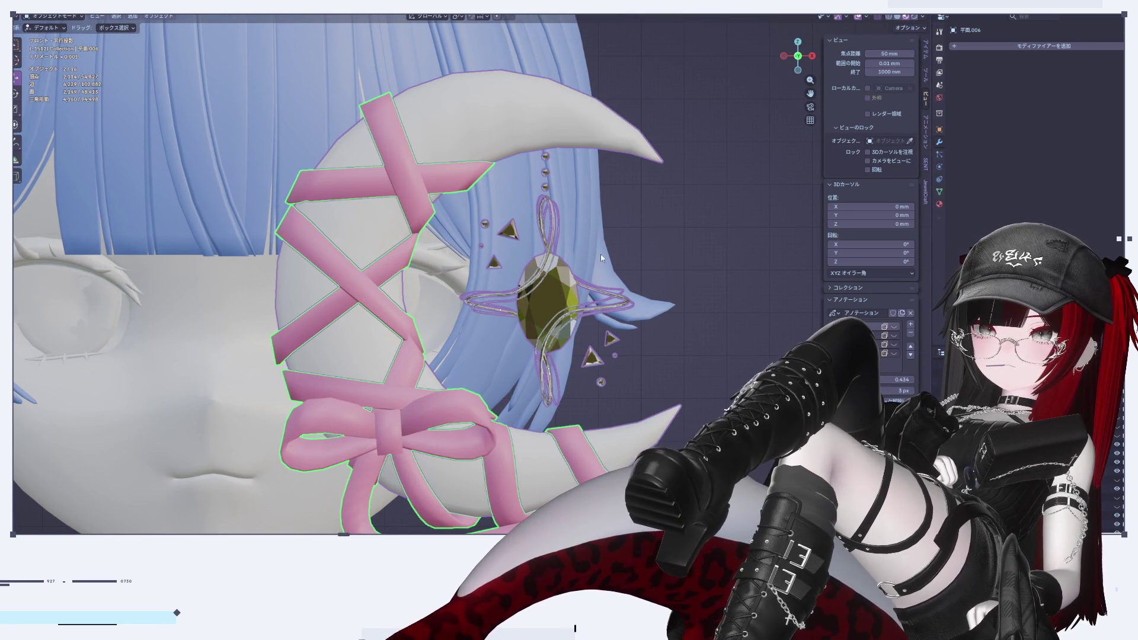
scroll(712, 286, "up", 1)
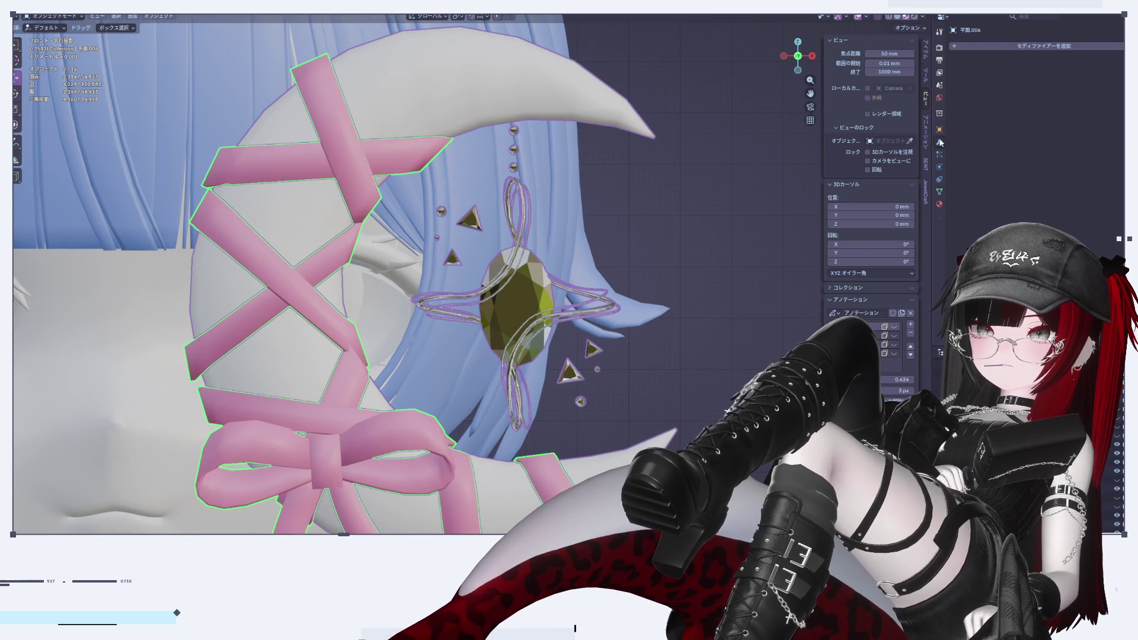
left_click(940, 204)
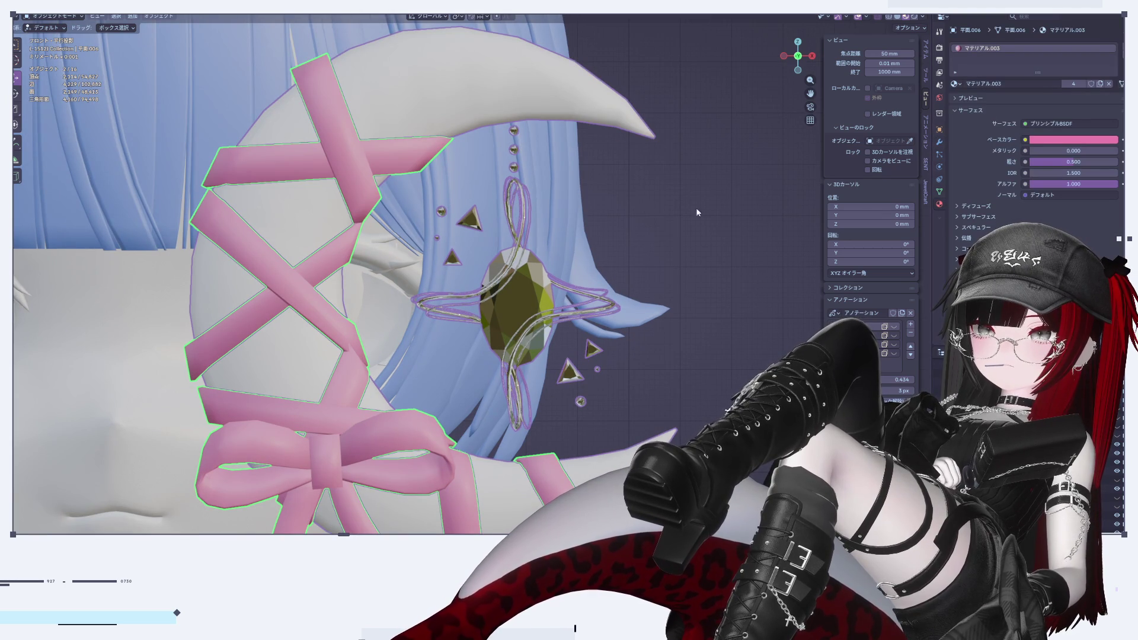
left_click(532, 293, "shift")
key("Tab")
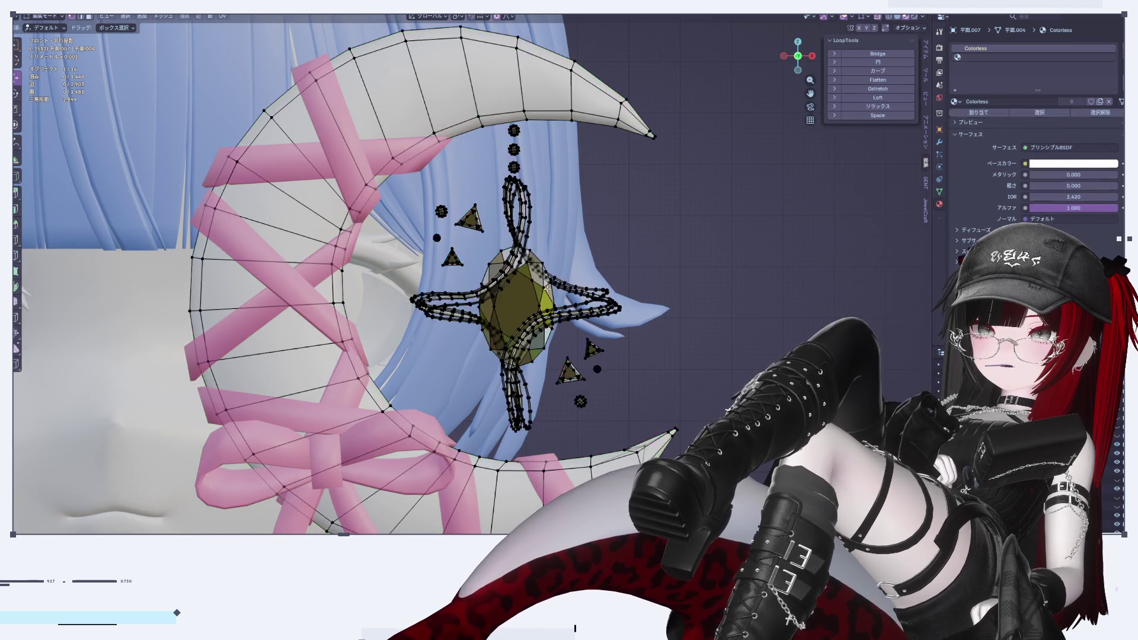
Select the linked triangle and gem pieces and assign Colorless in the second material slot
scroll(704, 268, "up", 3)
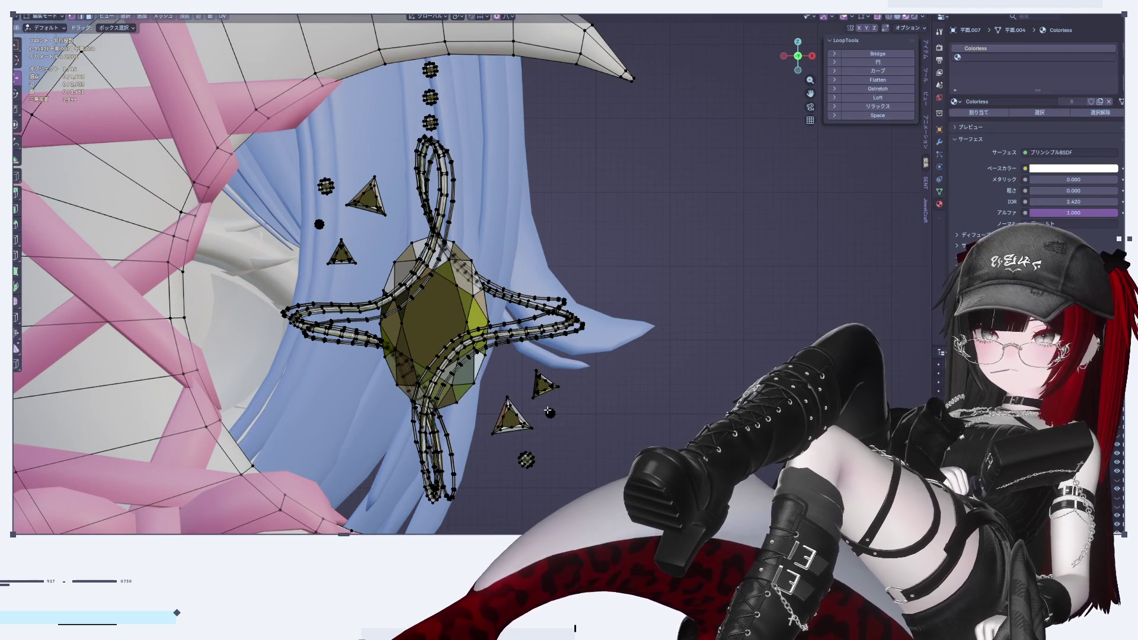
key("l")
key("l")
key("l")
key("l")
key("l")
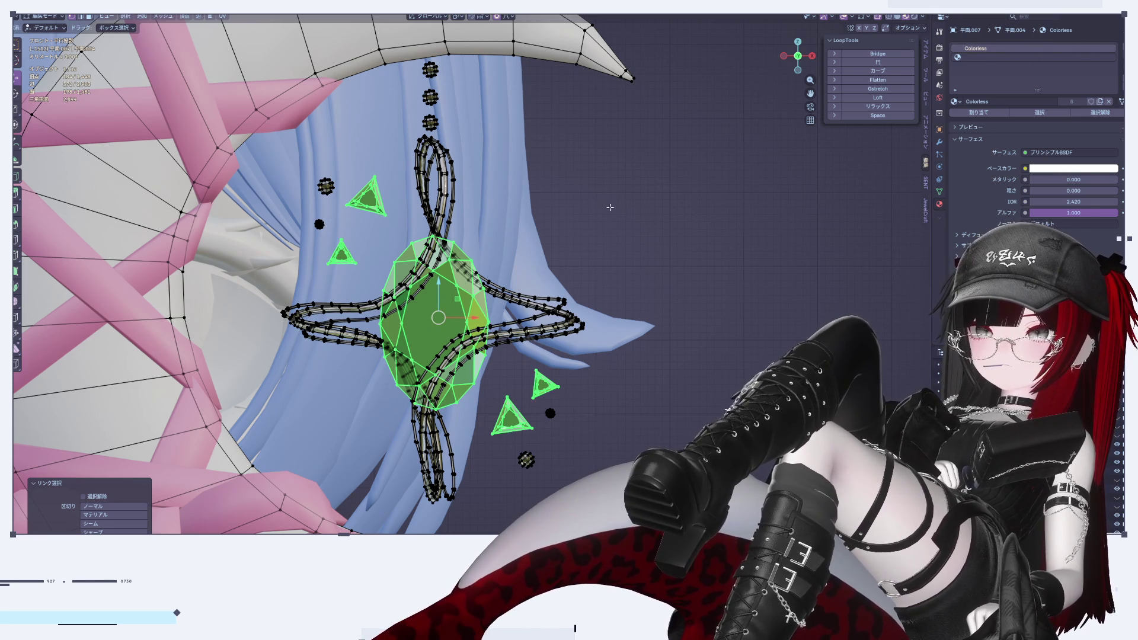
left_click(1035, 57)
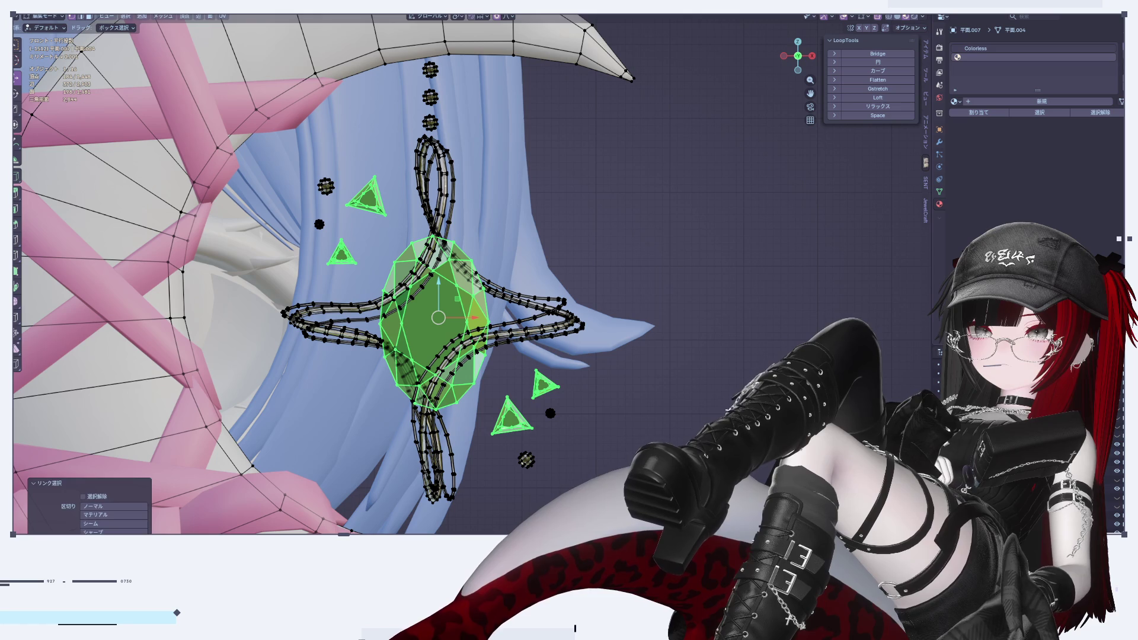
left_click(956, 102)
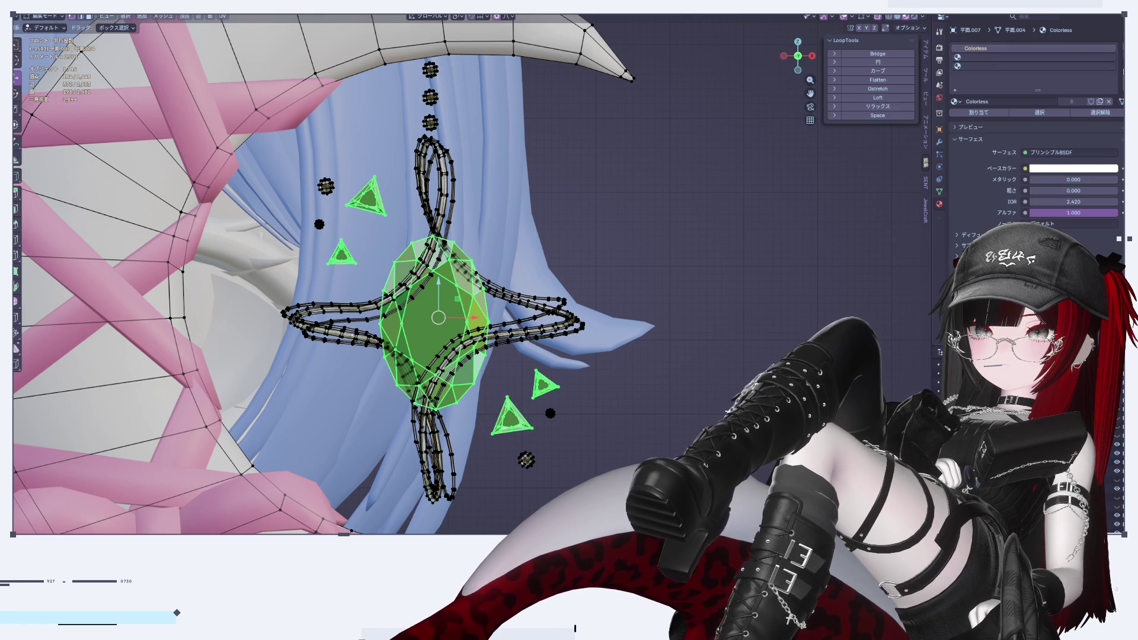
Set the second slot to the existing blue マテリアル material, return to Object Mode, and deselect all
scroll(607, 249, "down", 4)
scroll(607, 249, "up", 4)
left_click(978, 57)
left_click(961, 101)
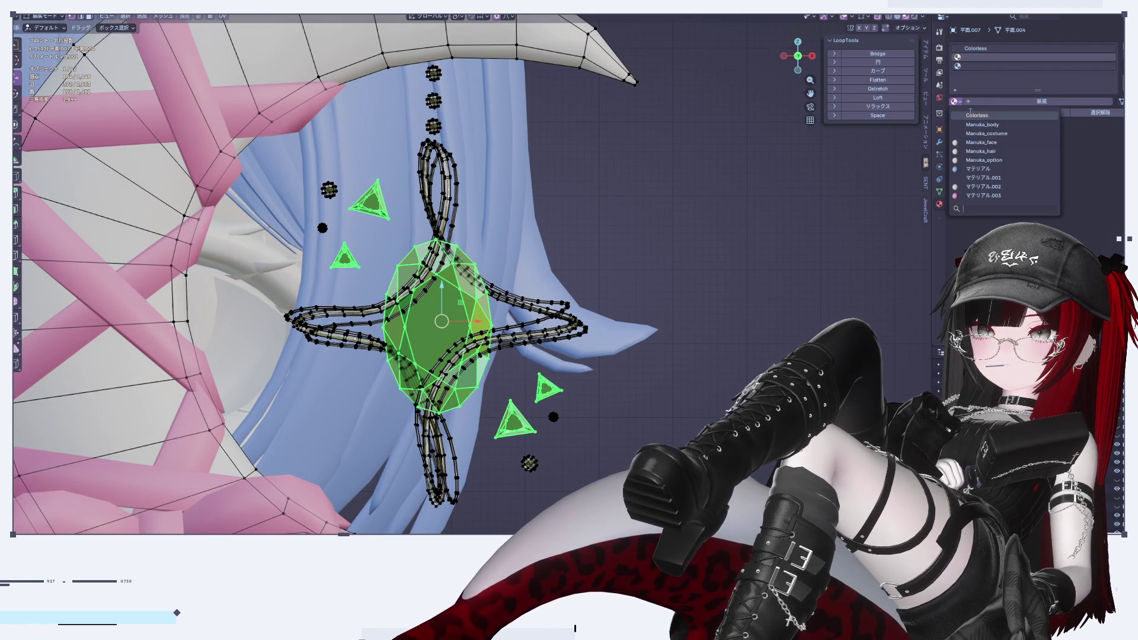
left_click(981, 171)
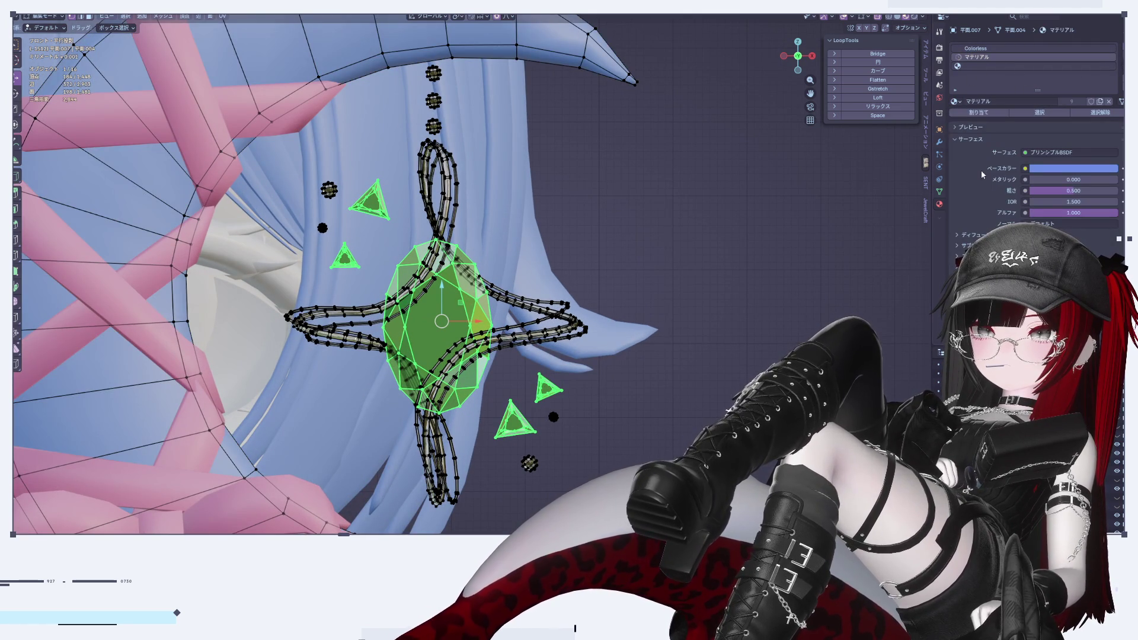
key("Tab")
scroll(614, 211, "down", 5)
left_click(598, 203)
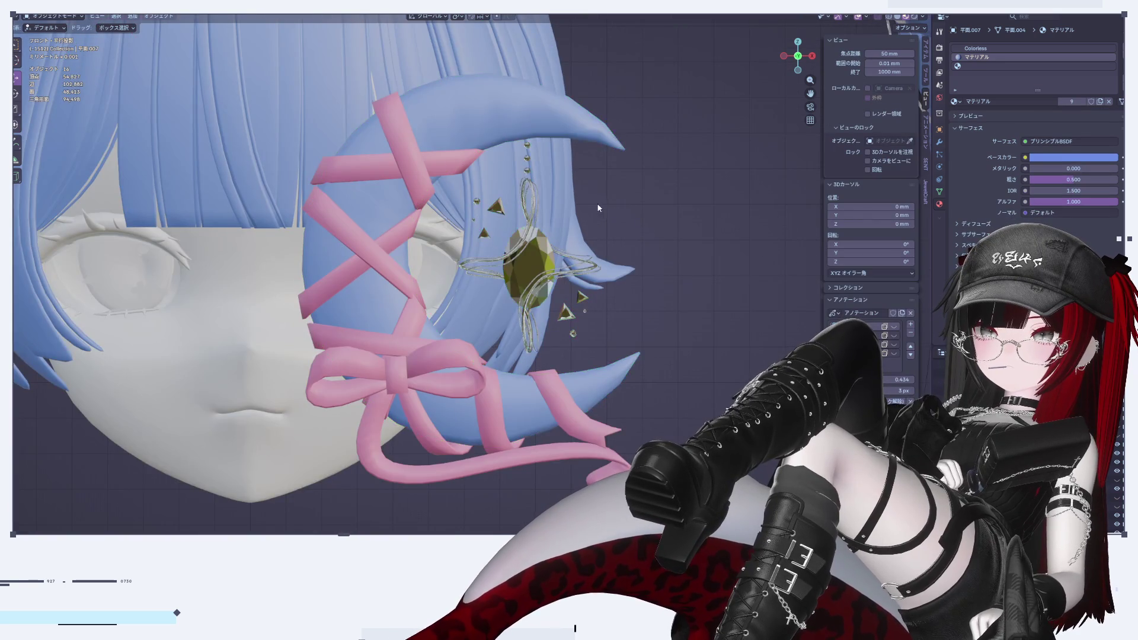
Select the gem ornament in Edit Mode and assign the Colorless material to the gem
scroll(597, 204, "up", 5)
left_click(479, 200)
key("Tab")
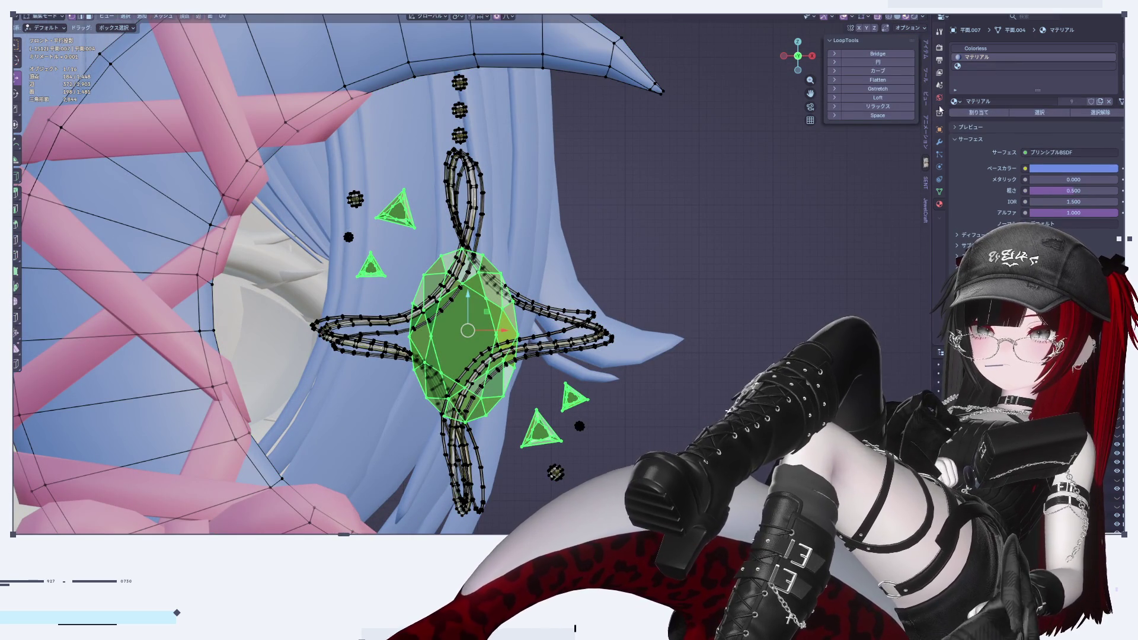
left_click(966, 49)
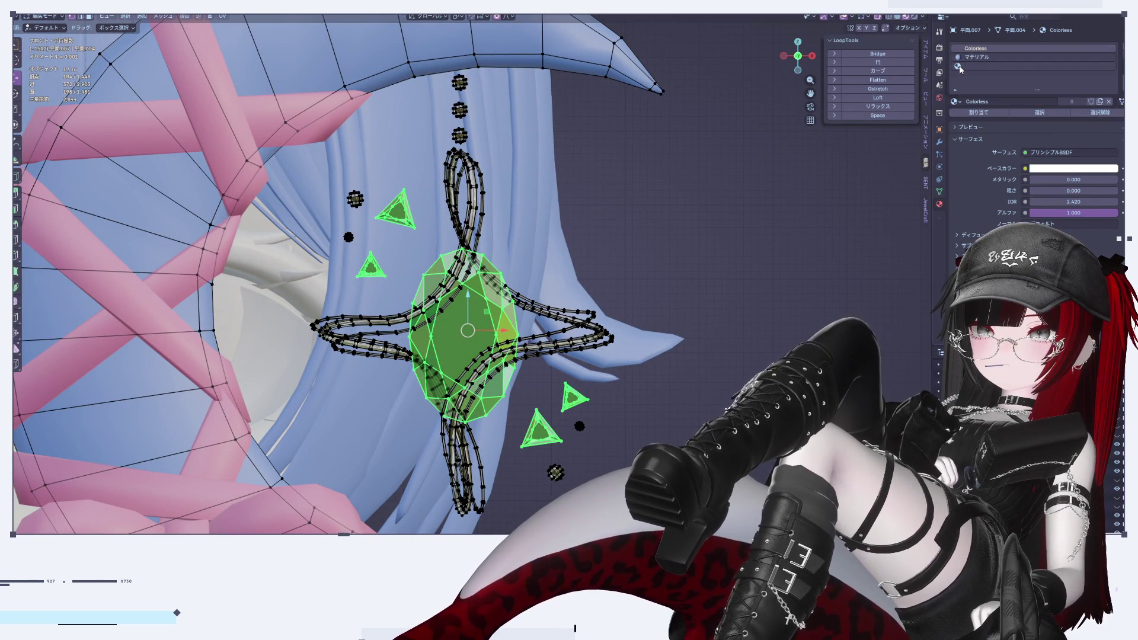
left_click(982, 112)
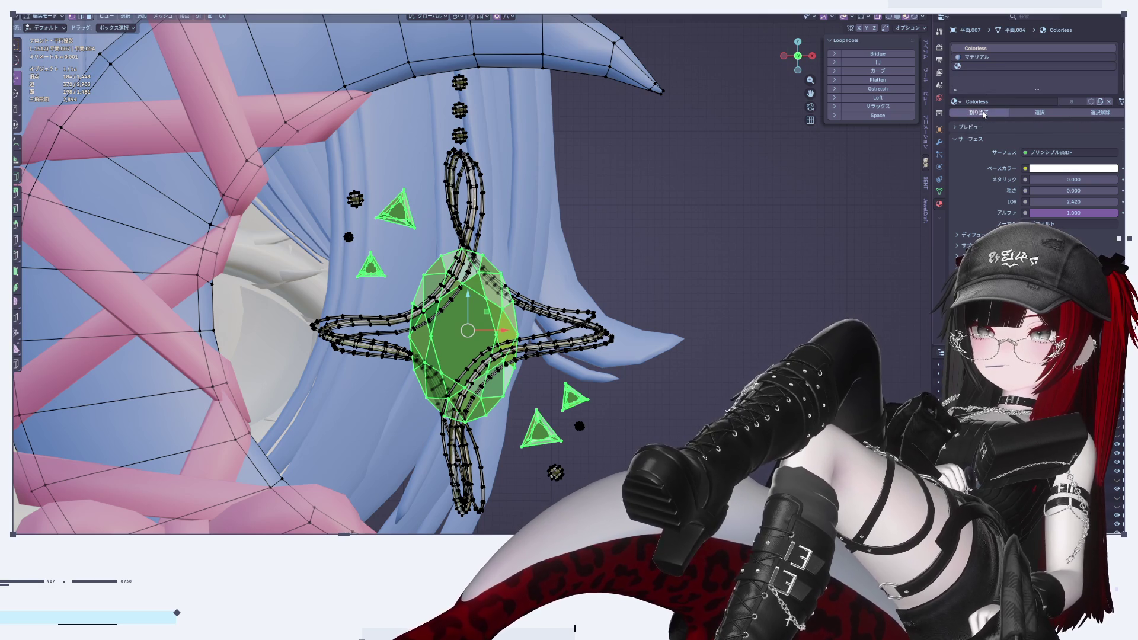
Invert the selection and assign the blue マテリアル in the third slot, then return to Object Mode
left_click(981, 67)
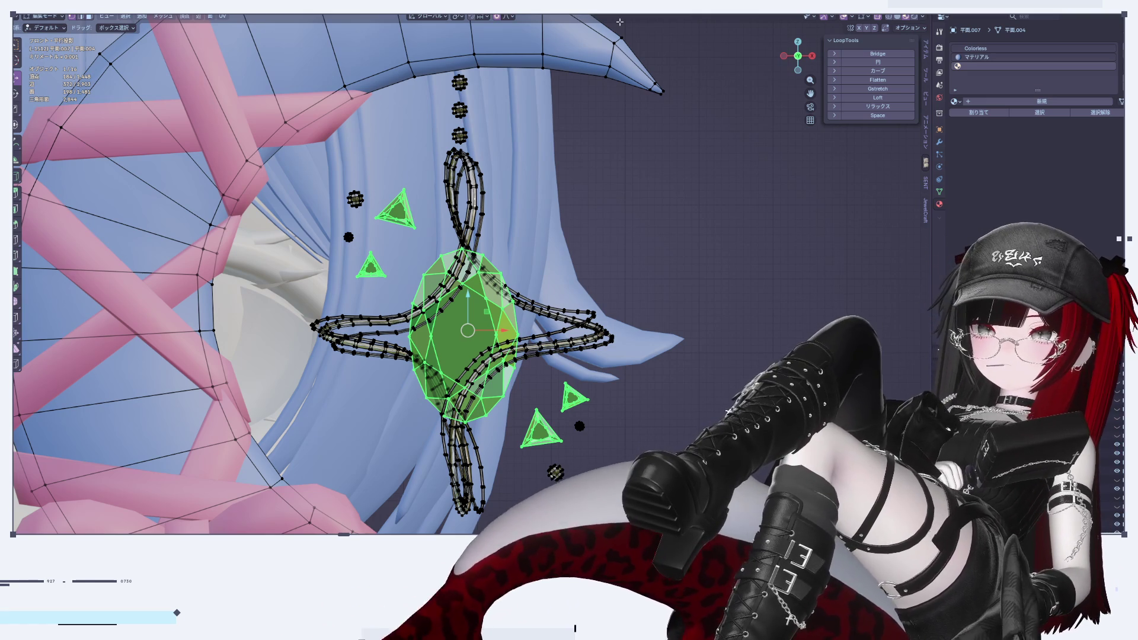
scroll(468, 234, "down", 2)
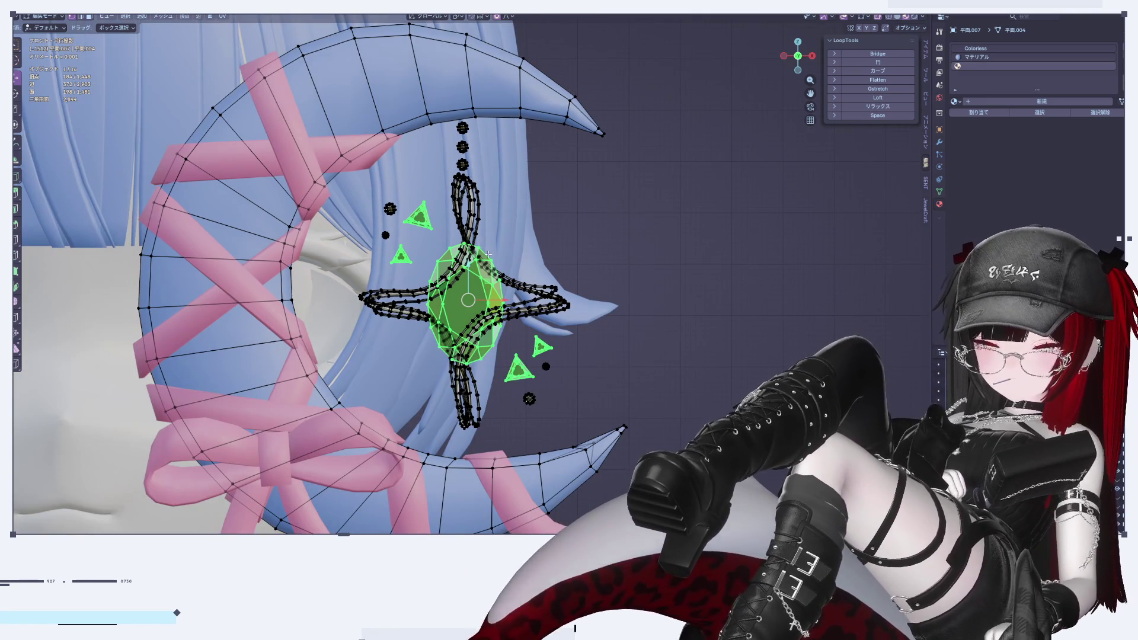
key("ctrl+i")
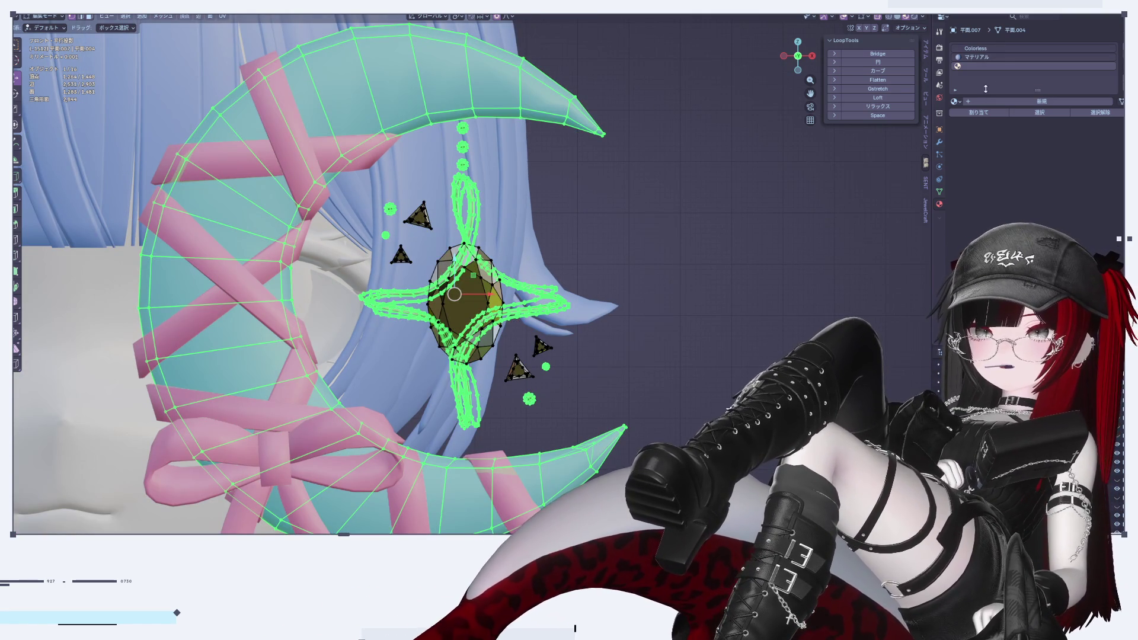
left_click(982, 102)
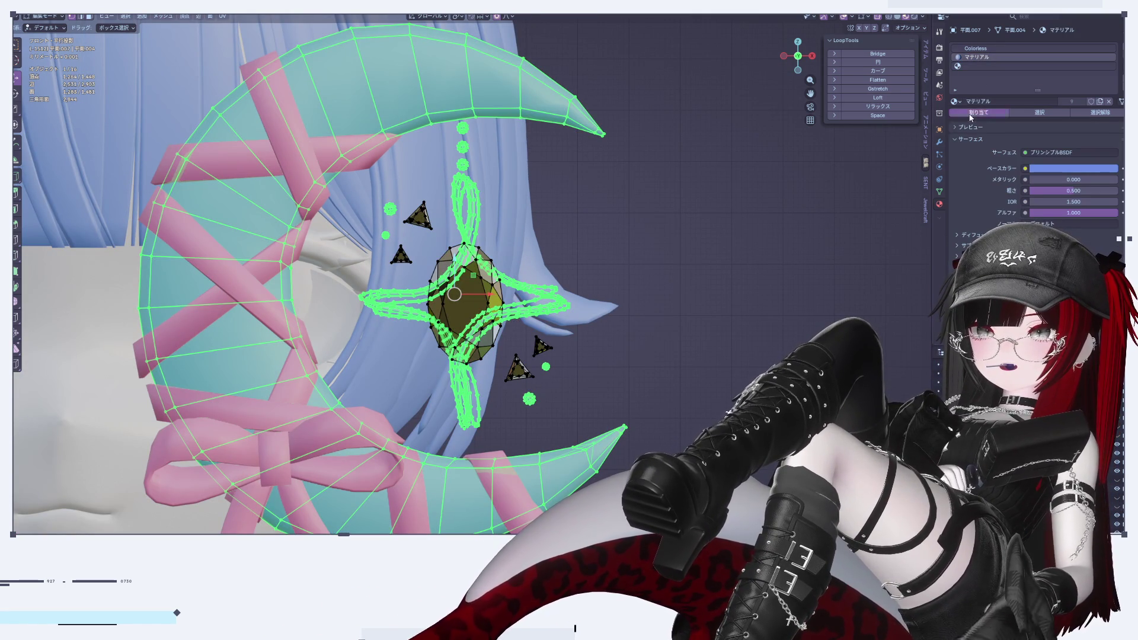
left_click(971, 114)
key("Tab")
mouse_move(629, 220)
middle_mouse_down("shift")
mouse_move(677, 193)
mouse_move(690, 212)
middle_mouse_up("shift")
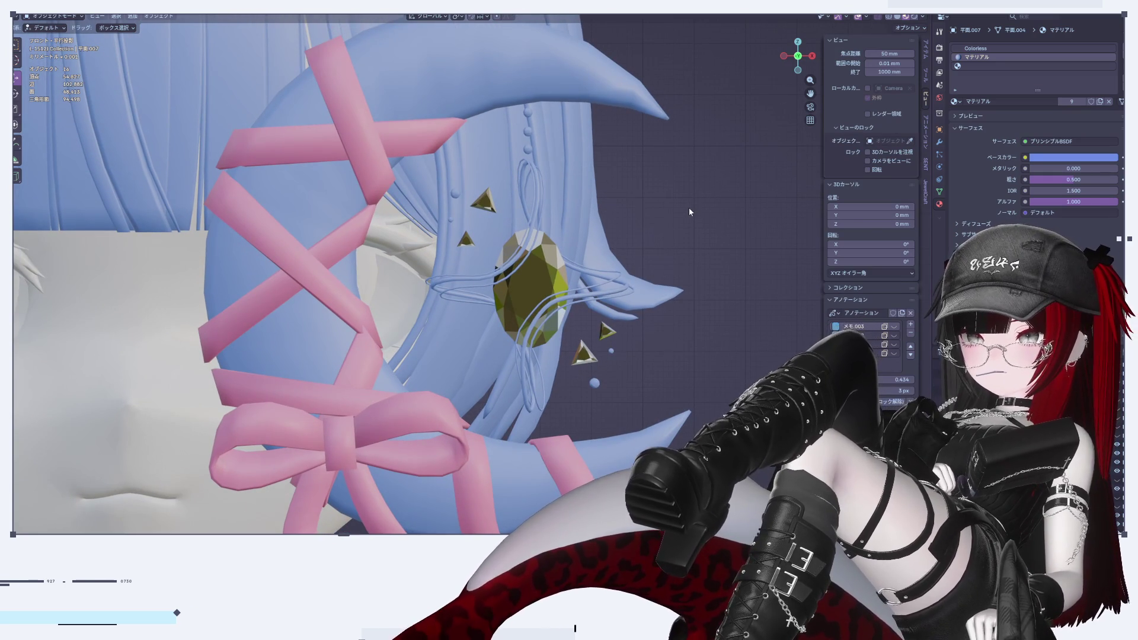
scroll(516, 336, "down", 2)
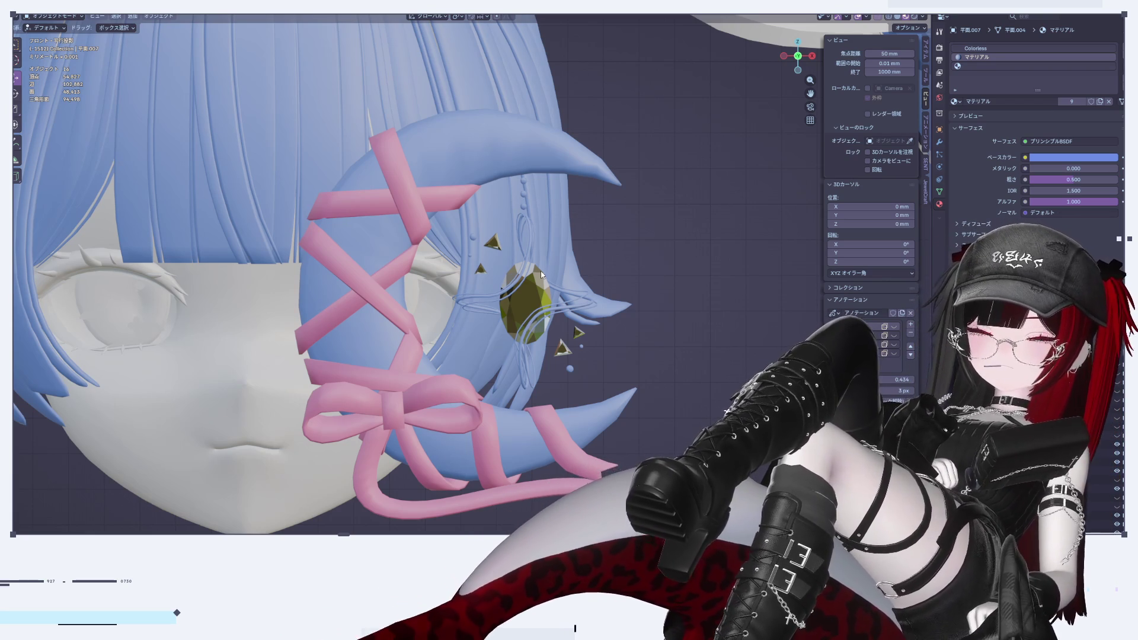
scroll(622, 365, "down", 1)
mouse_move(622, 365)
middle_mouse_down()
mouse_move(560, 257)
mouse_move(552, 301)
mouse_move(800, 88)
middle_mouse_up()
left_click(813, 58)
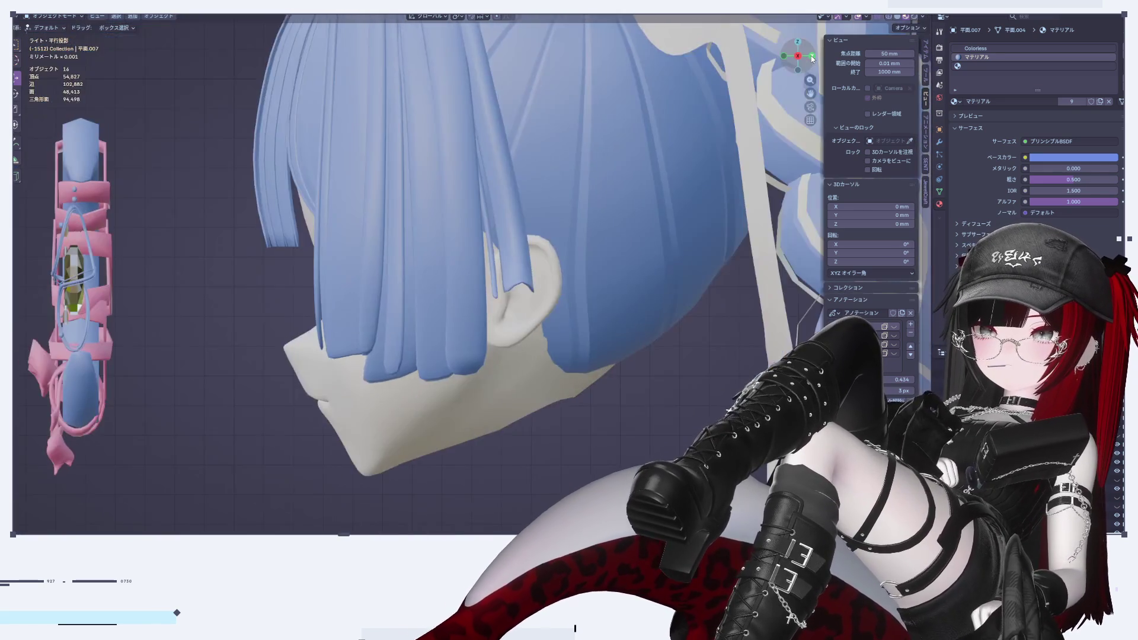
left_click(812, 57)
scroll(515, 363, "down", 10)
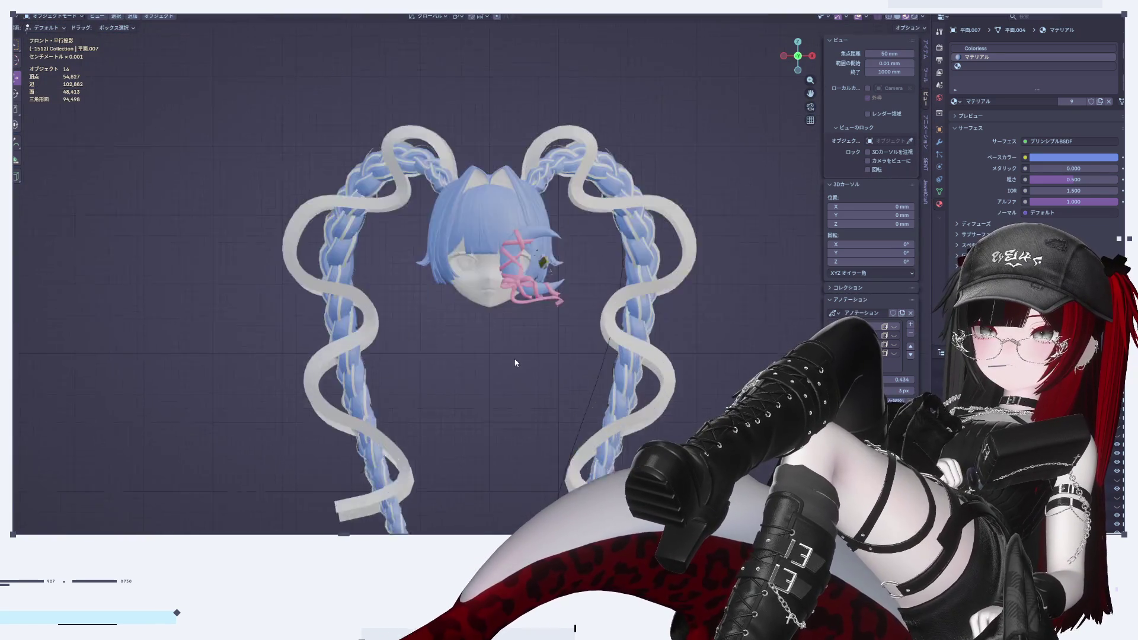
scroll(528, 261, "up", 12)
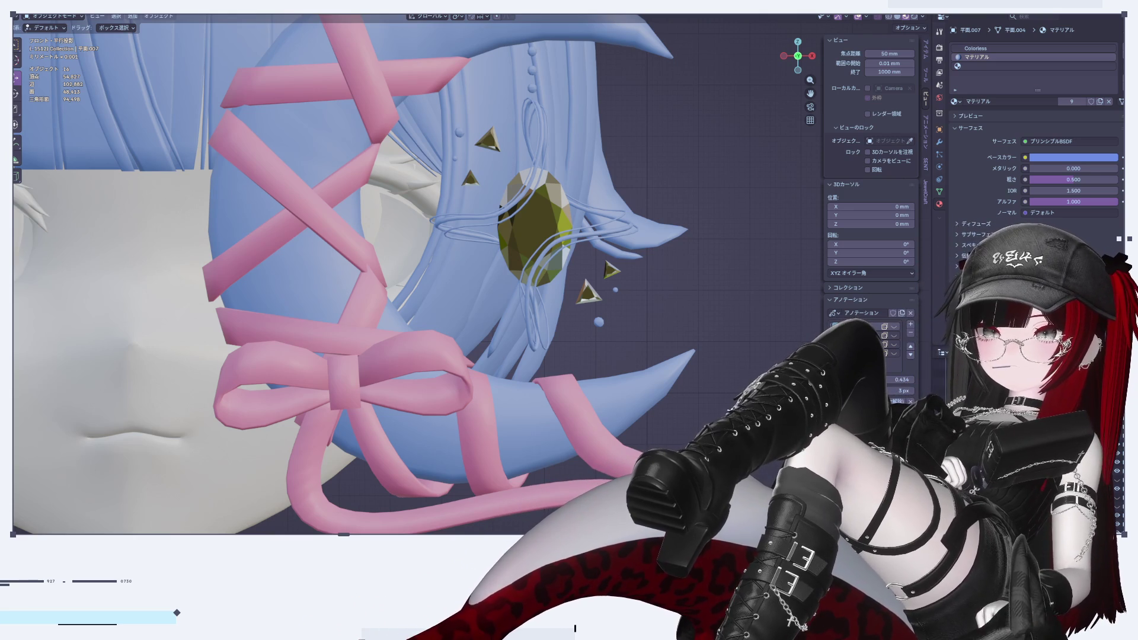
Select the whole linked gem mesh in Edit Mode and show the Object Data properties
scroll(658, 273, "down", 5)
scroll(671, 268, "up", 10)
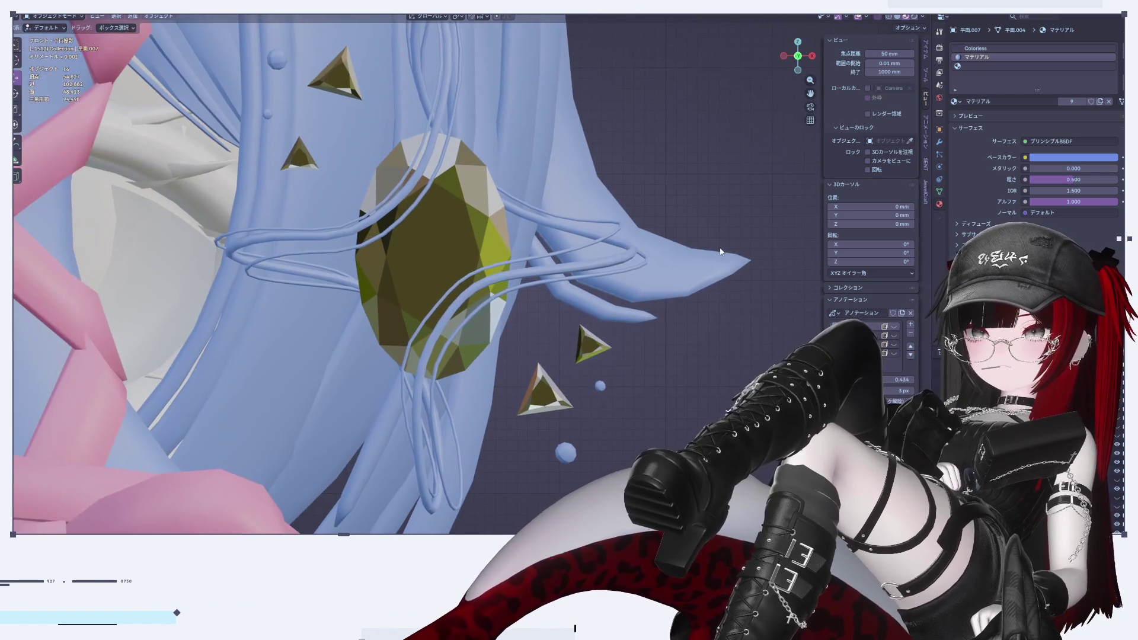
key("Tab")
key("Tab")
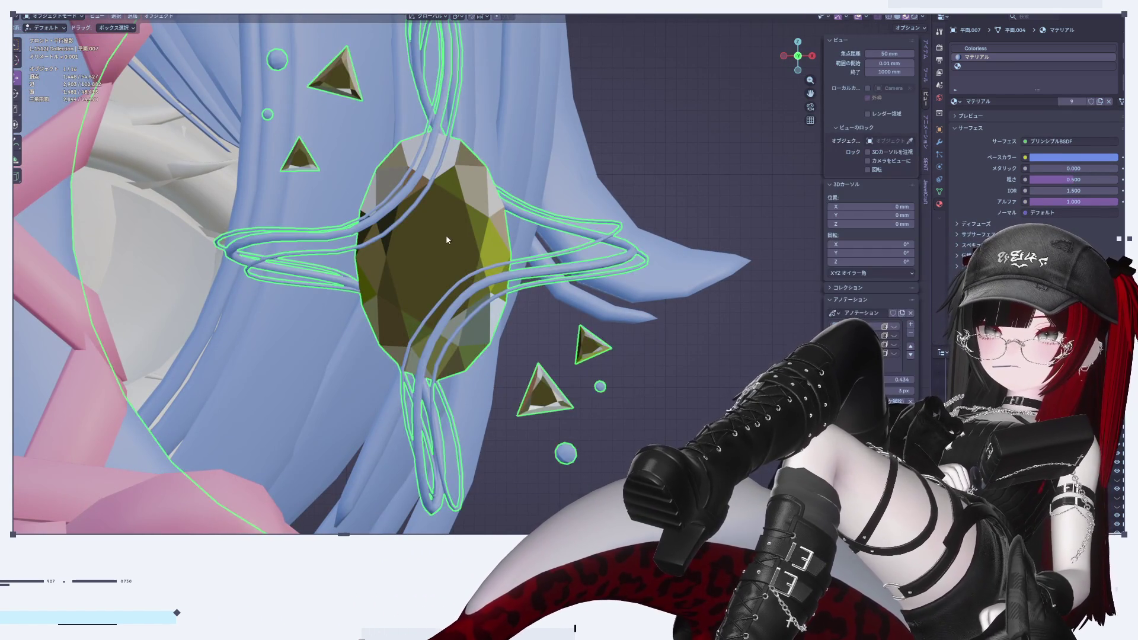
key("Tab")
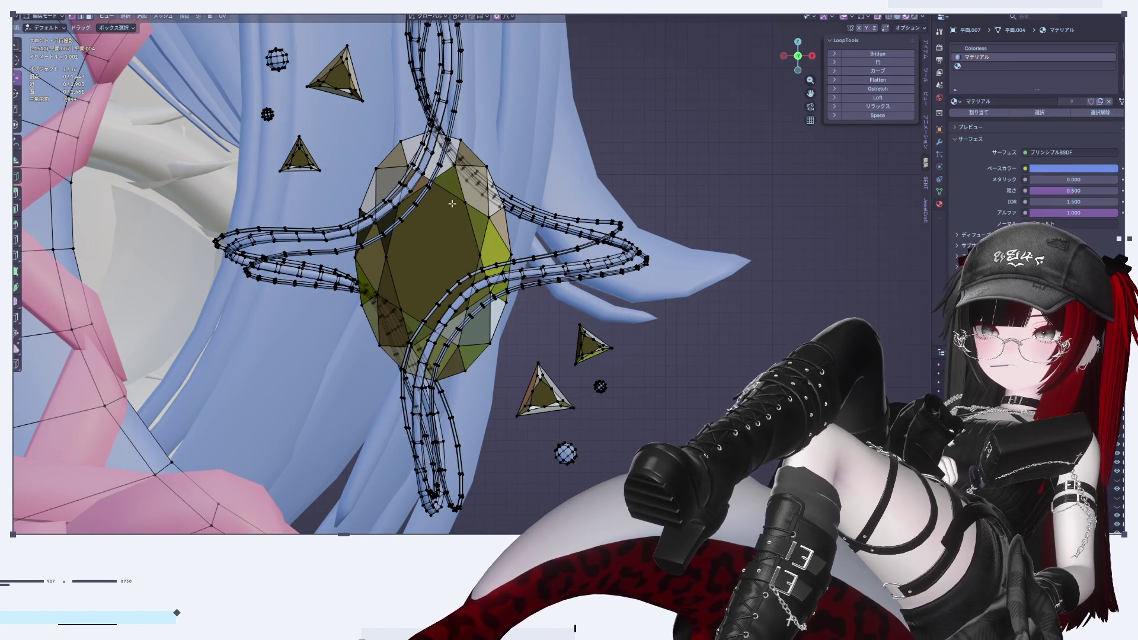
key("l")
scroll(486, 270, "down", 4)
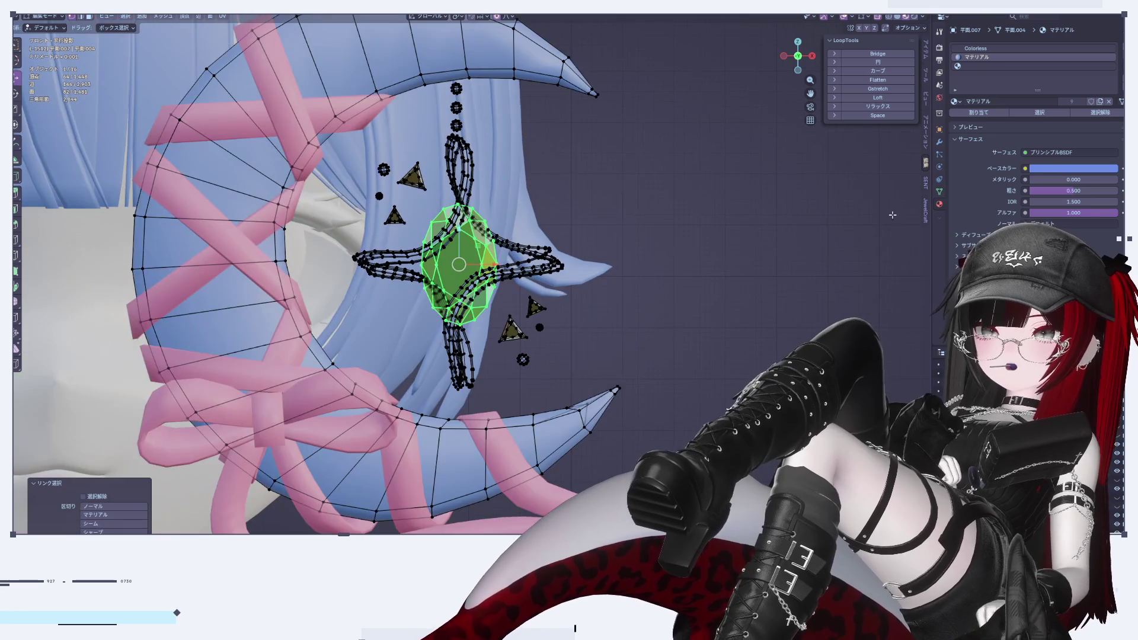
left_click(940, 191)
left_click(939, 143)
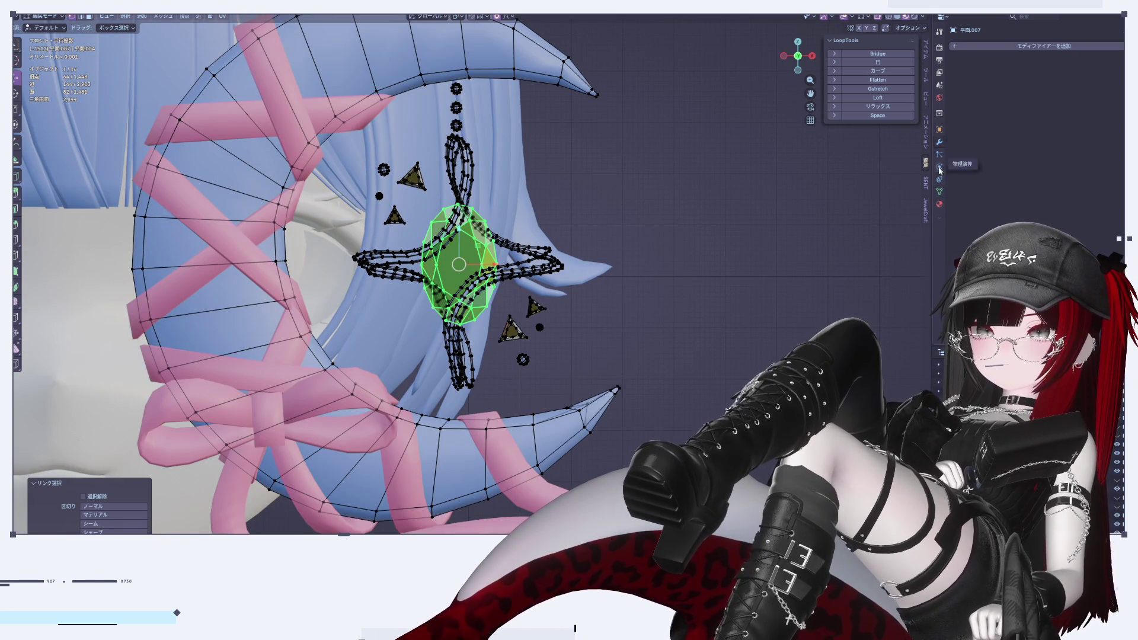
left_click(939, 191)
scroll(590, 261, "up", 4)
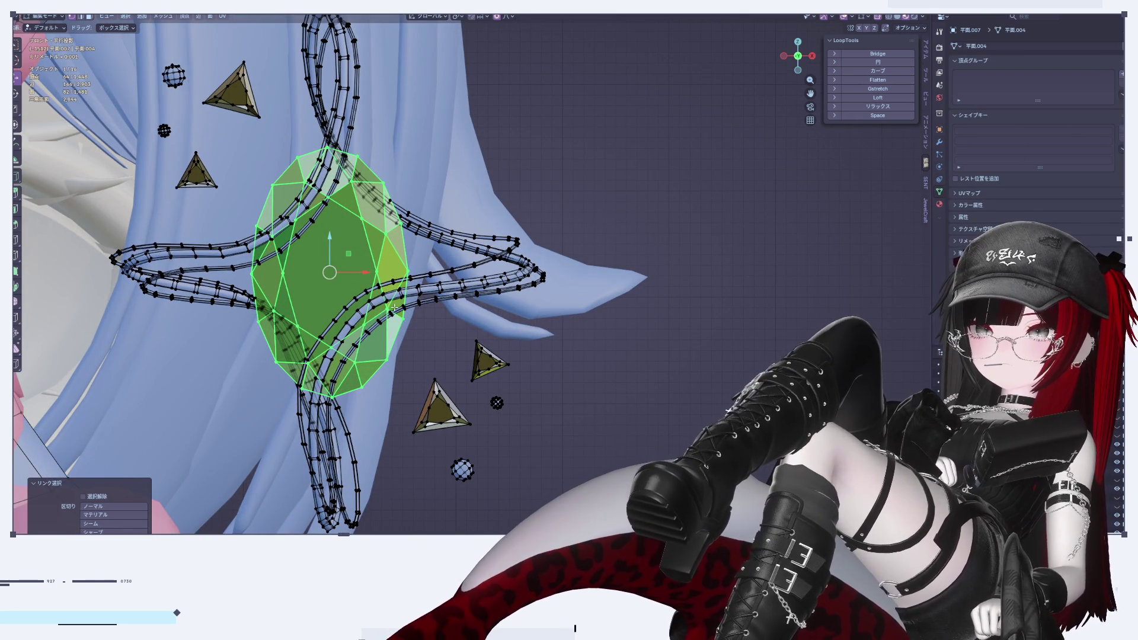
In Object Mode, add three shape keys: Basis, Key 1 and Key 2
key("Tab")
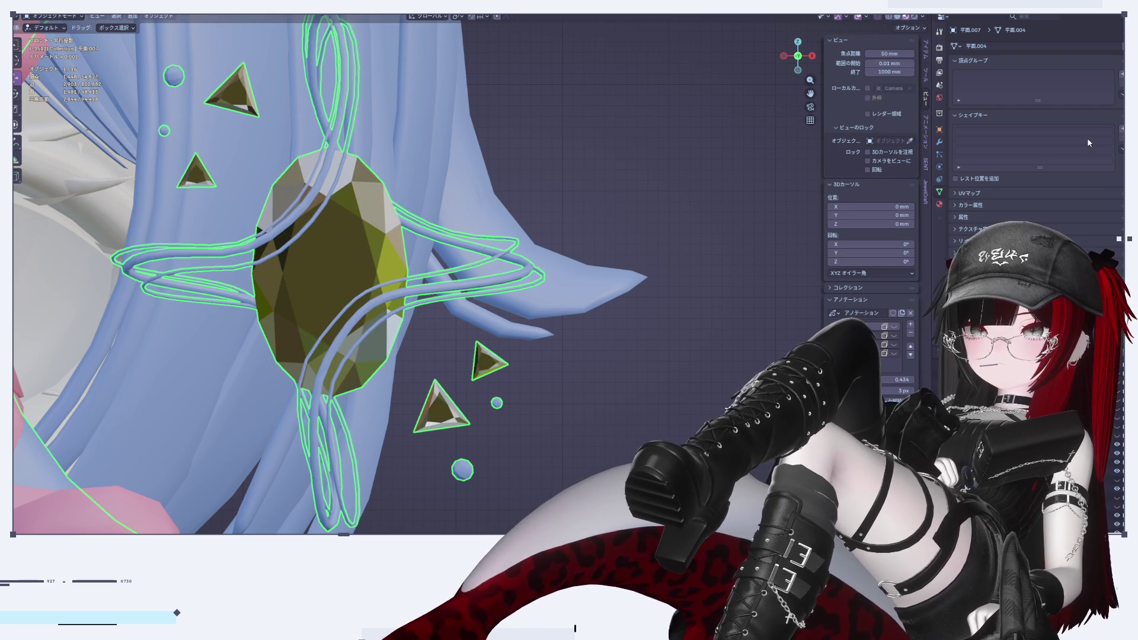
left_click(1121, 130)
left_click(1122, 130)
left_click(1121, 131)
Rename the first shape key (Key 1) to 'big'
left_click(1013, 142)
scroll(430, 265, "down", 8)
scroll(430, 265, "up", 9)
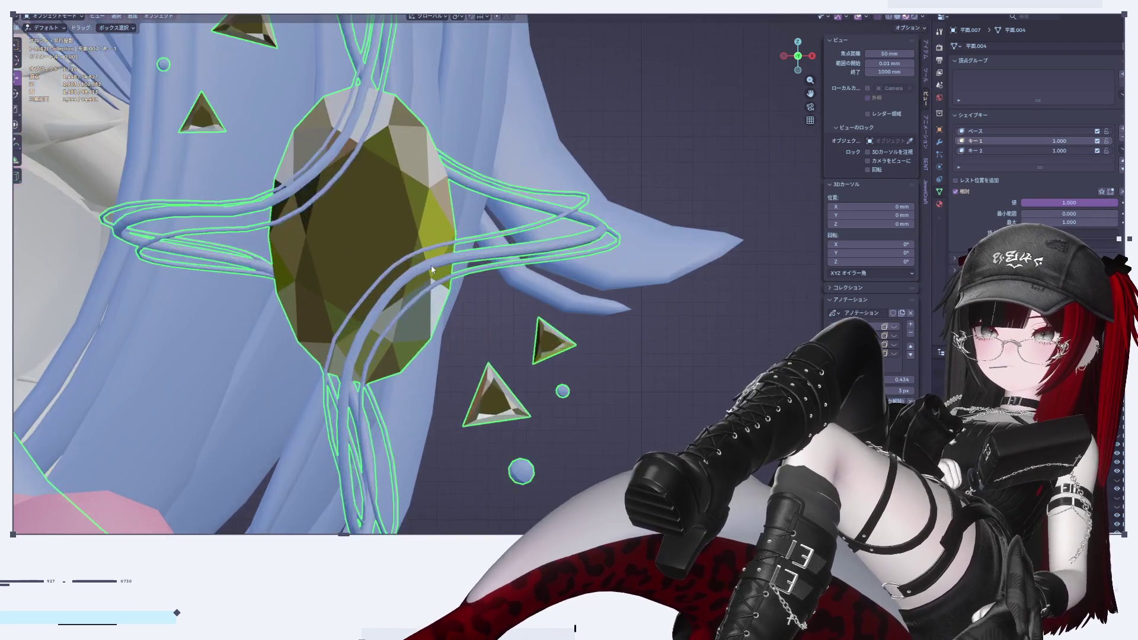
key("Tab")
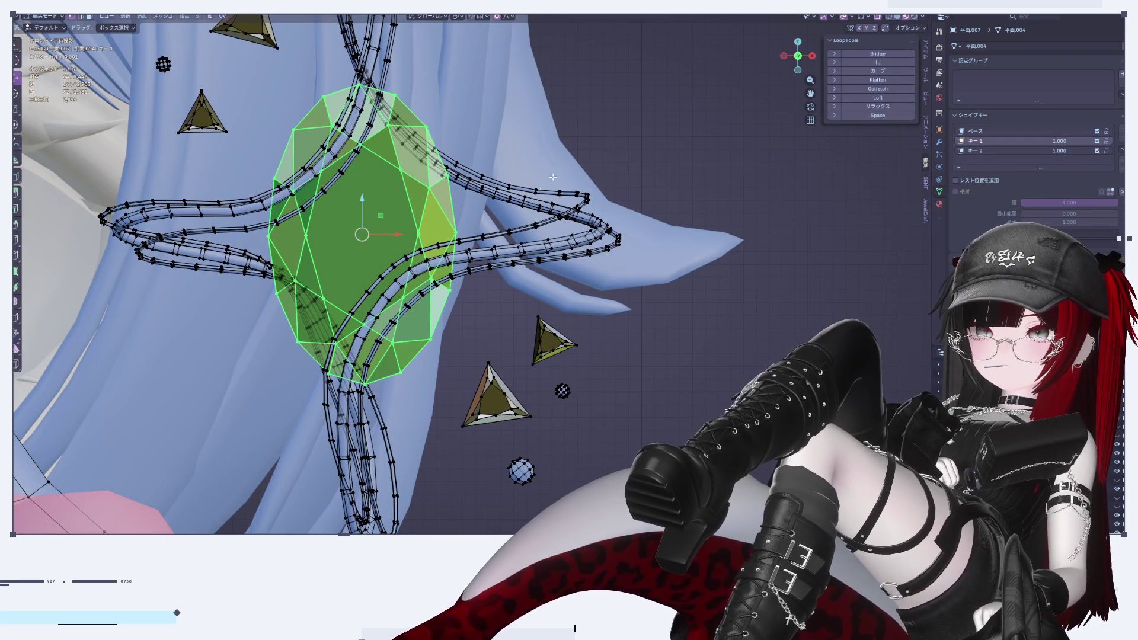
key("Tab")
left_click(1011, 151)
double_click(1003, 140)
type("big")
key("Return")
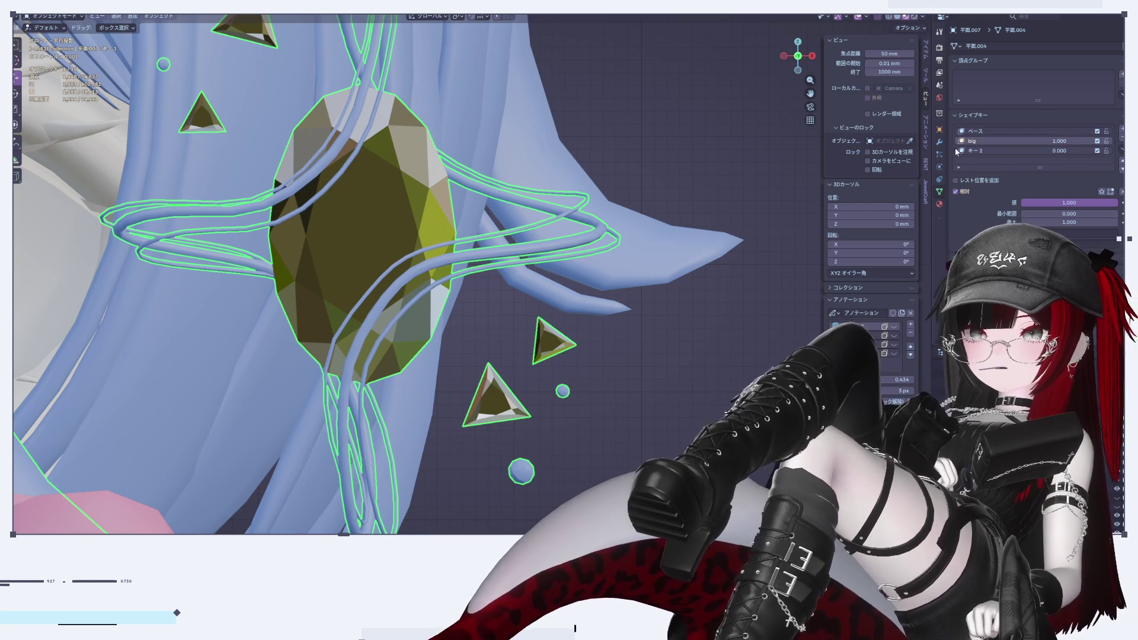
Enlarge the gem in Edit Mode with a proportional scale for the 'big' key
key("Tab")
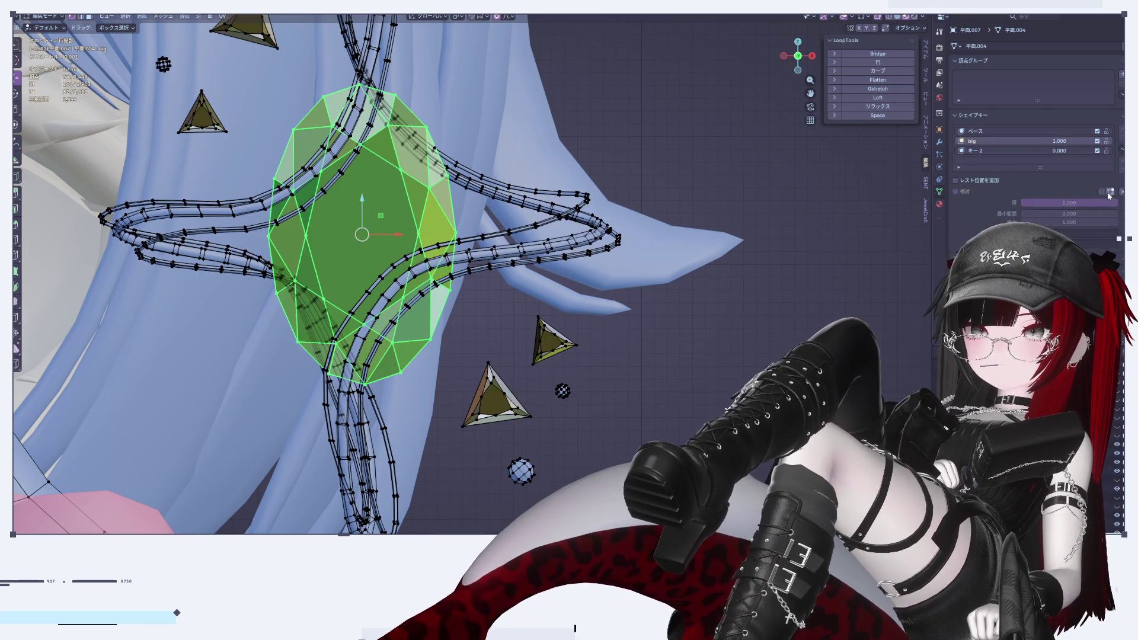
scroll(581, 278, "down", 4)
scroll(581, 279, "up", 1)
key("s")
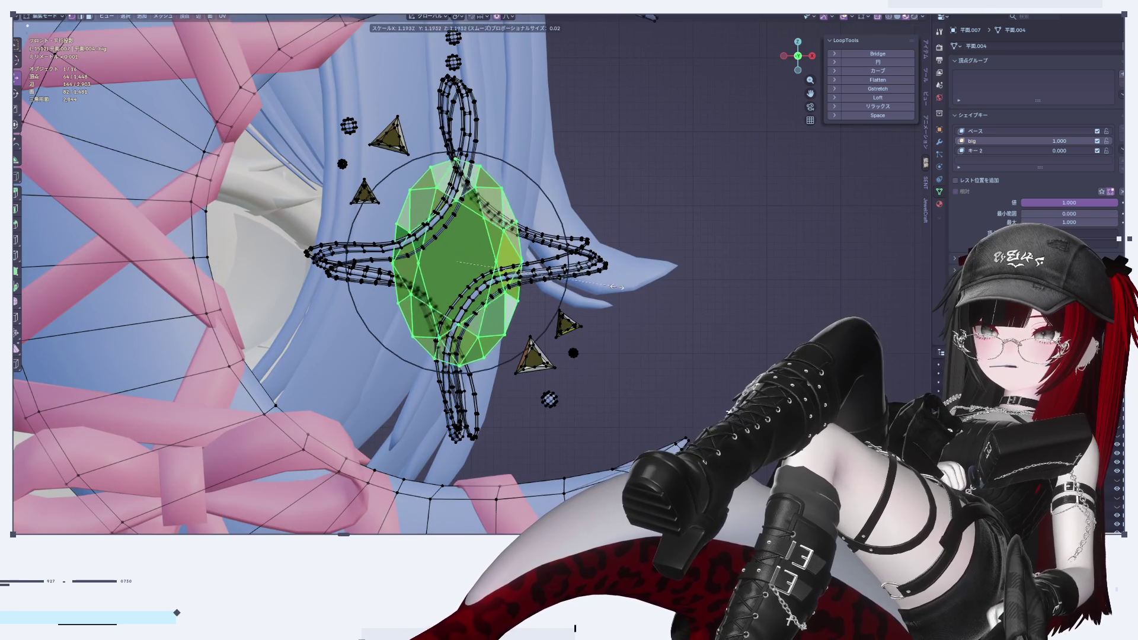
left_click(655, 292)
key("Tab")
scroll(654, 290, "down", 3)
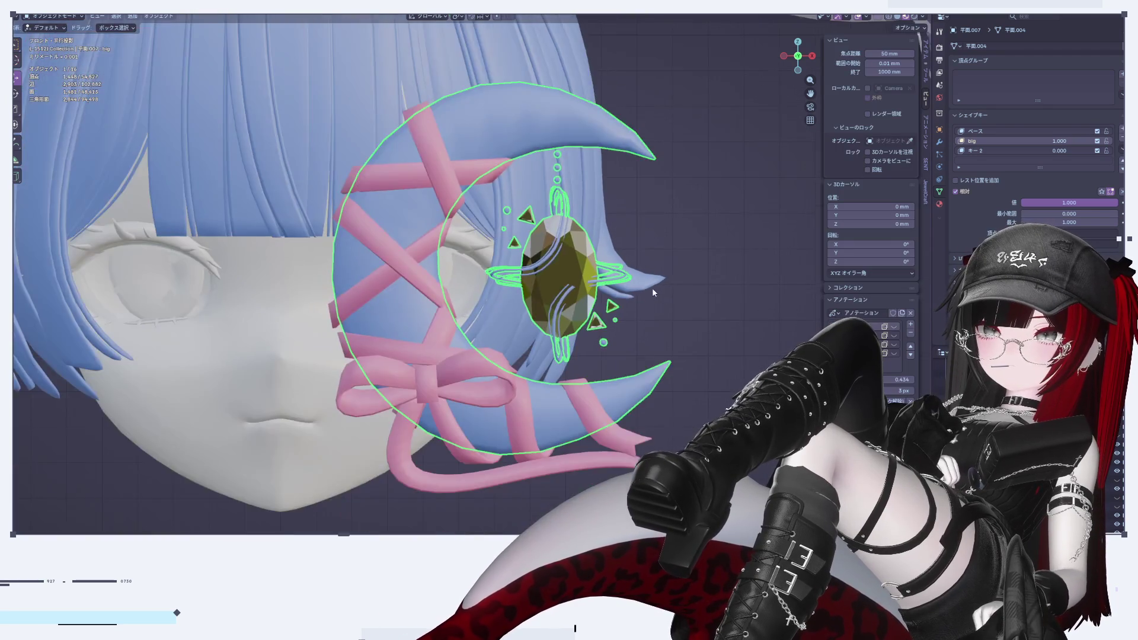
scroll(649, 289, "up", 4)
middle_click_drag(628, 294, 452, 304)
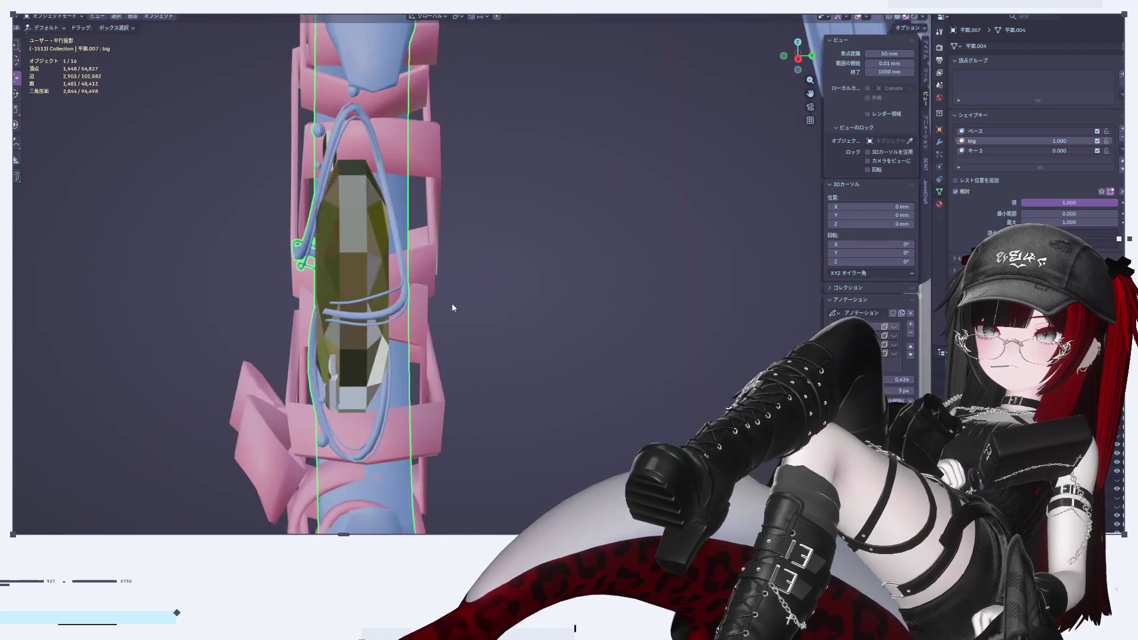
Narrow the gem to 0.782 along the Y axis with a proportional scale
key("Tab")
key("s")
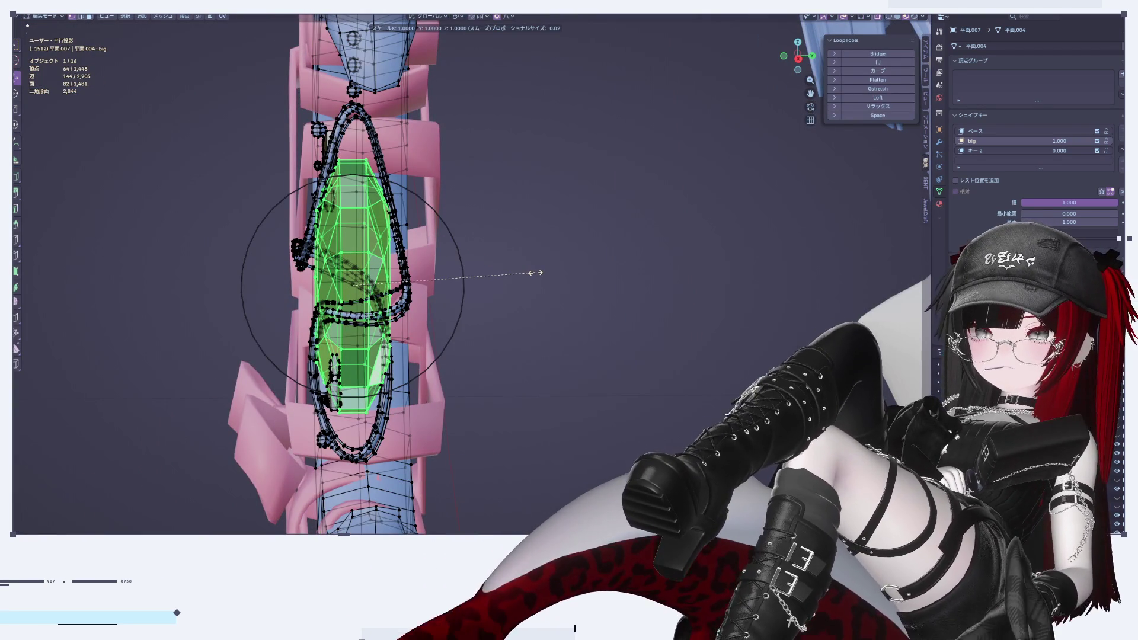
key("y")
left_click(497, 284)
key("Tab")
mouse_move(496, 284)
middle_mouse_down()
mouse_move(507, 374)
mouse_move(523, 327)
mouse_move(560, 309)
middle_mouse_up()
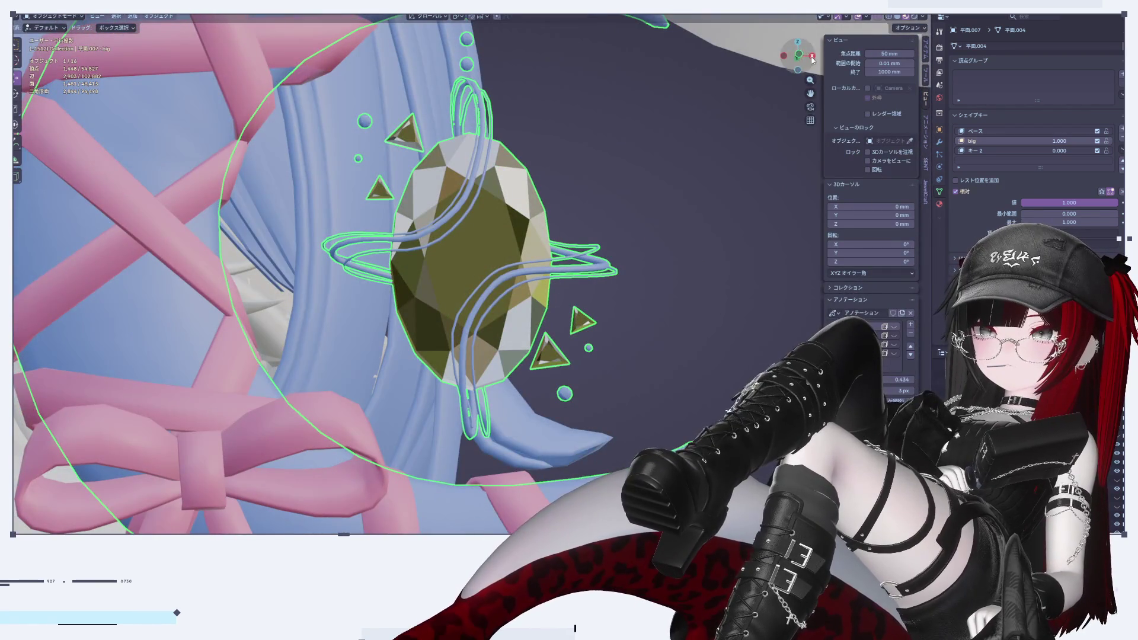
View the accessory from the front and zoom out to frame the face and moon
left_click(810, 60)
middle_click_drag(810, 60, 553, 332, "alt")
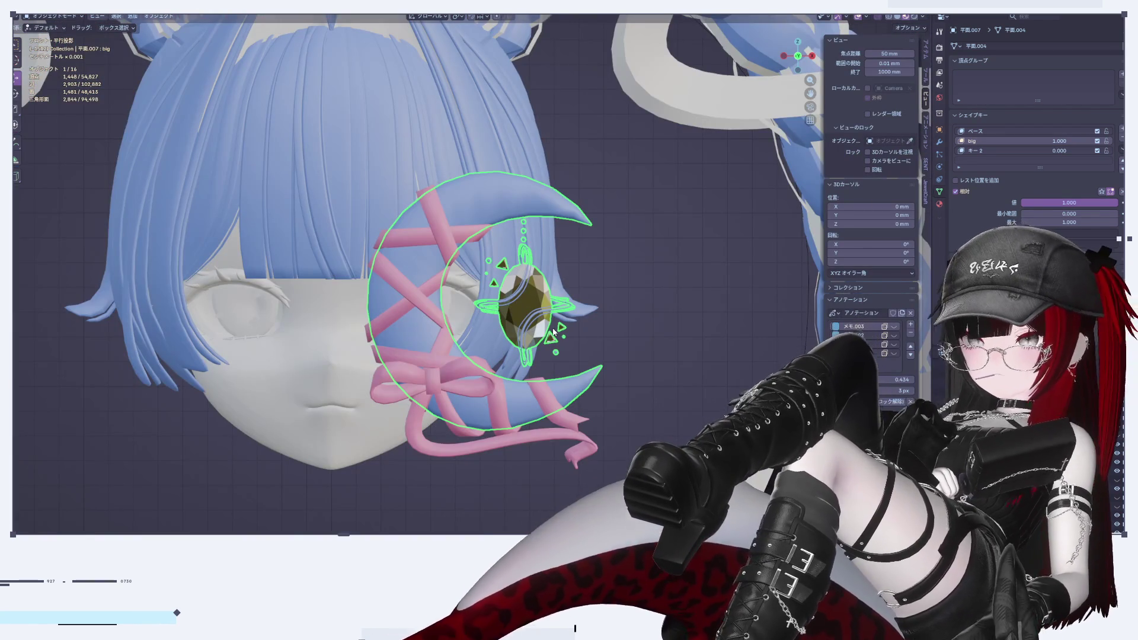
scroll(553, 332, "up", 8)
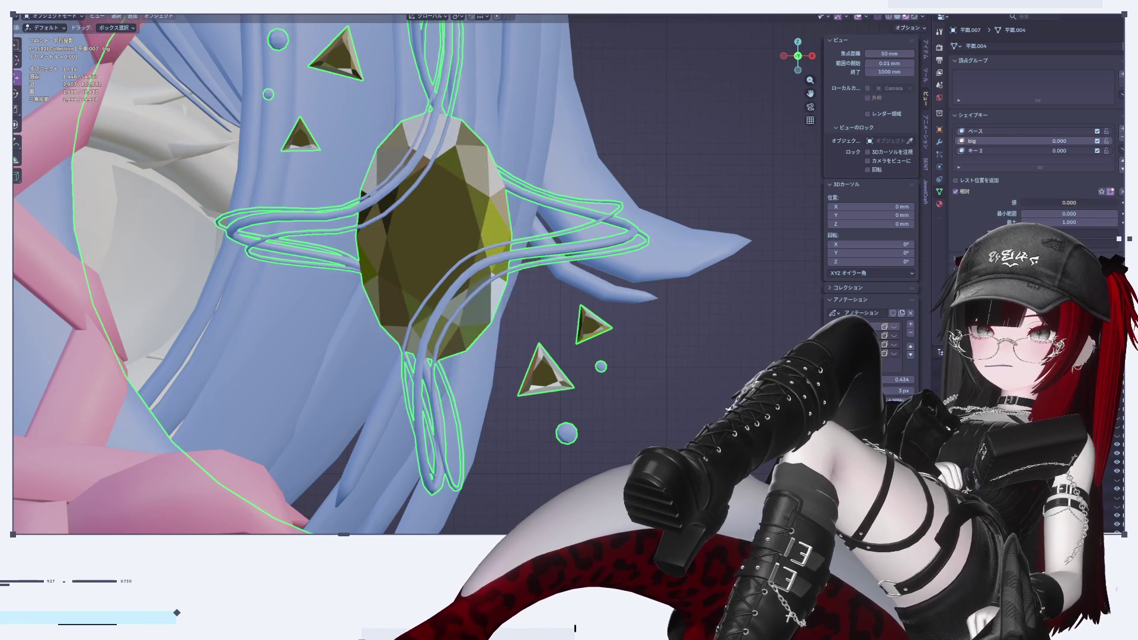
Set 'big' to 0, rename the second shape key to 'small', and set it to 1
left_click_drag(1070, 202, 486, 124)
double_click(993, 151)
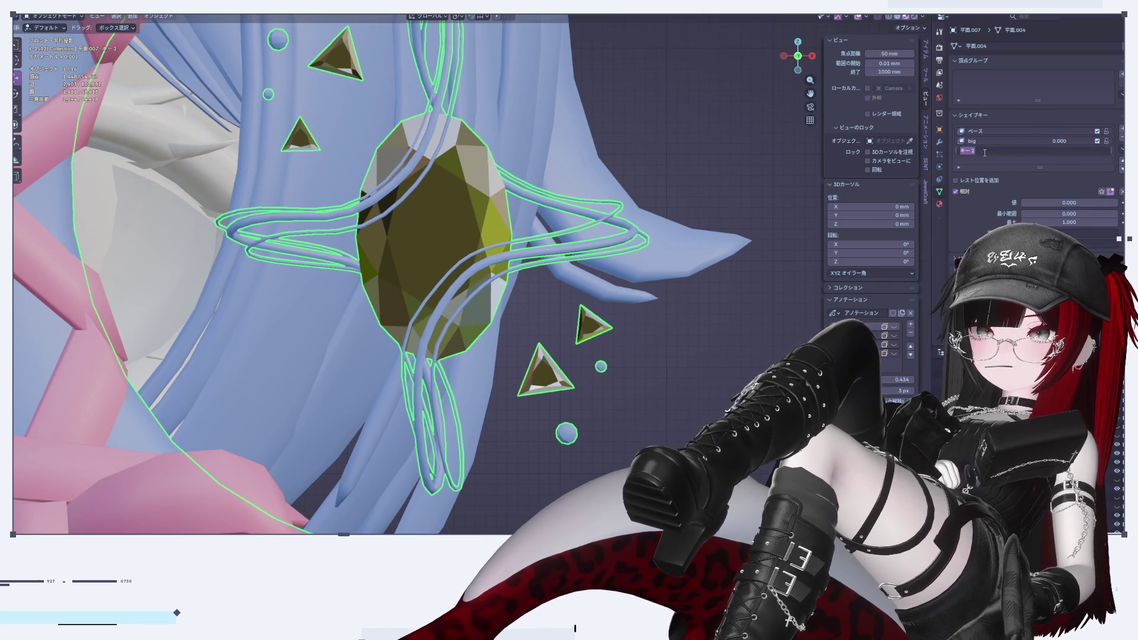
type("small")
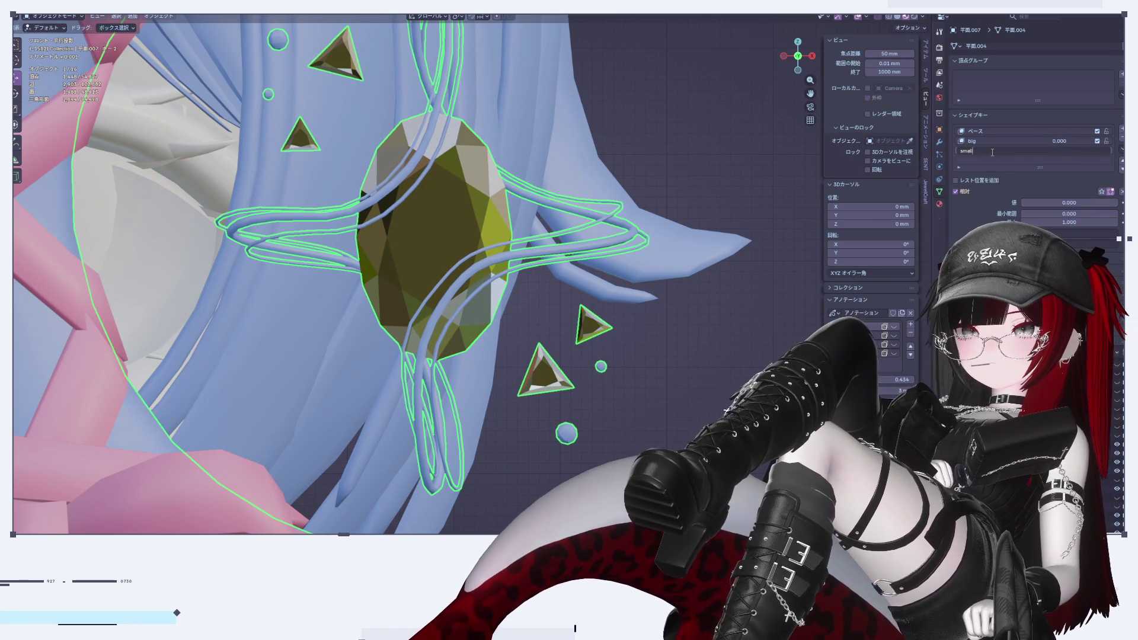
key("Return")
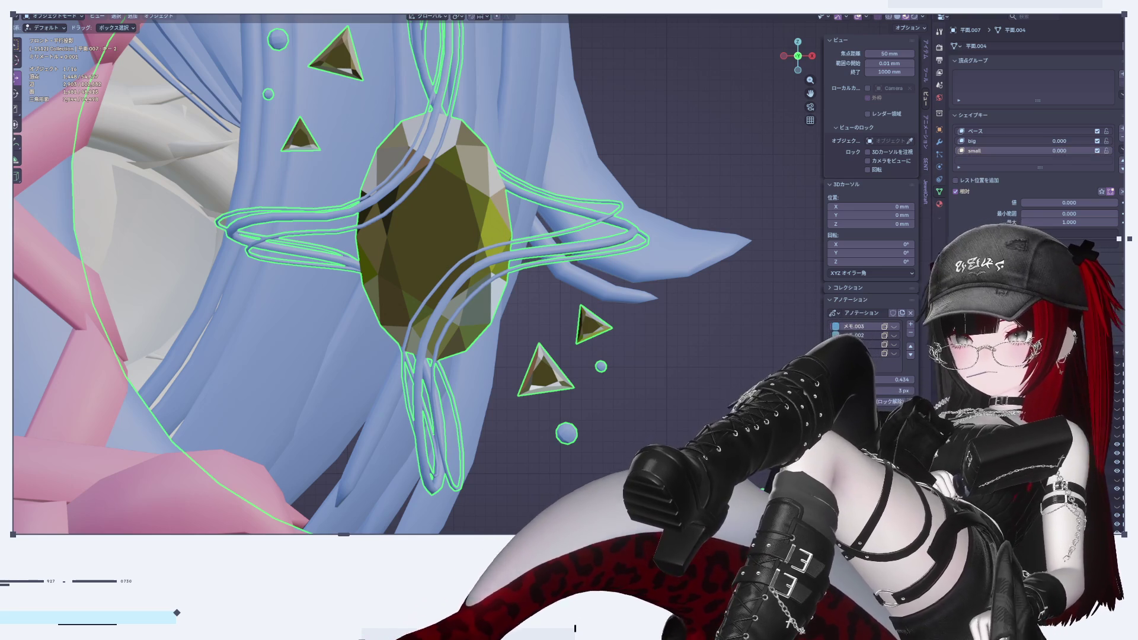
left_click_drag(1029, 202, 1096, 202)
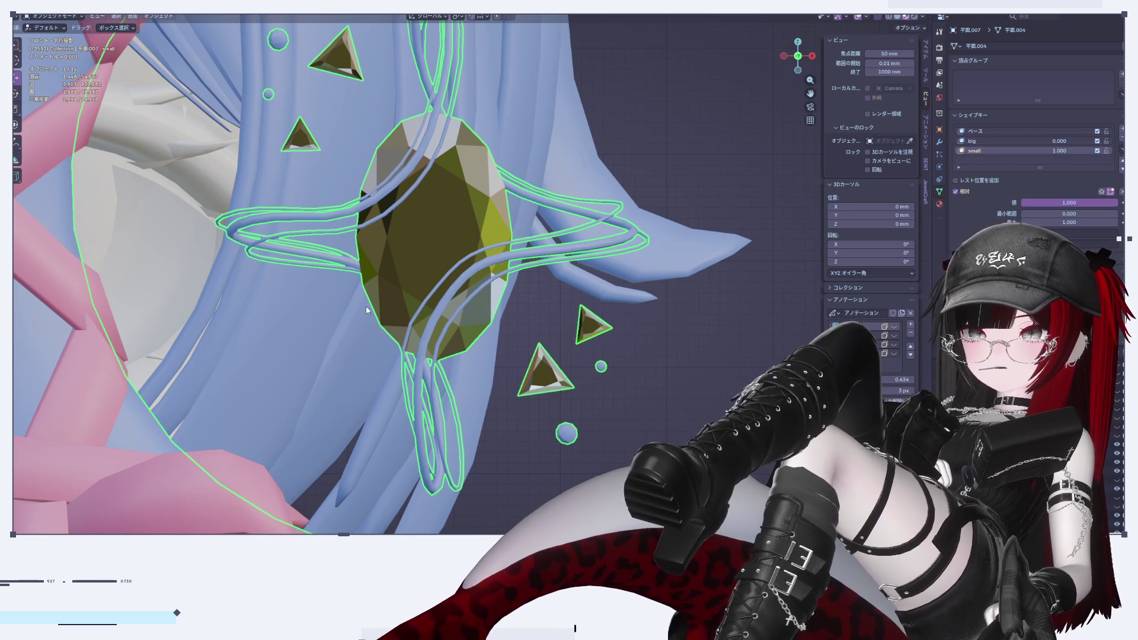
Shrink the gem to about half size in Edit Mode, then lower 'small' to 0.724
key("Tab")
key("s")
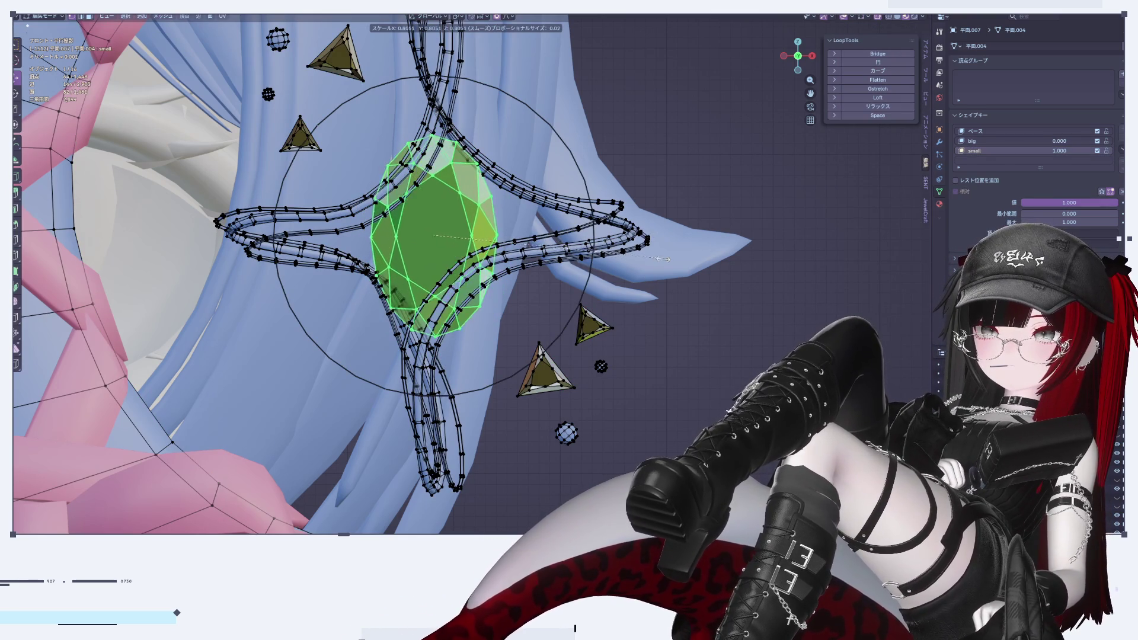
left_click(559, 290)
key("Tab")
scroll(560, 289, "down", 5)
left_click(639, 315)
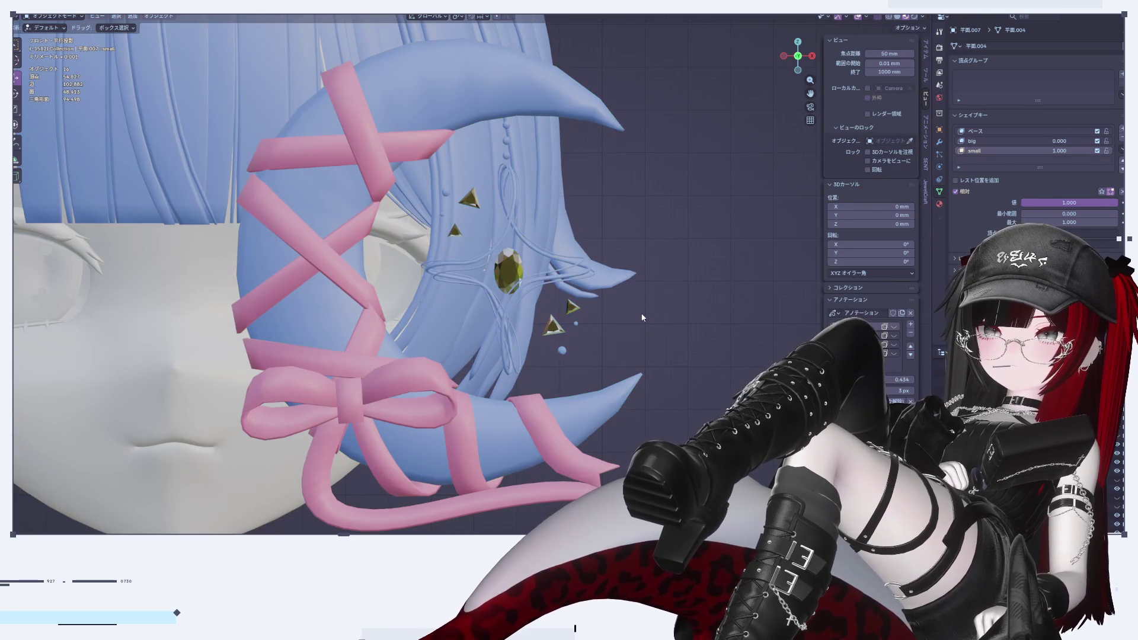
left_click_drag(1095, 203, 1021, 203)
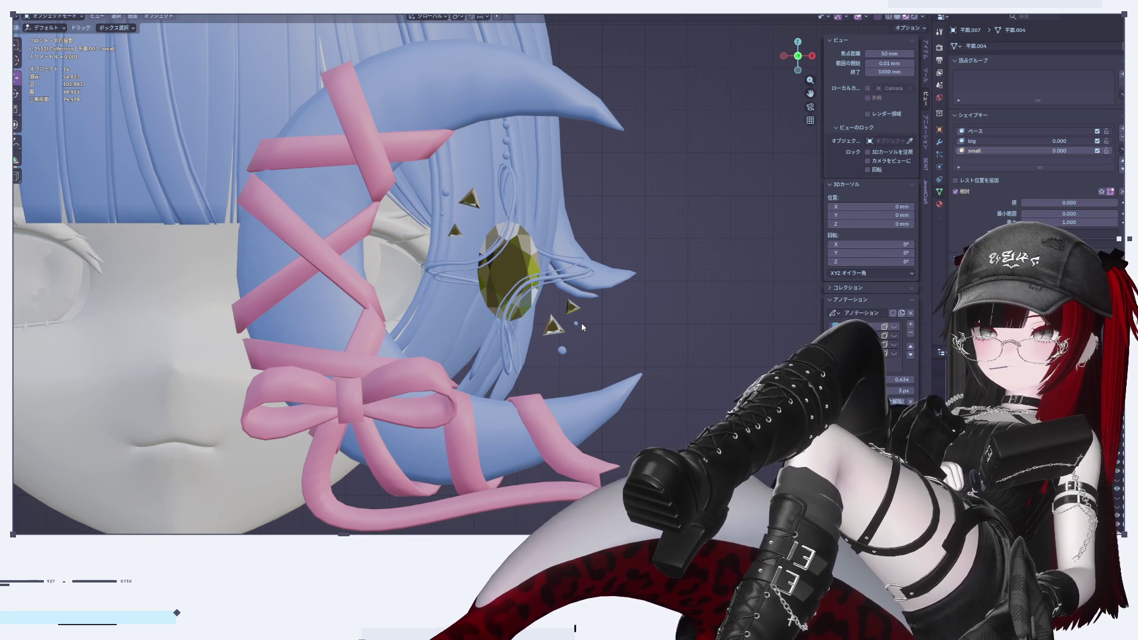
scroll(582, 327, "down", 5)
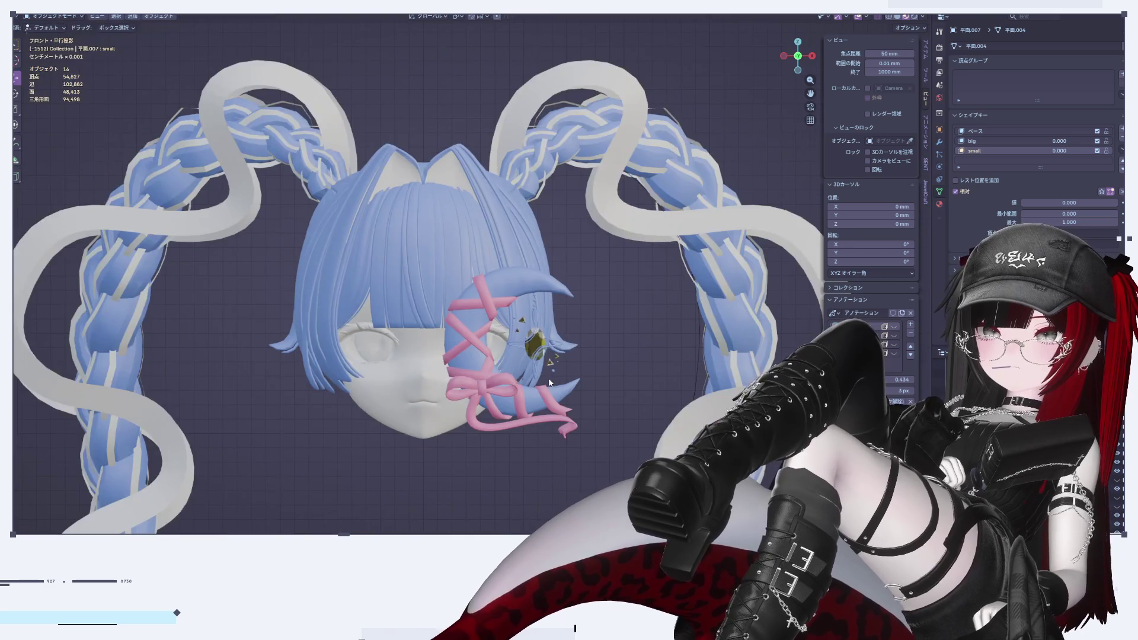
Select the crescent moon and pink ribbon, and snap the 3D cursor to the world origin
scroll(580, 420, "down", 3)
scroll(562, 449, "up", 7)
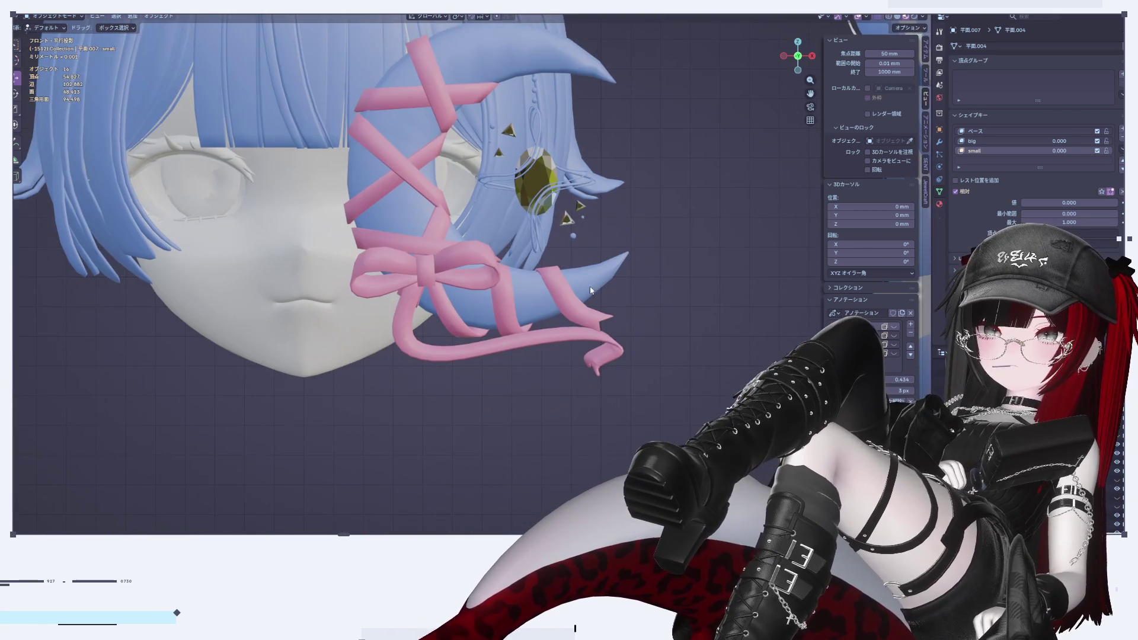
left_click(592, 298)
left_click(439, 91, "shift")
right_click(648, 130)
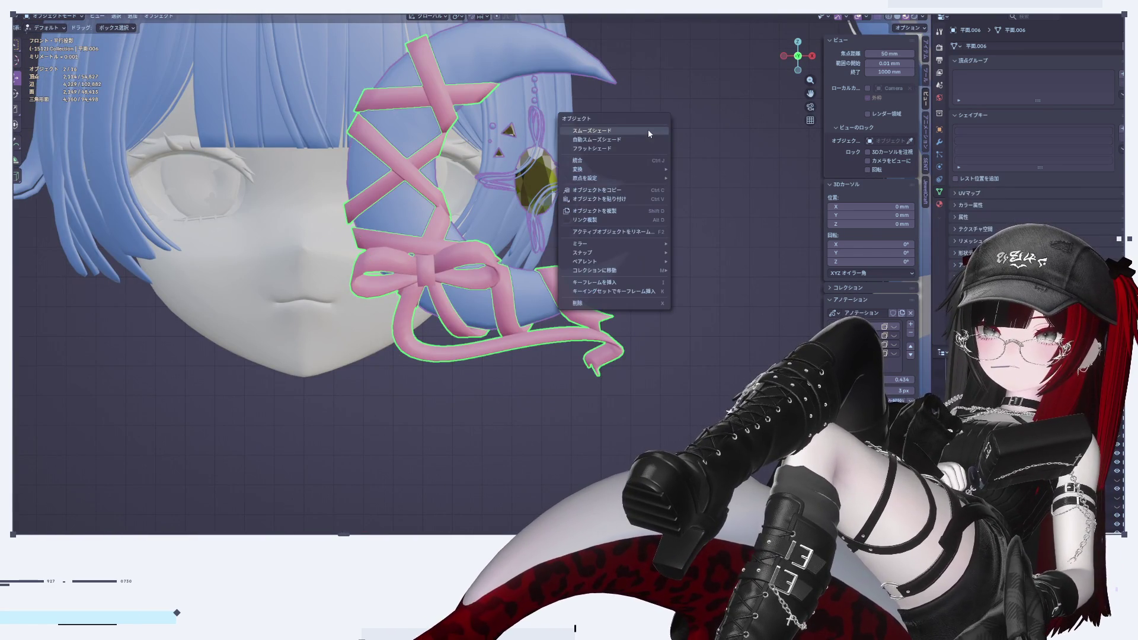
key("Escape")
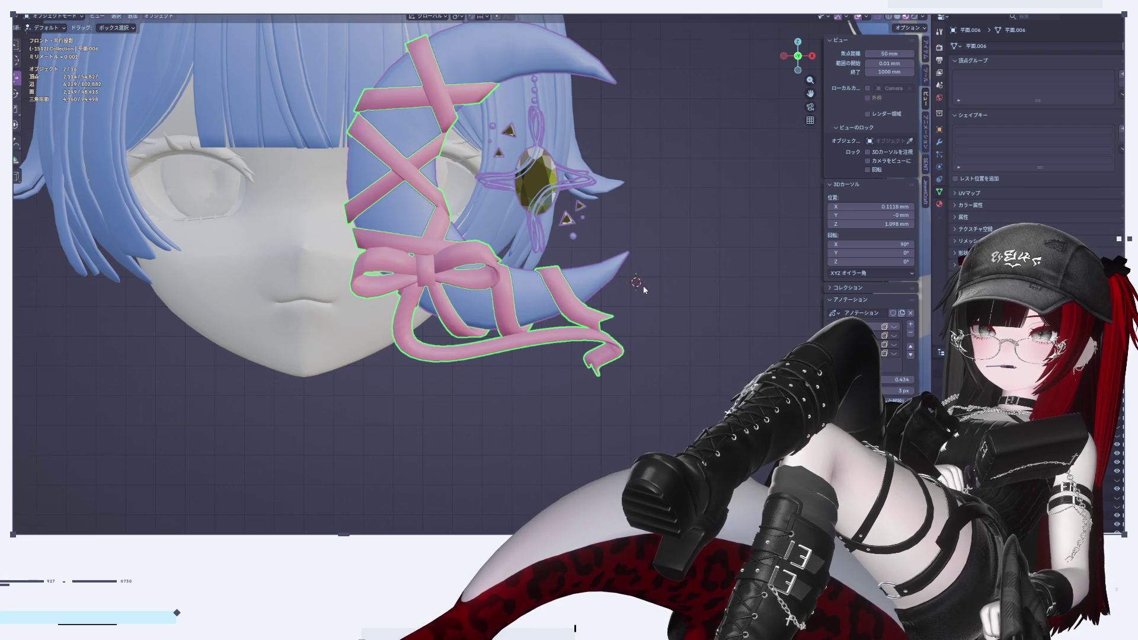
scroll(563, 257, "up", 1)
left_click(172, 18)
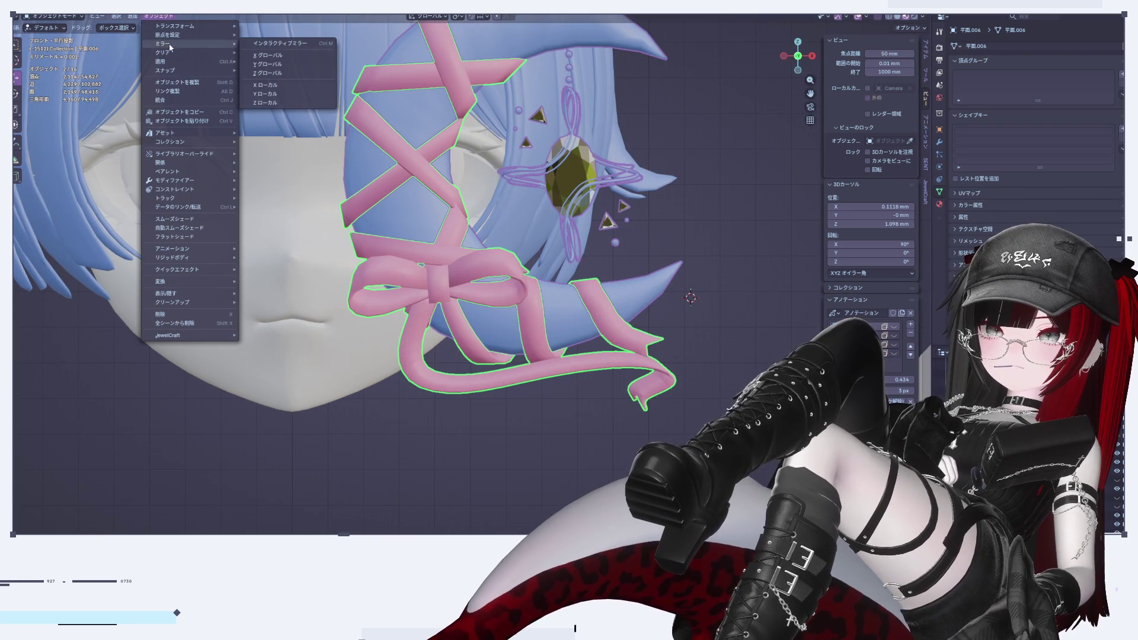
mouse_move(166, 70)
left_click(315, 116)
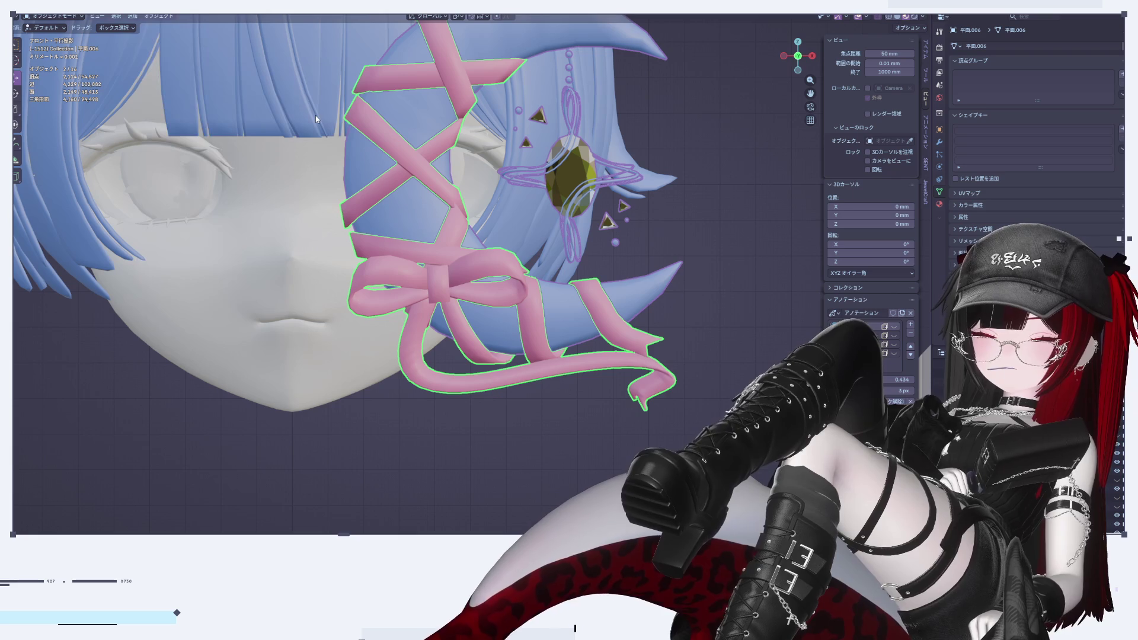
Join the ribbon and moon into one object, then reselect the joined ornament
right_click(641, 297)
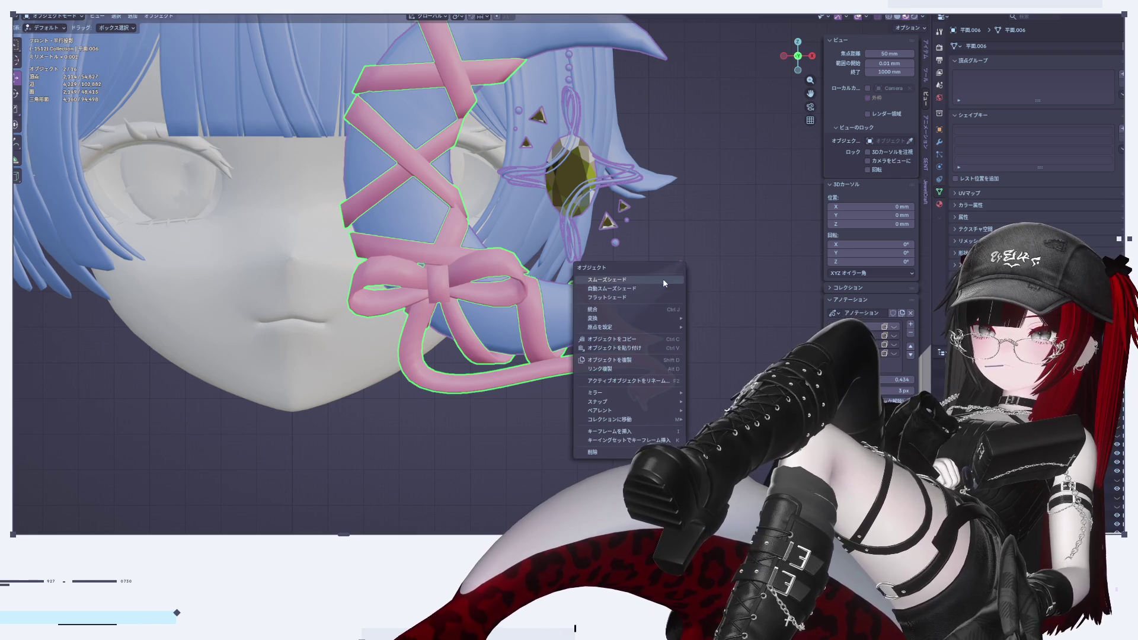
left_click(612, 308)
left_click(720, 285)
scroll(741, 215, "down", 5)
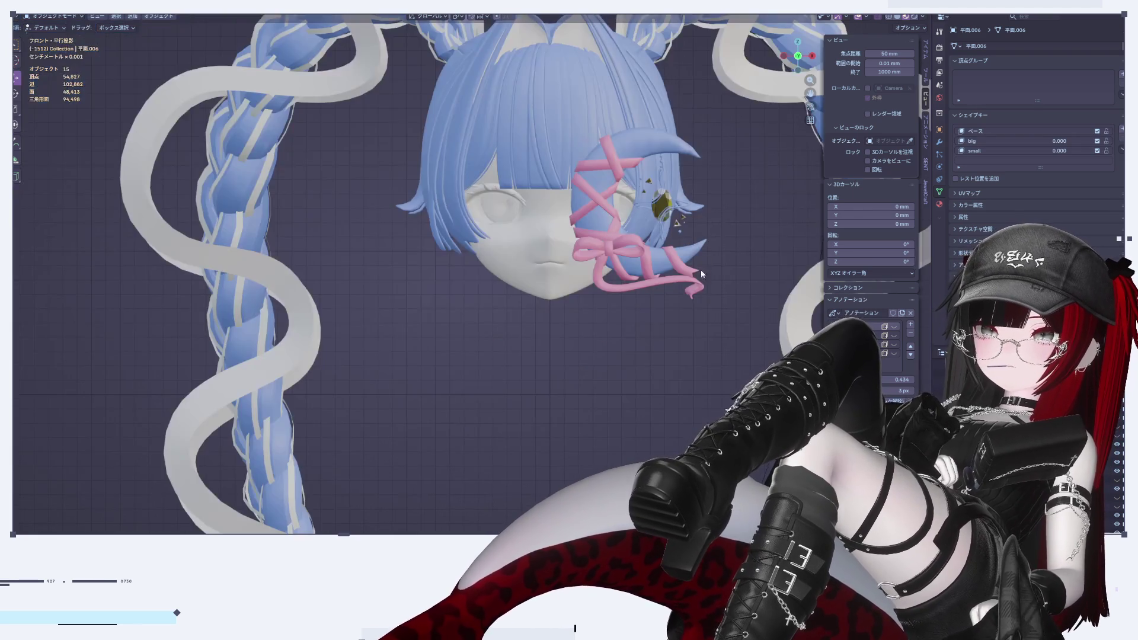
scroll(703, 256, "up", 7)
middle_click_drag(649, 255, 600, 387, "shift")
left_click(617, 381)
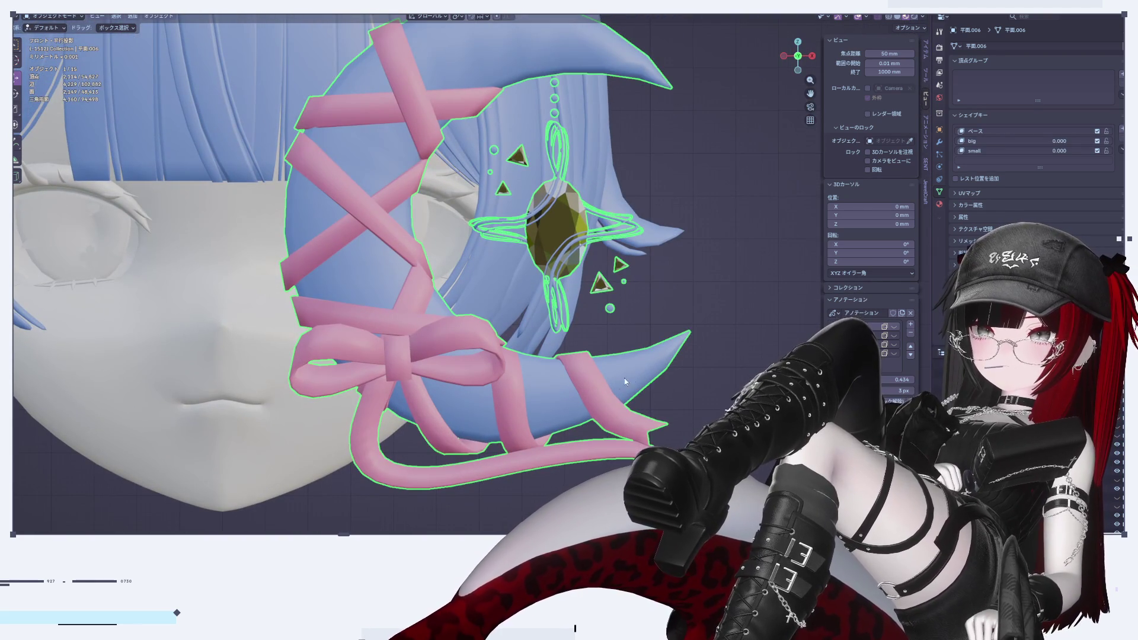
Remove the ornament's pink material slot, then undo to restore the pink ribbon material
left_click(940, 204)
left_click(1122, 58)
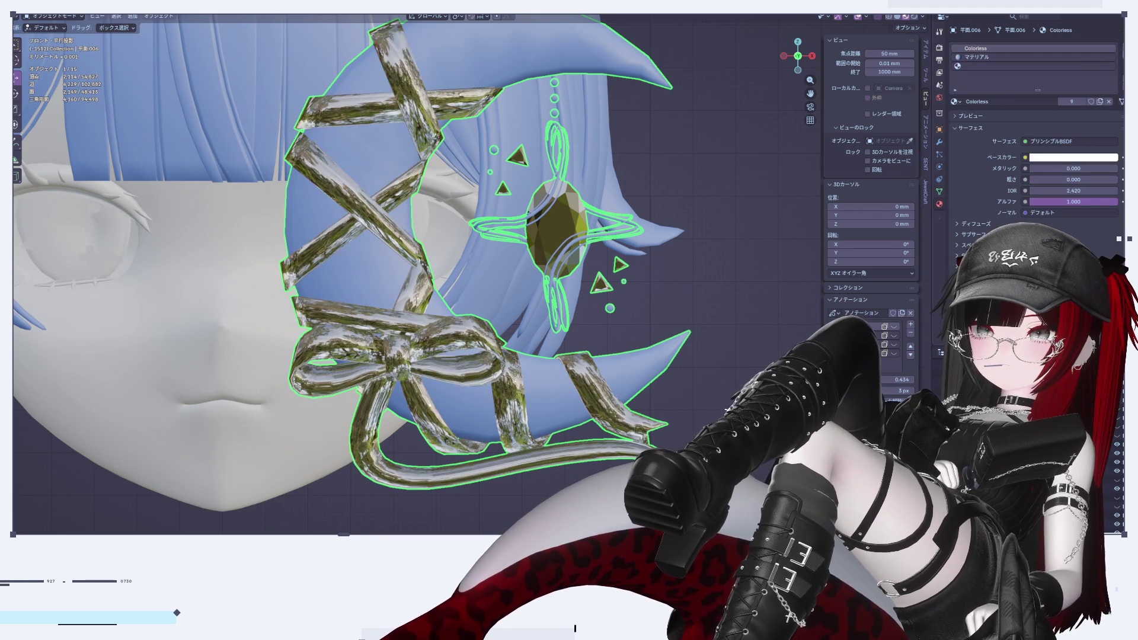
scroll(661, 315, "down", 2)
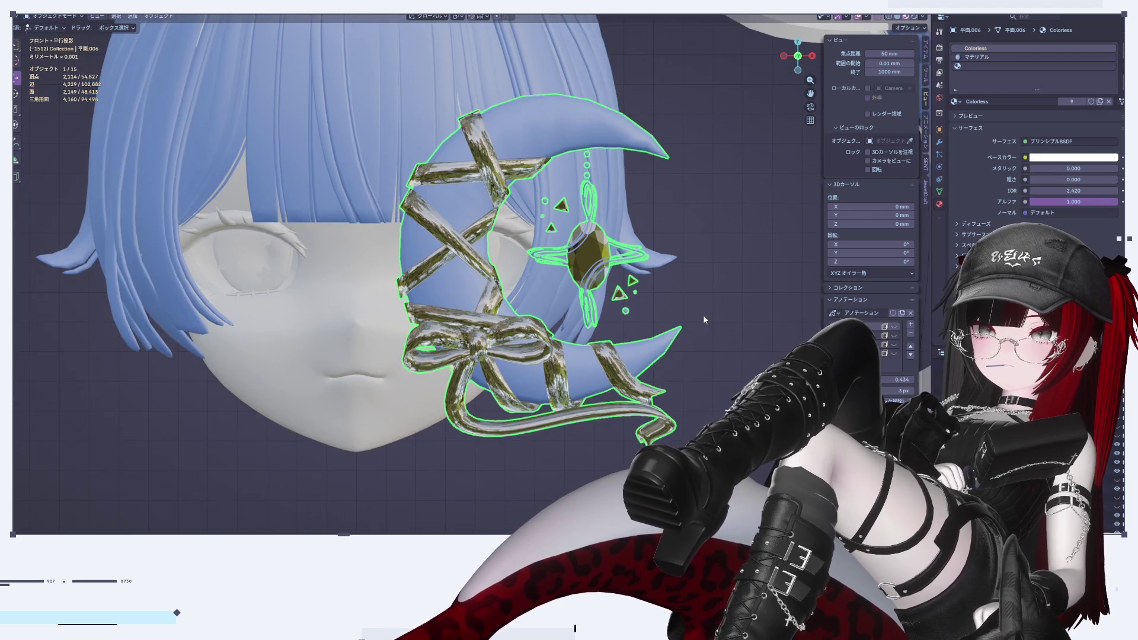
key("alt+a")
key("ctrl+z")
key("ctrl+z")
key("alt+a")
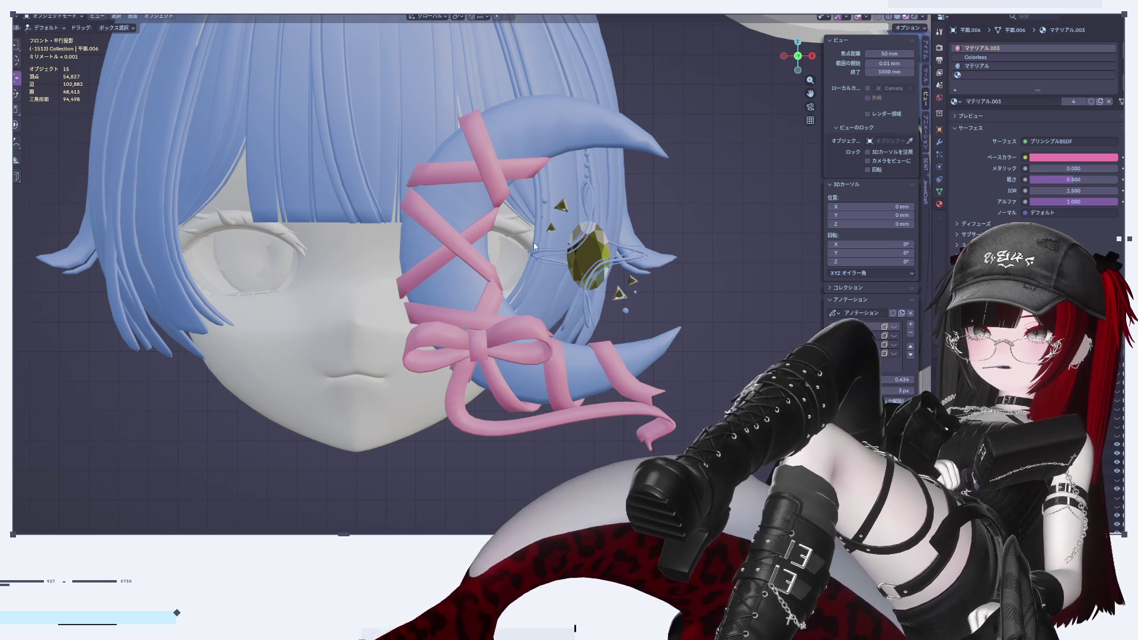
scroll(600, 225, "up", 5)
Reselect the crescent moon ornament and show its modifier properties
middle_click_drag(601, 226, 522, 294, "shift")
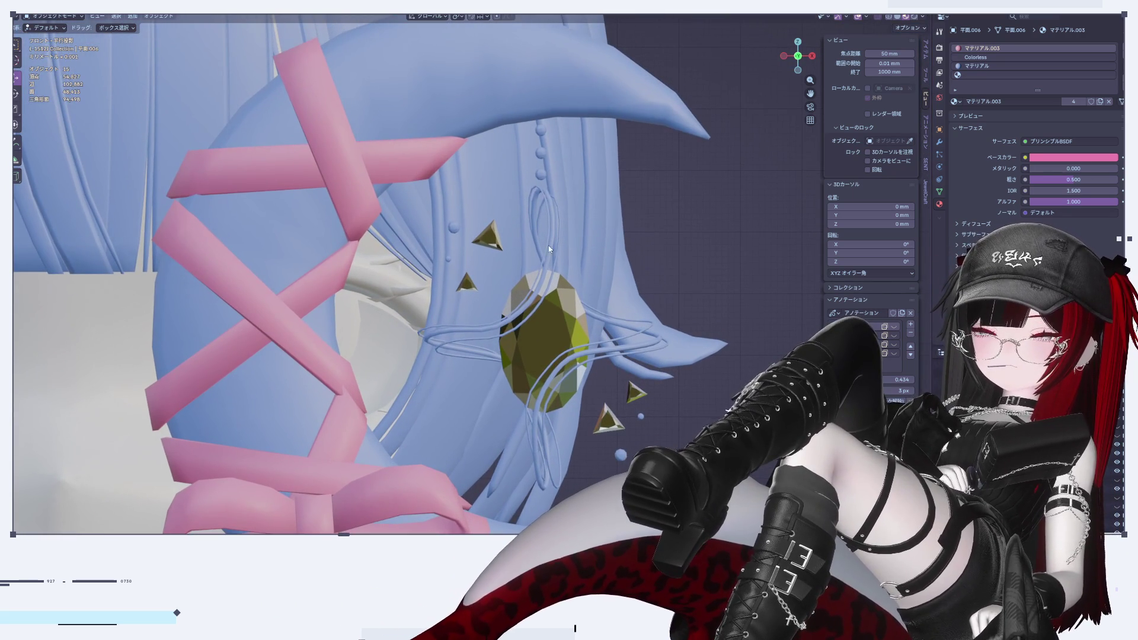
left_click(546, 212)
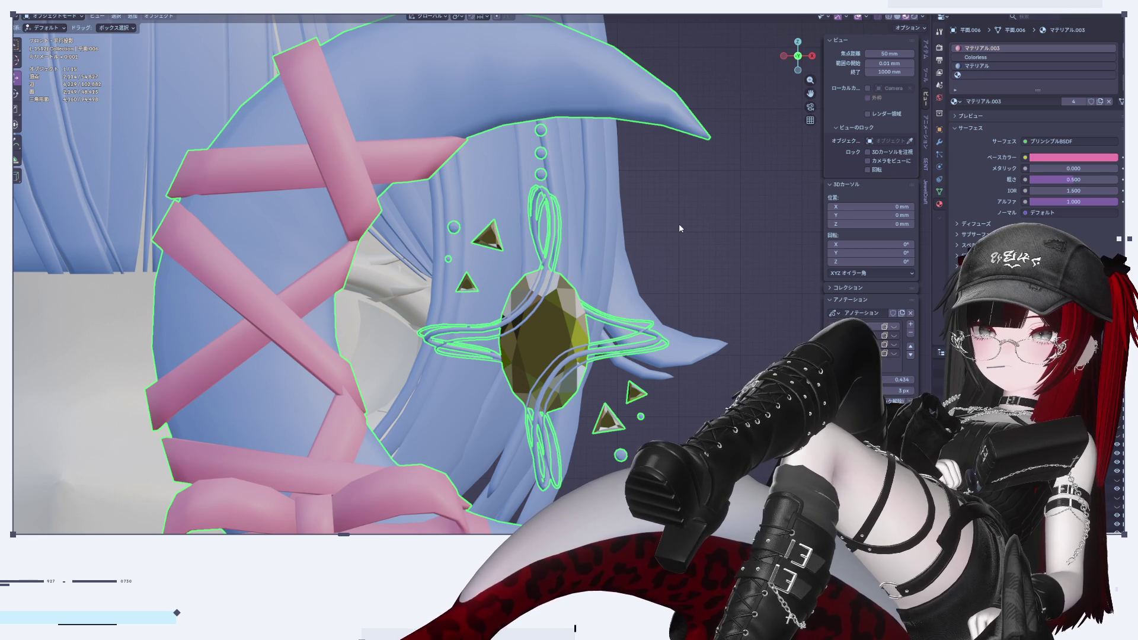
scroll(678, 223, "down", 12)
left_click(610, 224)
left_click(564, 207)
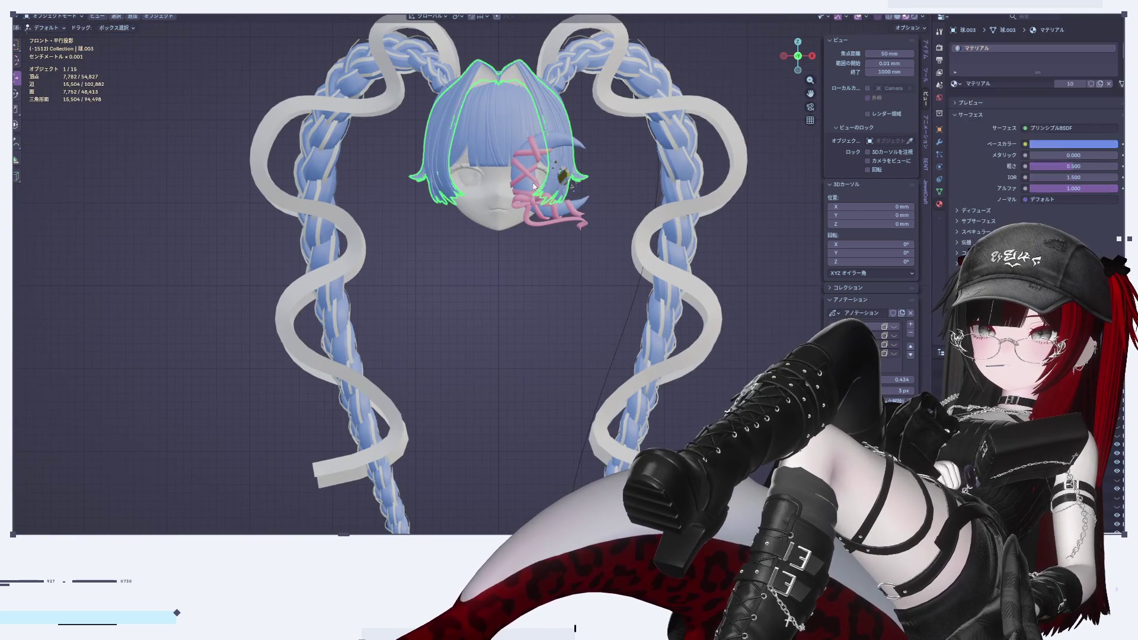
left_click(940, 142)
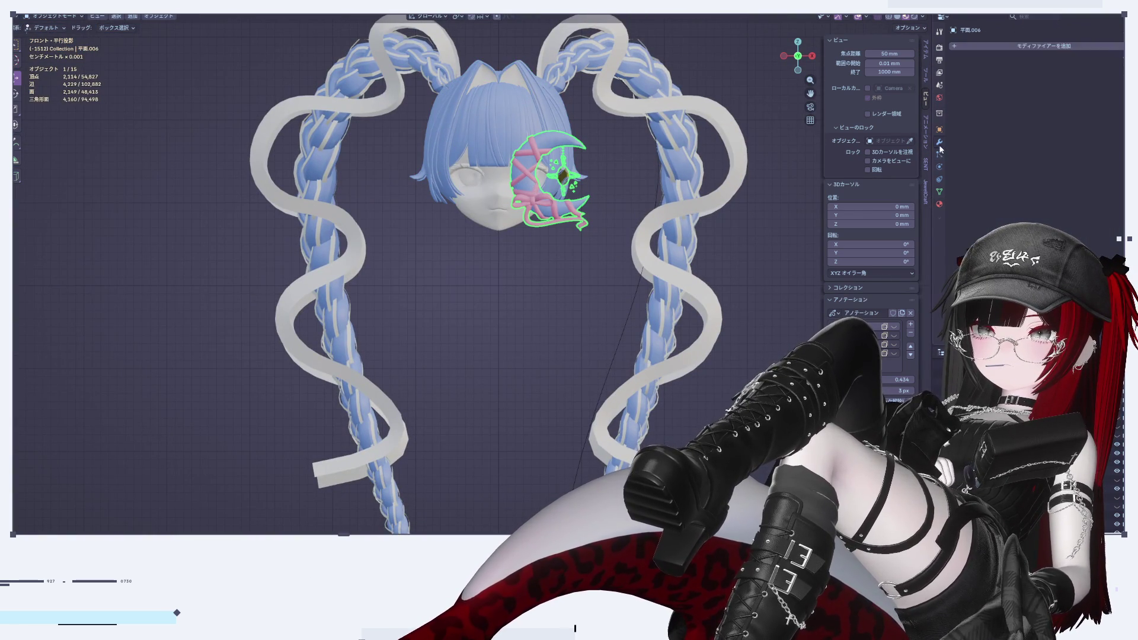
Add an Armature modifier to the moon ornament
left_click(1035, 49)
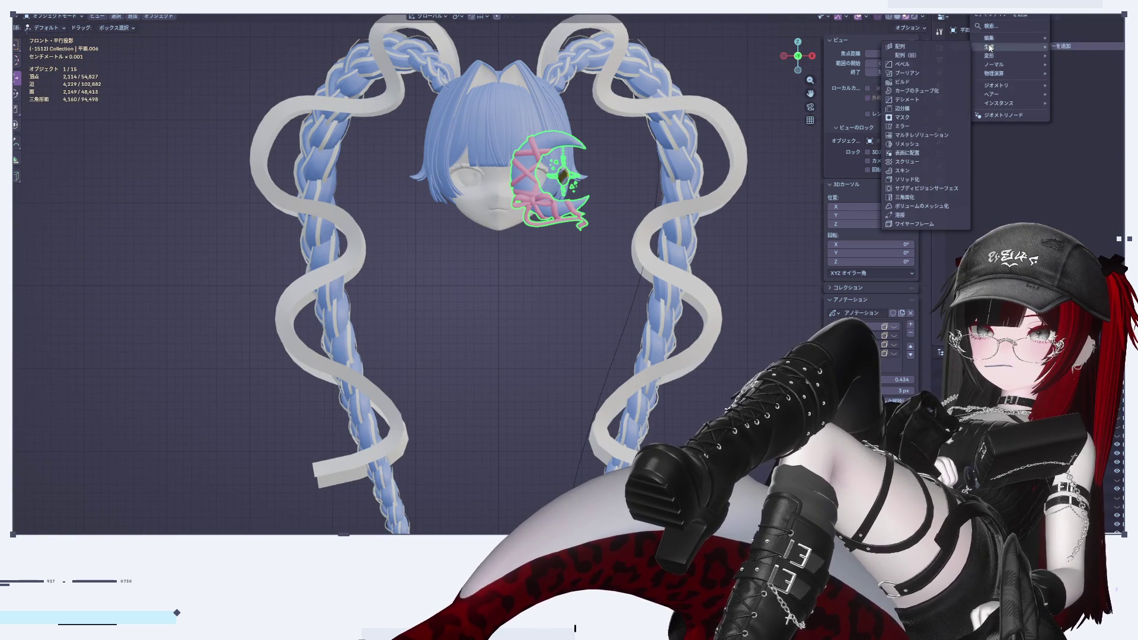
mouse_move(1007, 38)
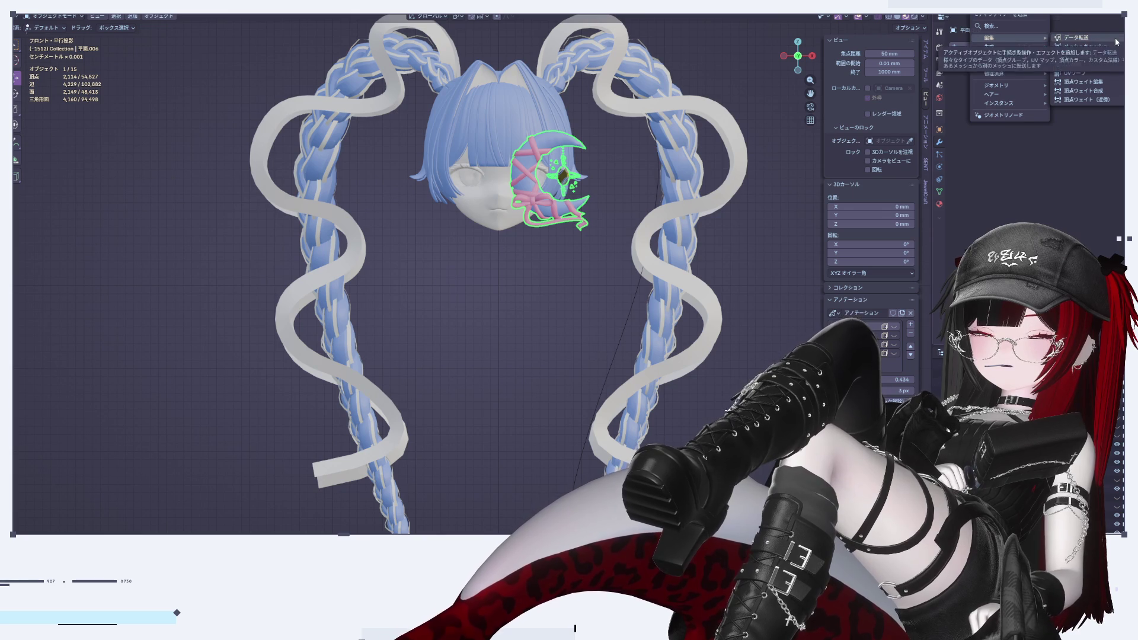
mouse_move(994, 58)
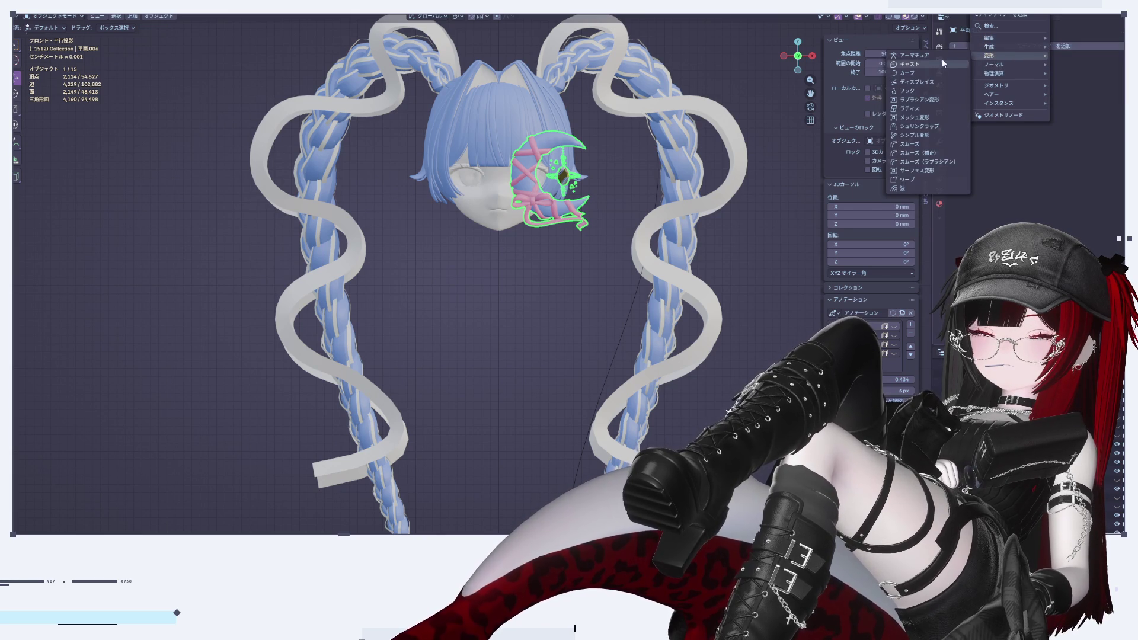
left_click(918, 55)
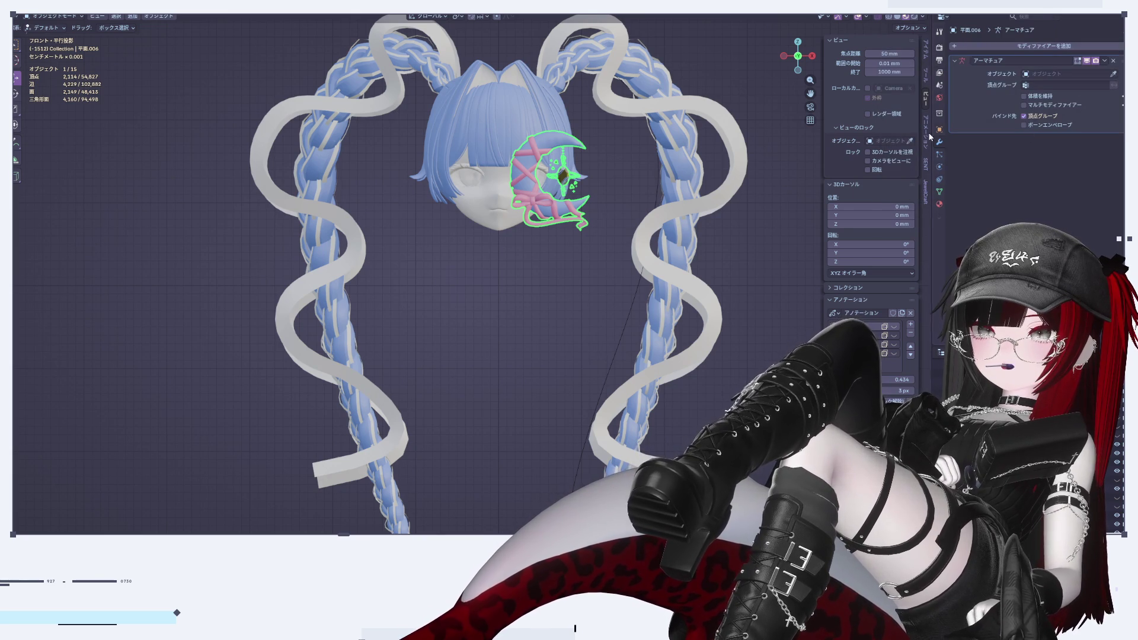
Deselect the ornament, add a new armature, and shrink it to about 0.083
middle_click_drag(490, 330, 495, 292, "shift")
left_click(492, 290)
key("shift+a")
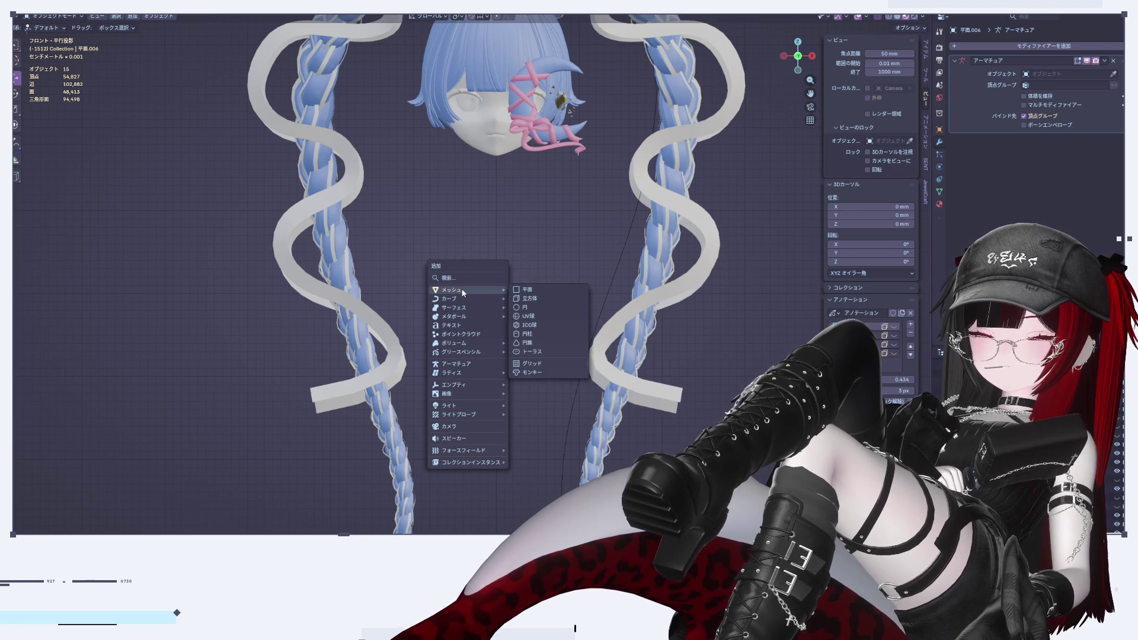
left_click(466, 292)
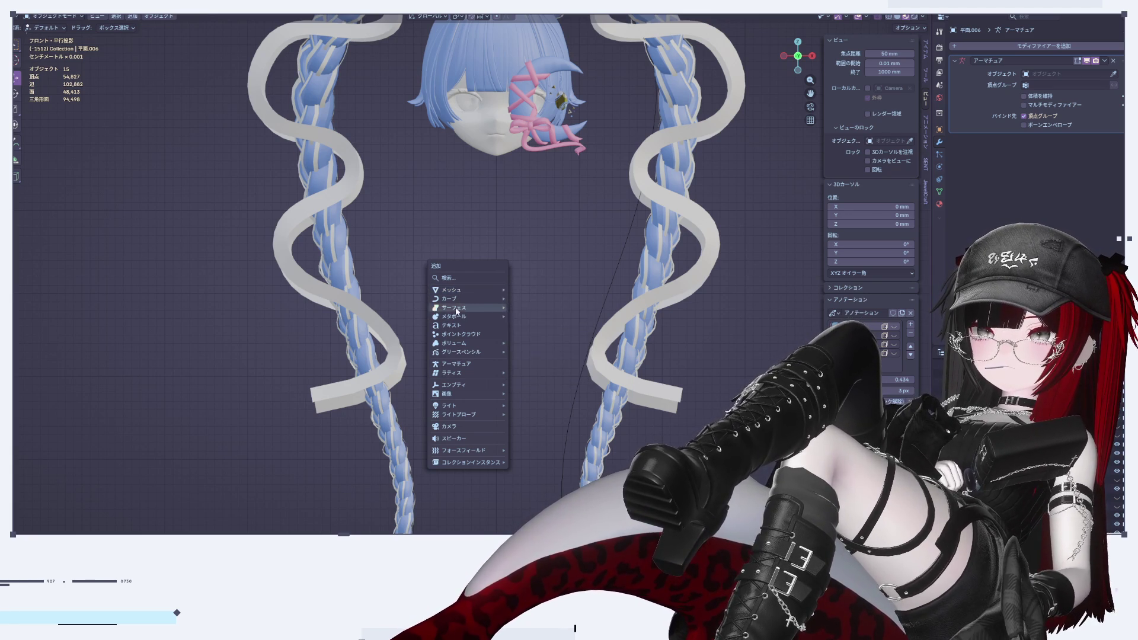
left_click(466, 364)
scroll(532, 346, "down", 6)
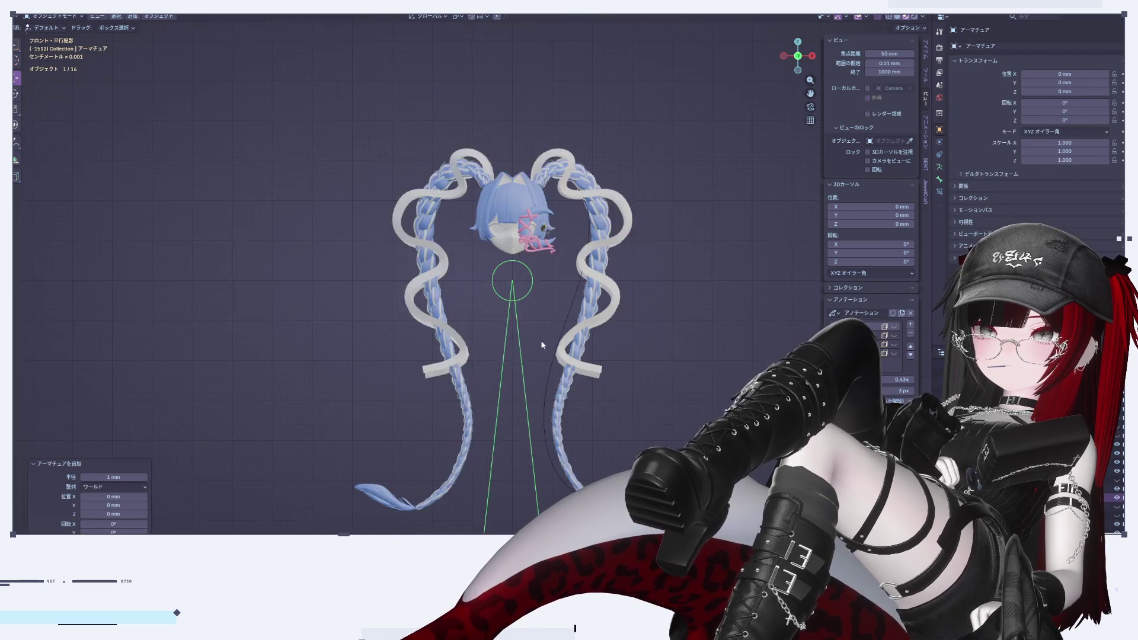
scroll(578, 257, "up", 2)
key("s")
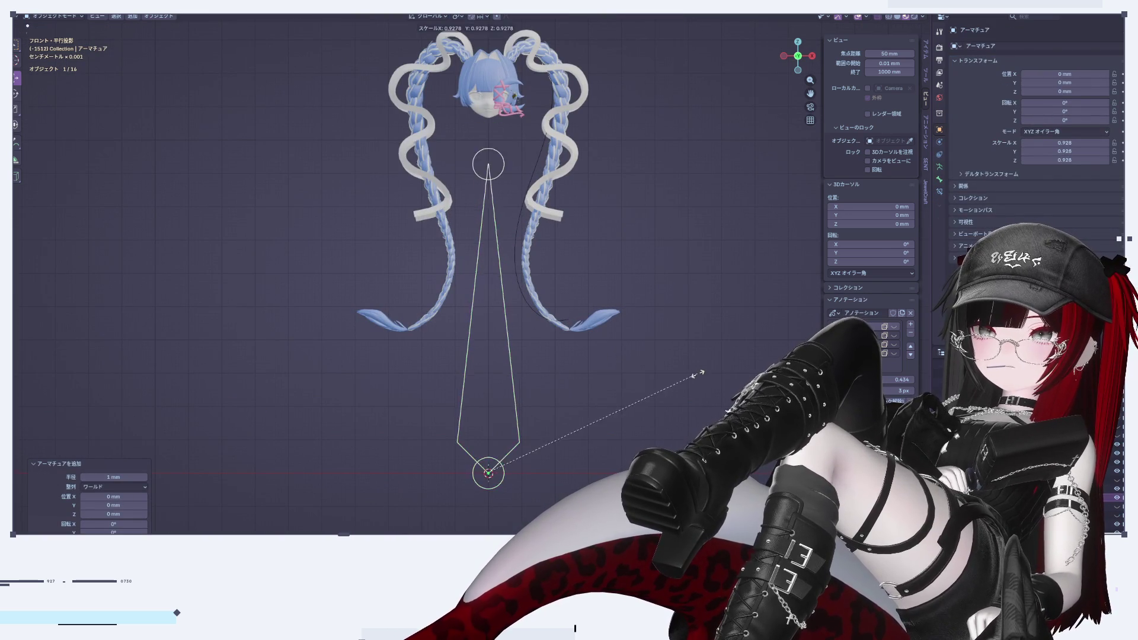
key("Return")
Raise the armature on Z to head height and shift it sideways on X
key("g")
key("z")
key("Return")
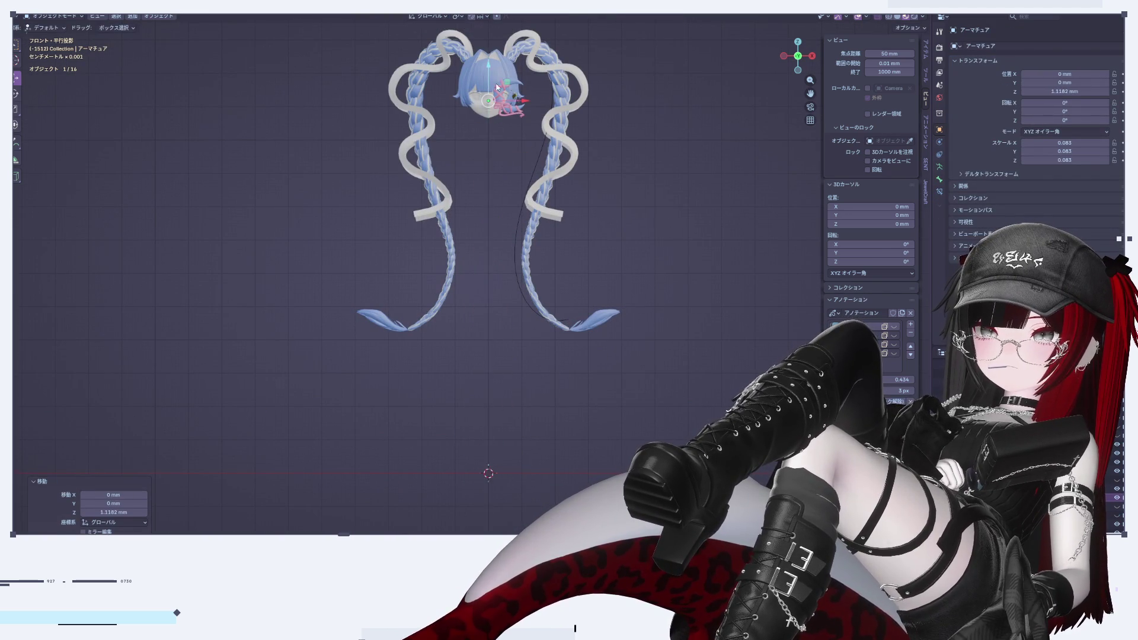
scroll(502, 255, "up", 10)
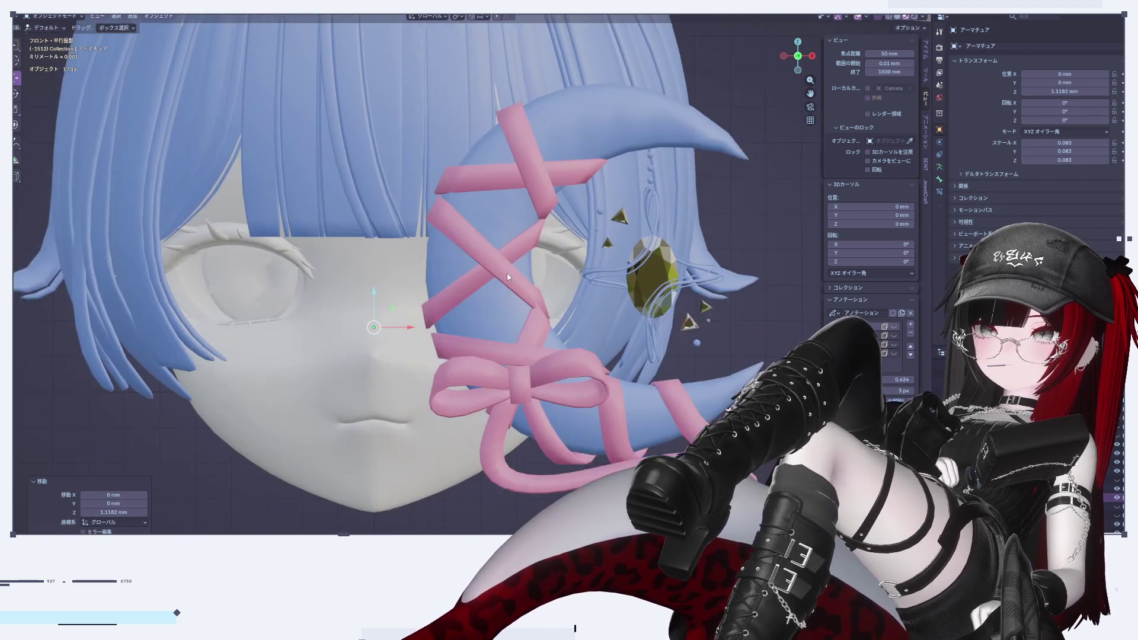
scroll(394, 329, "down", 1)
key("g")
key("x")
key("Return")
Set the armature's front-back depth on Y and lower it slightly on Z
scroll(575, 332, "down", 2)
mouse_move(575, 332)
middle_mouse_down()
mouse_move(622, 364)
mouse_move(557, 339)
middle_mouse_up()
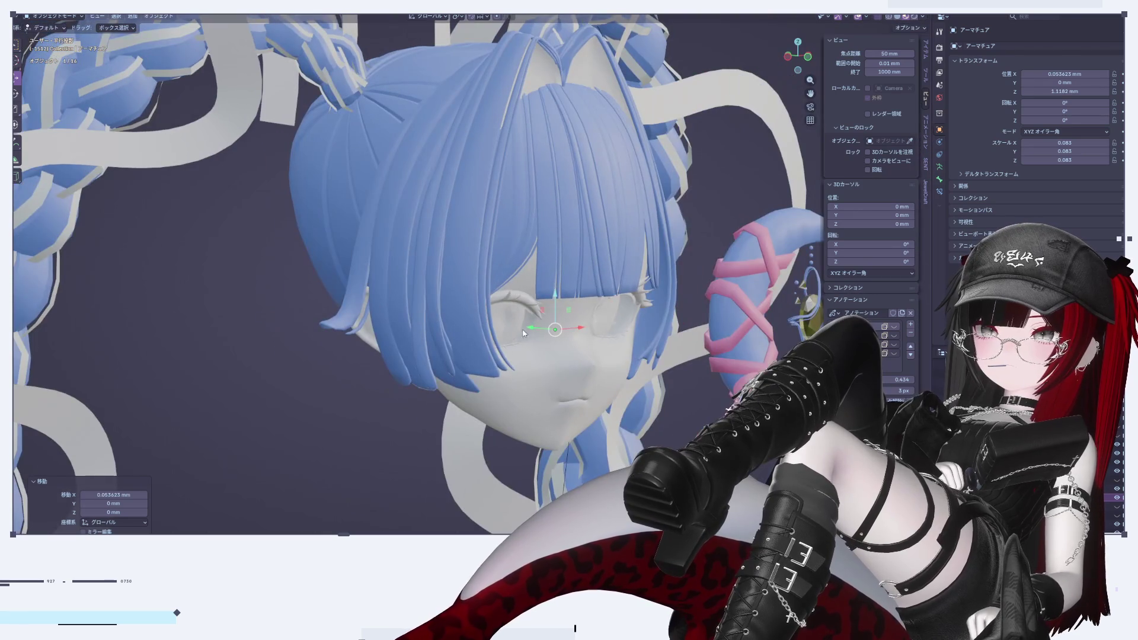
key("g")
key("y")
key("Return")
middle_click_drag(817, 263, 792, 343)
key("g")
key("z")
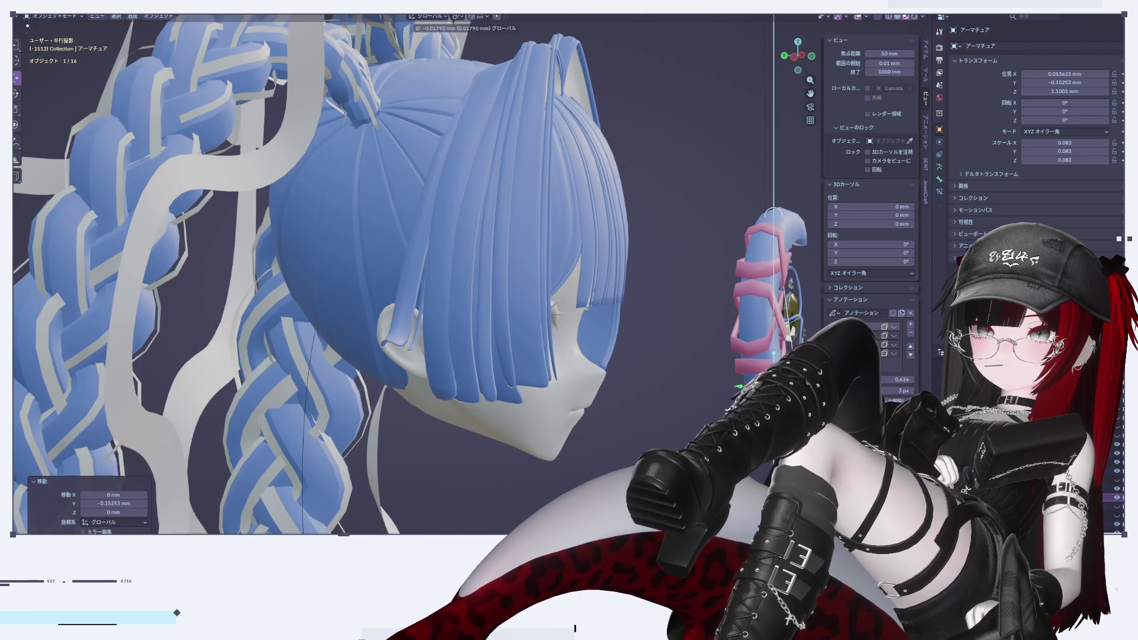
key("Return")
In front view, scale the armature up slightly to 0.085 and nudge it onto the gem
scroll(577, 331, "up", 2)
middle_click_drag(577, 326, 795, 71)
left_click(811, 56)
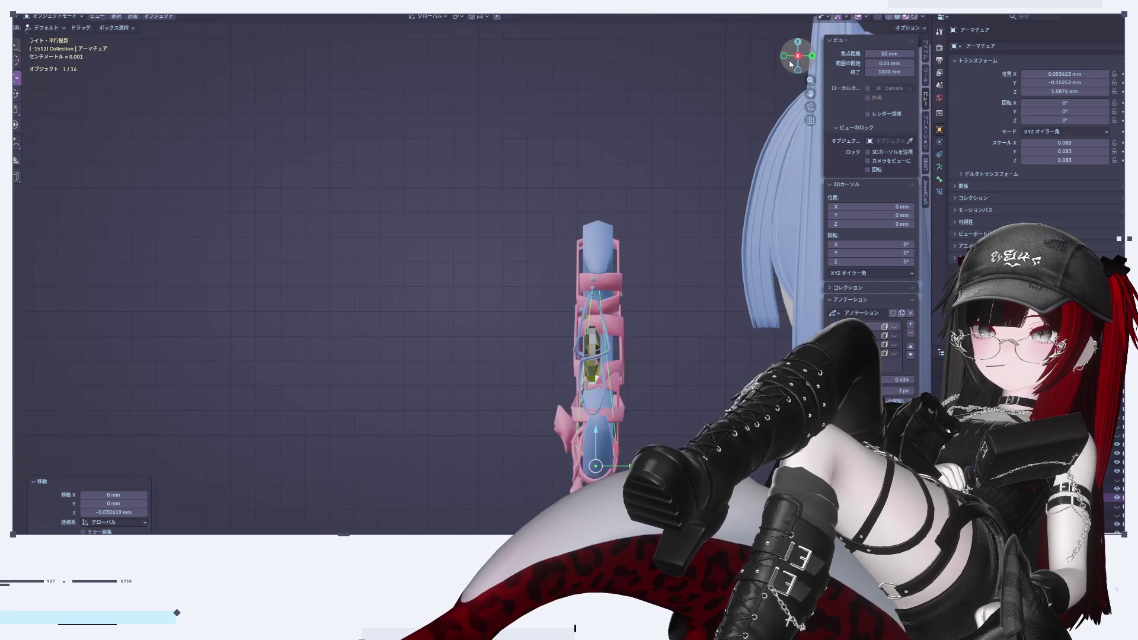
left_click(786, 55)
scroll(581, 389, "up", 3)
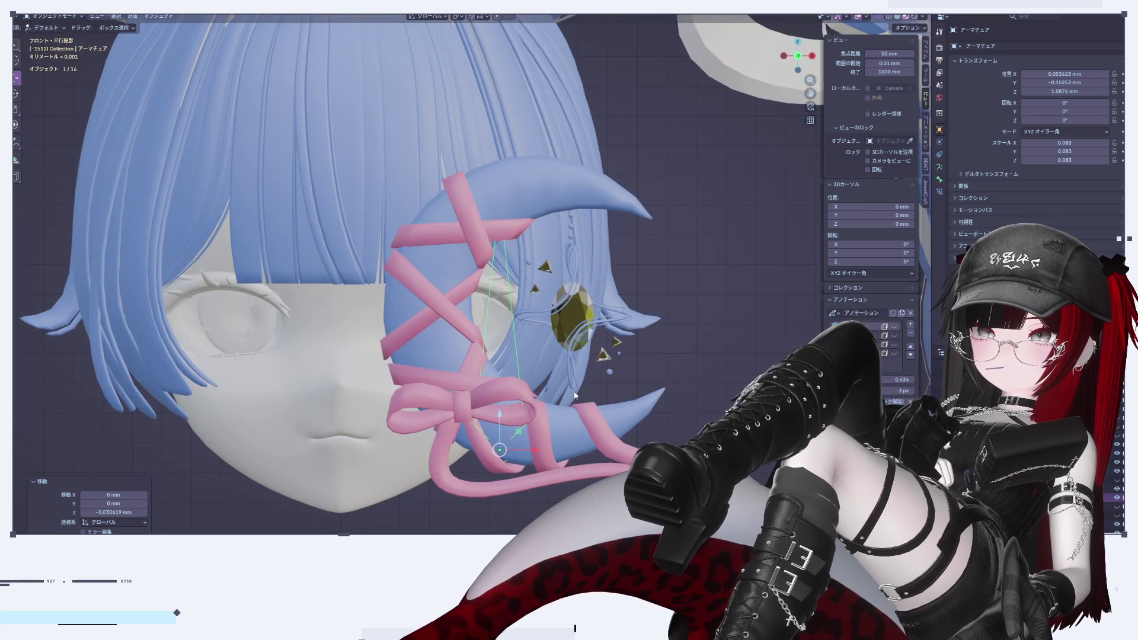
scroll(569, 382, "up", 2)
key("s")
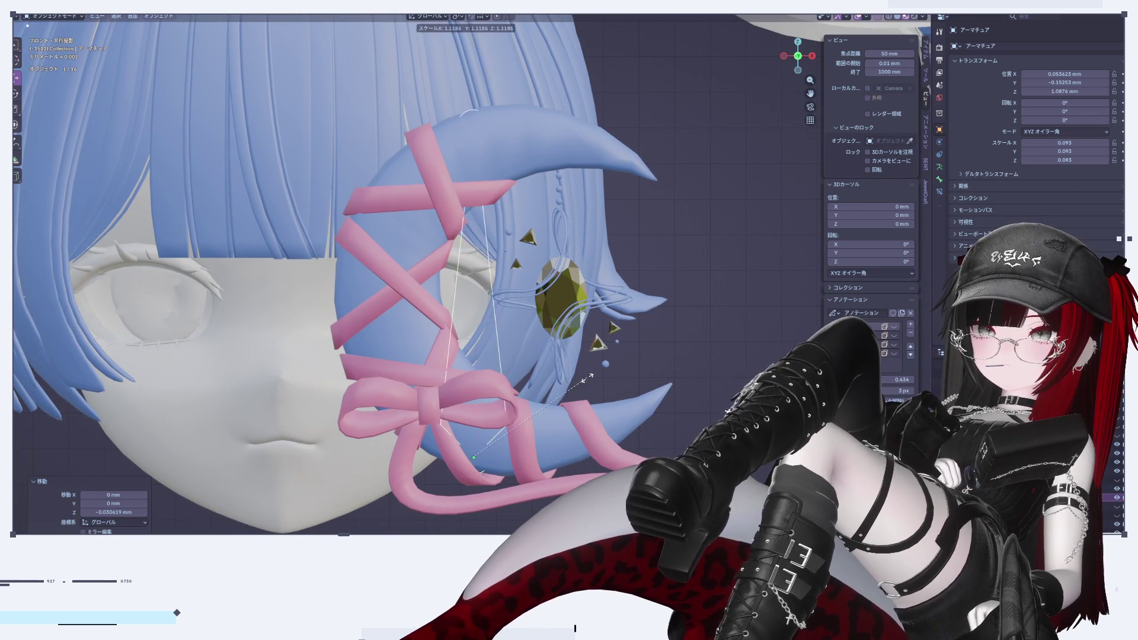
left_click(512, 453)
left_click_drag(512, 453, 598, 453)
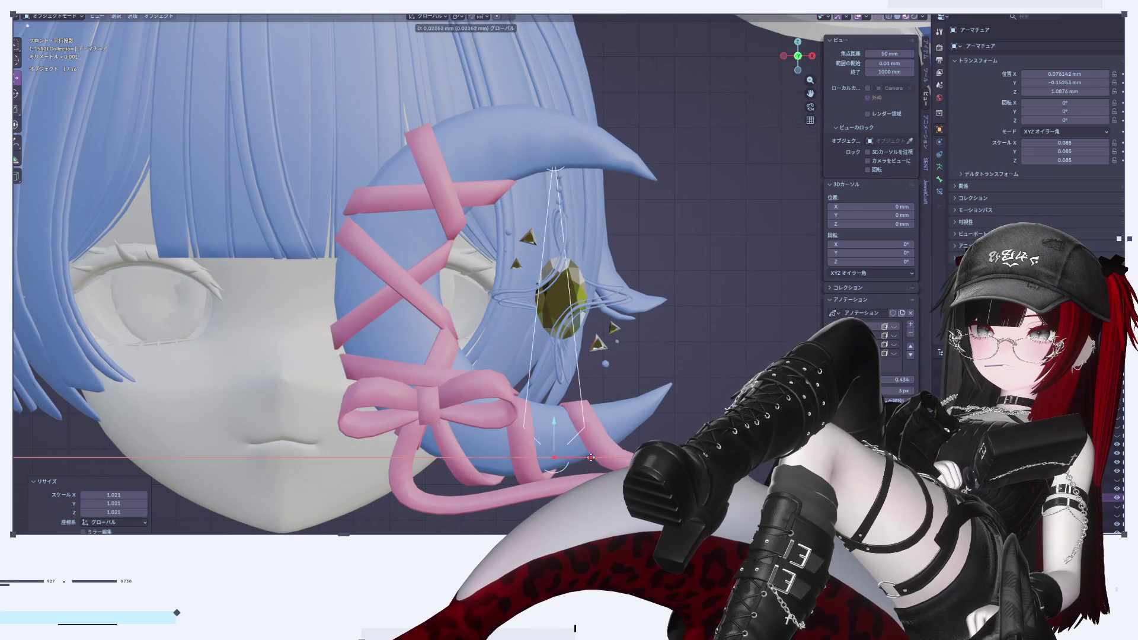
scroll(598, 425, "up", 1)
mouse_move(598, 426)
middle_mouse_down()
mouse_move(629, 415)
mouse_move(616, 415)
middle_mouse_up()
In Edit Mode, duplicate the bone and move the copy to a new position
key("Tab")
key("a")
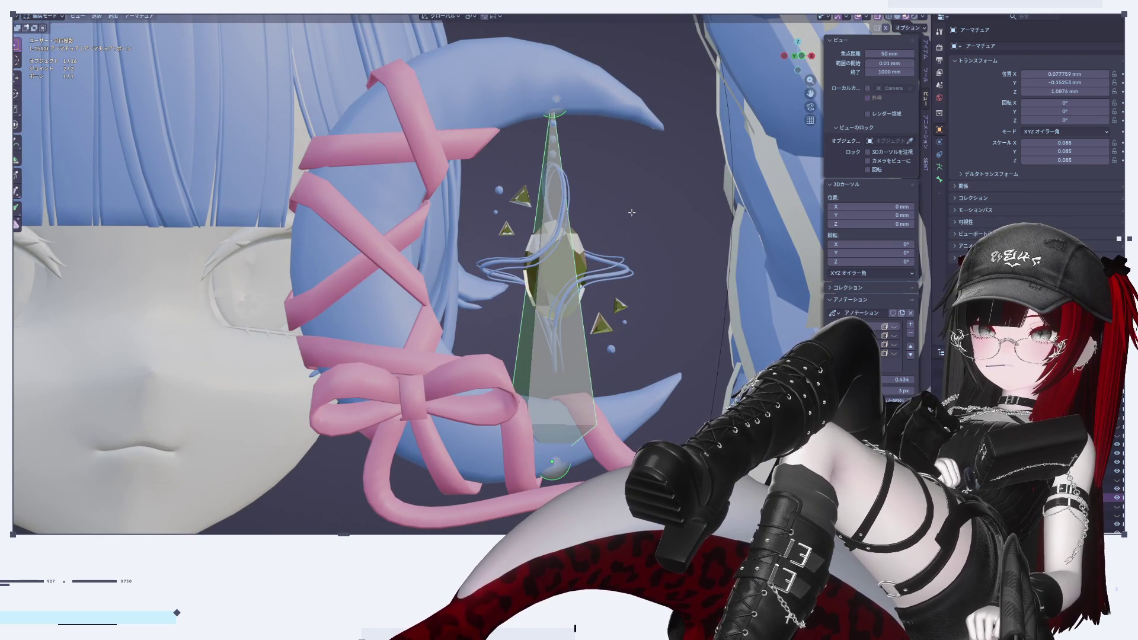
key("shift+d")
right_click(632, 213)
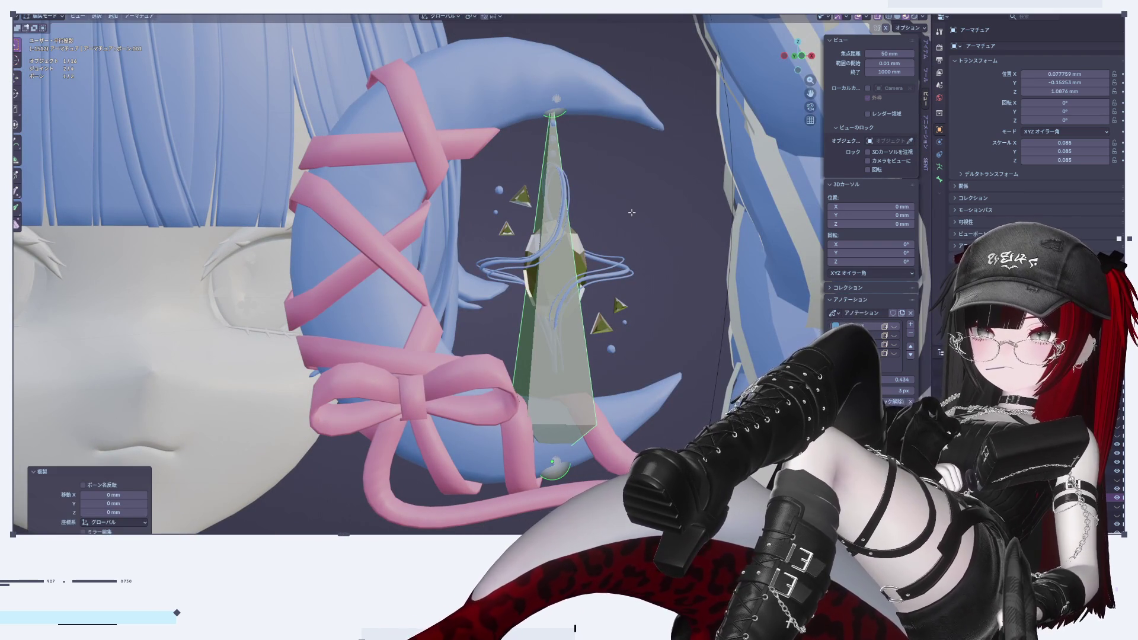
middle_click_drag(629, 390, 644, 356)
key("g")
left_click(665, 287)
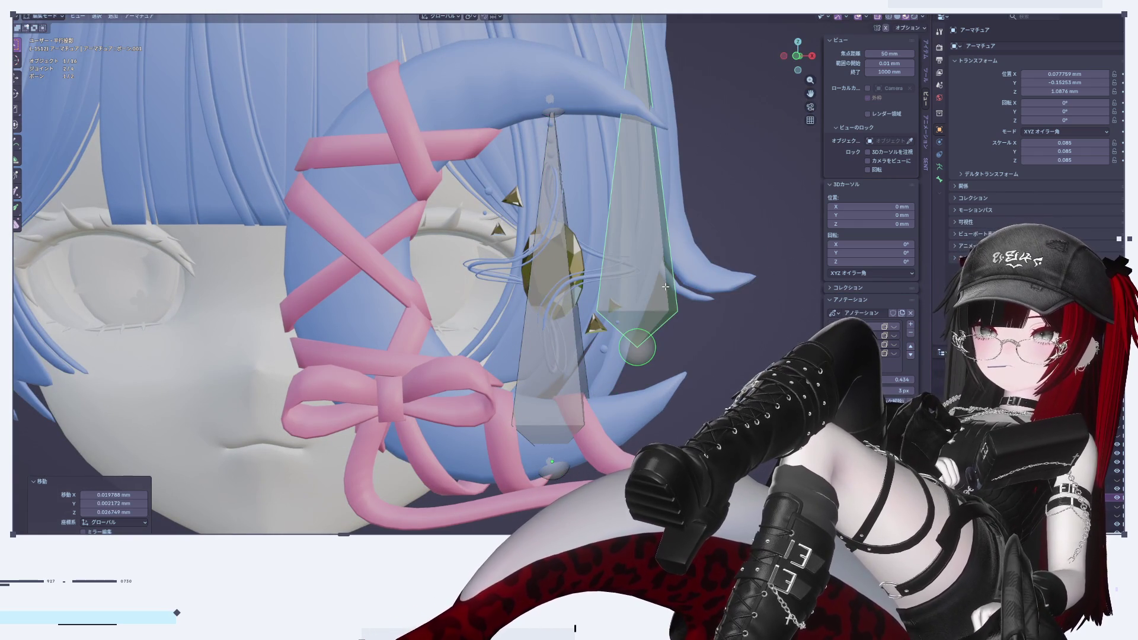
Switch to front view, reselect the armature, and return to bone editing
right_click(647, 290)
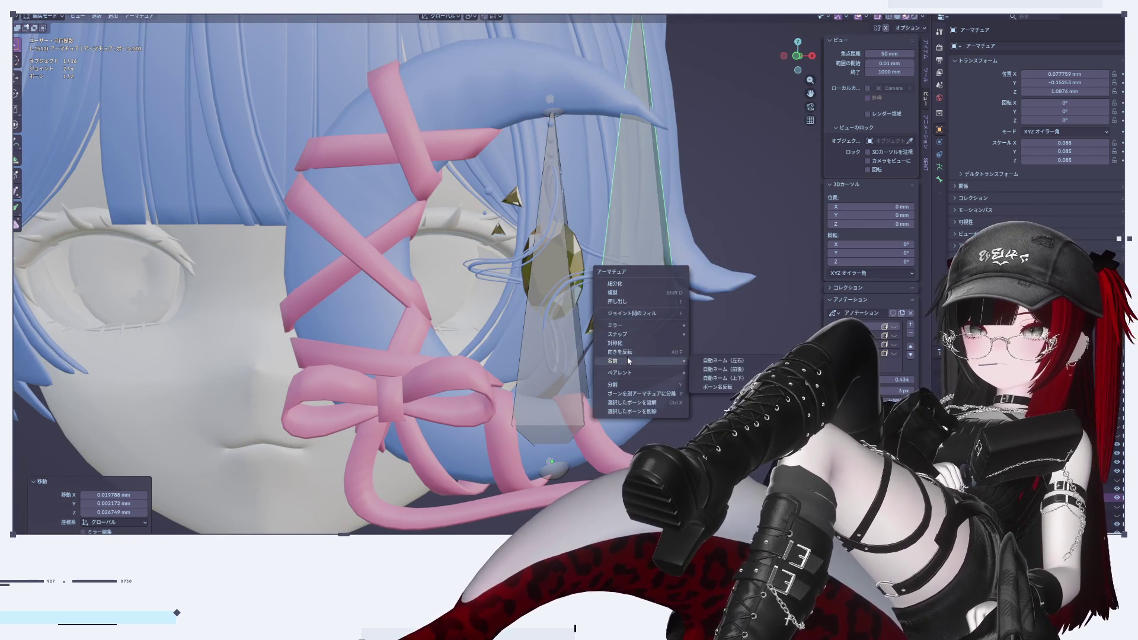
key("Escape")
left_click_drag(801, 60, 842, 79)
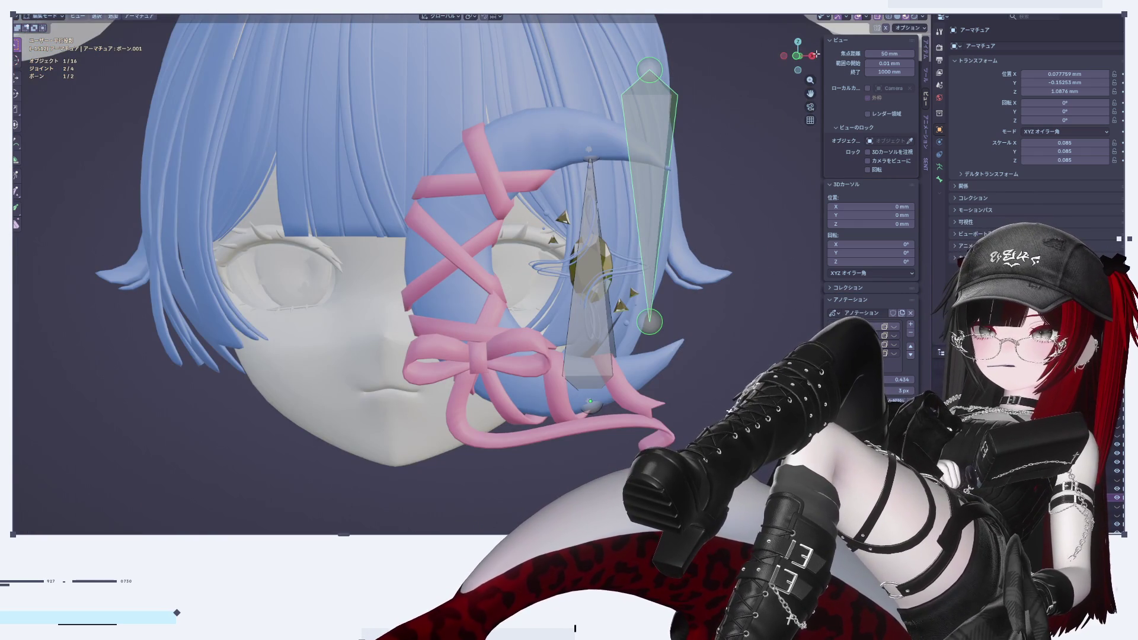
key("KP_3")
key("KP_1")
scroll(670, 294, "up", 3)
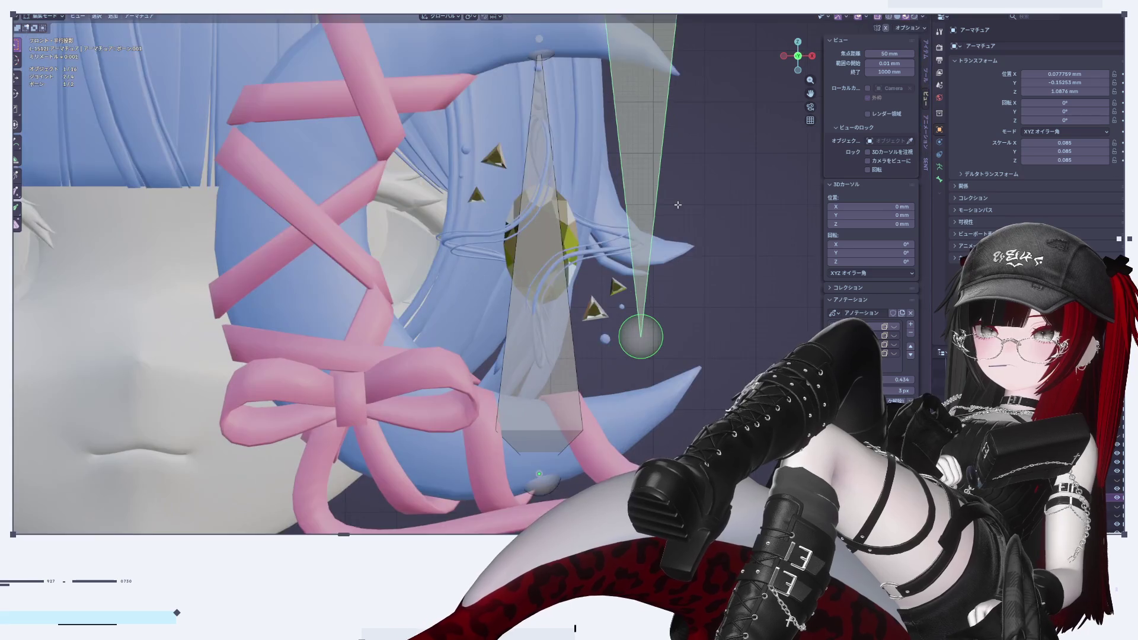
middle_click_drag(687, 191, 667, 225, "shift")
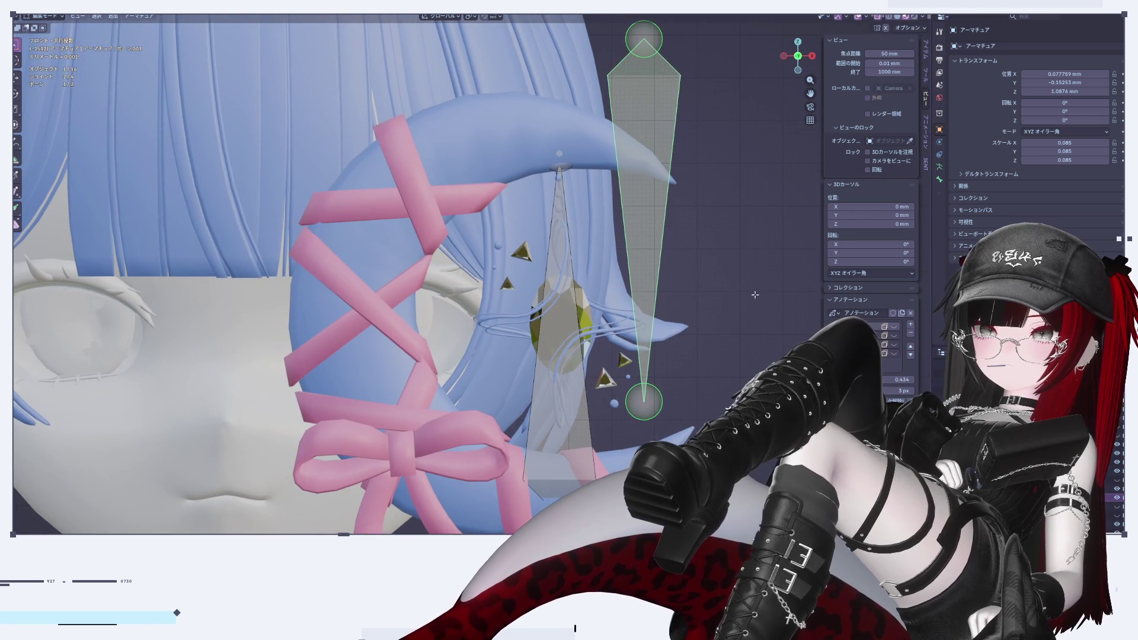
key("Tab")
key("alt+a")
left_click(649, 379)
key("Tab")
Shrink the thin bone to about half and lower it over the gem
left_click(578, 417)
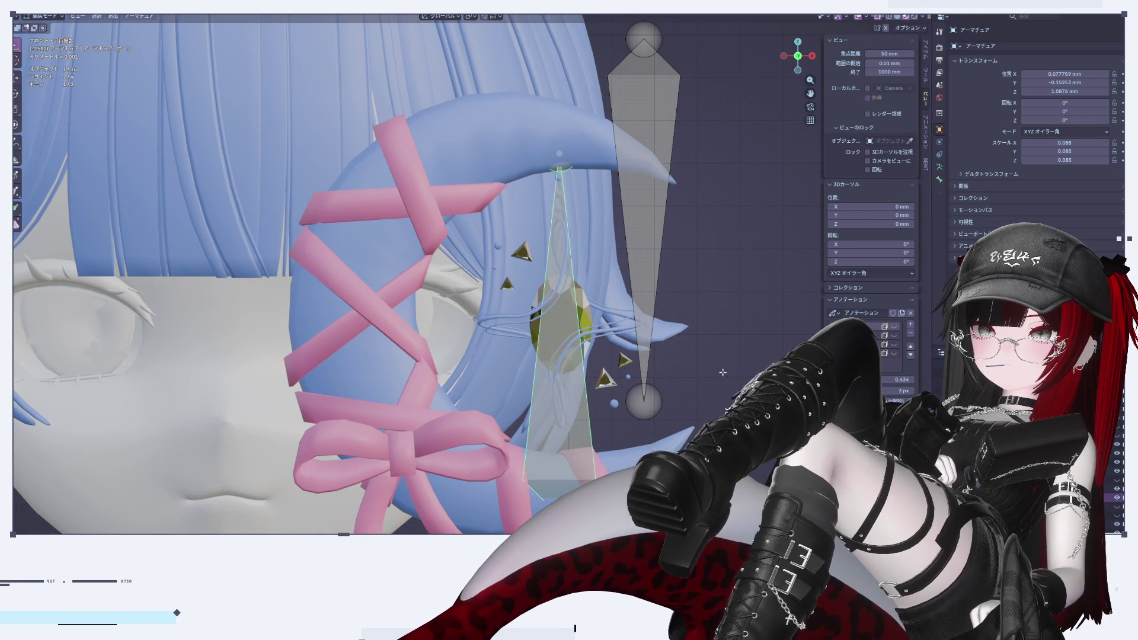
key("s")
left_click(561, 282)
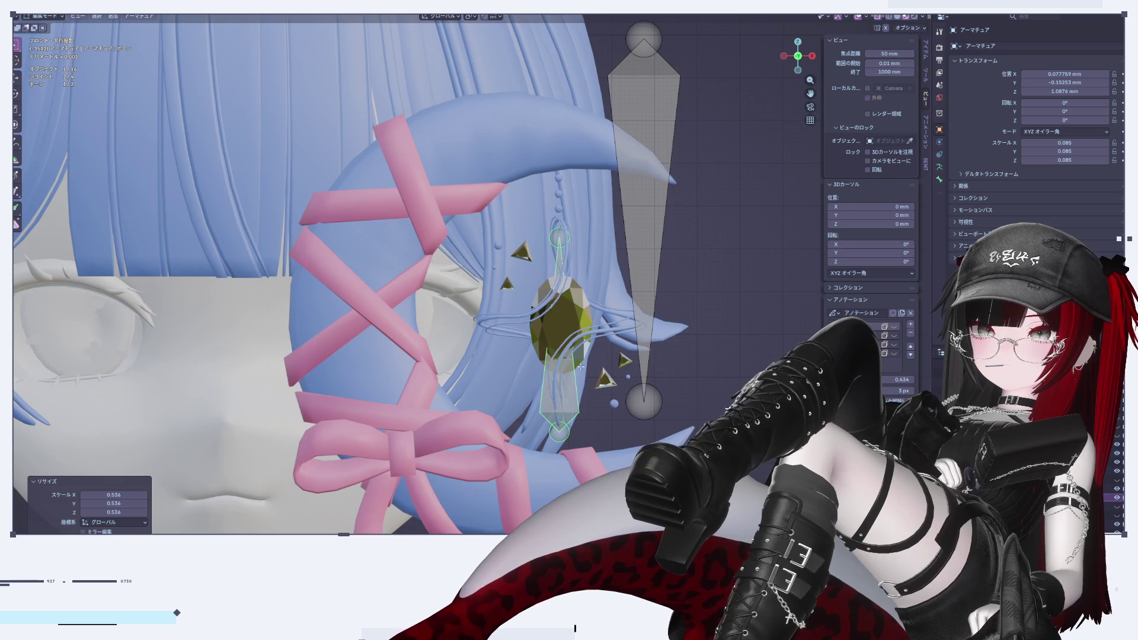
middle_click_drag(560, 283, 528, 178, "shift")
scroll(524, 172, "up", 3)
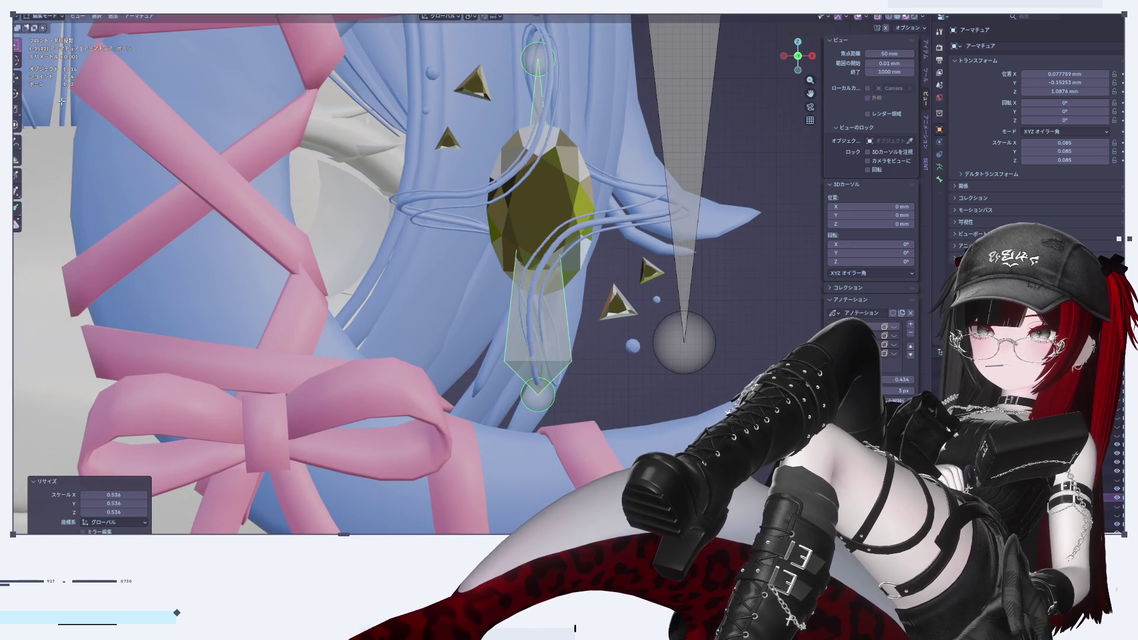
key("shift+space")
key("g")
left_click_drag(538, 198, 540, 240)
scroll(577, 241, "down", 3)
scroll(576, 241, "up", 6)
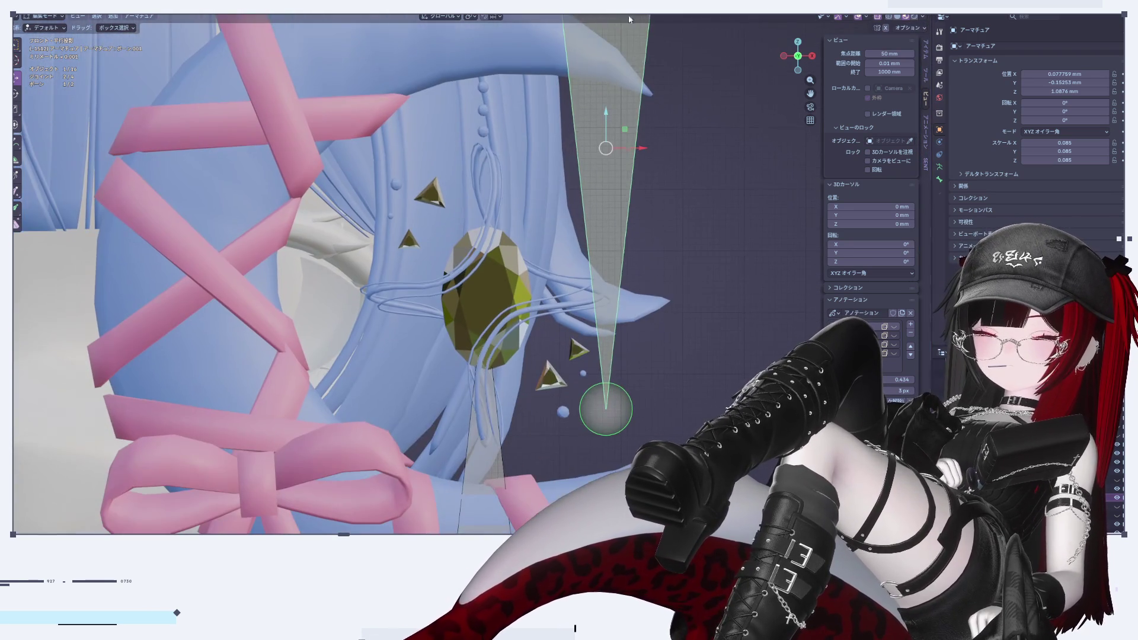
Shrink the upper bone, shift it sideways on X, and lower it onto the gem
left_click(611, 178)
key("s")
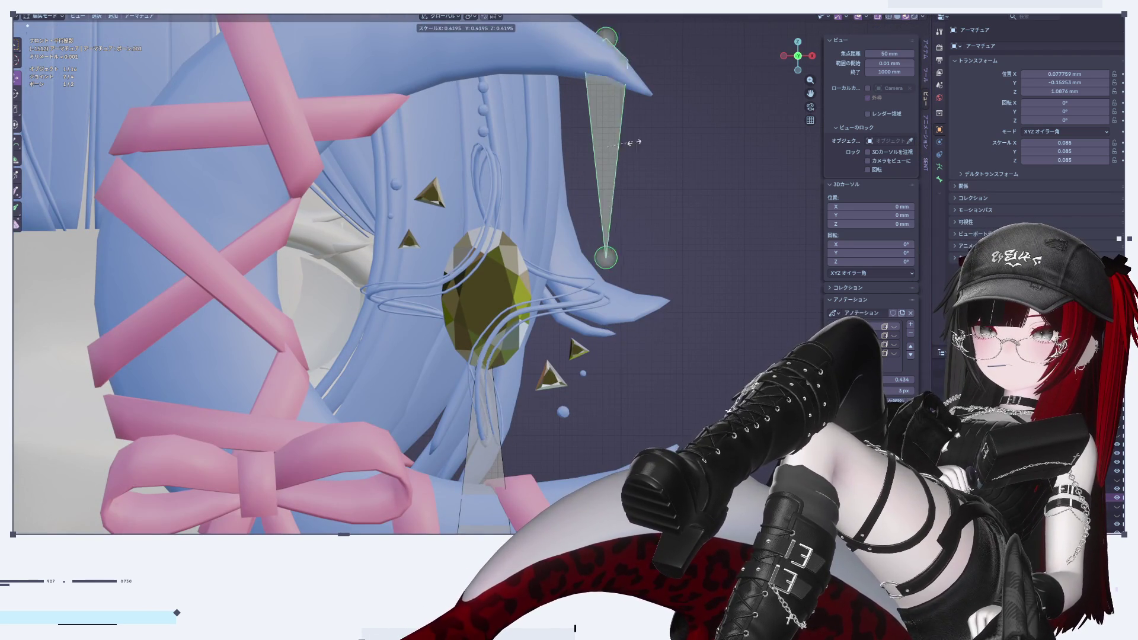
left_click(615, 133)
left_click_drag(629, 152, 530, 152)
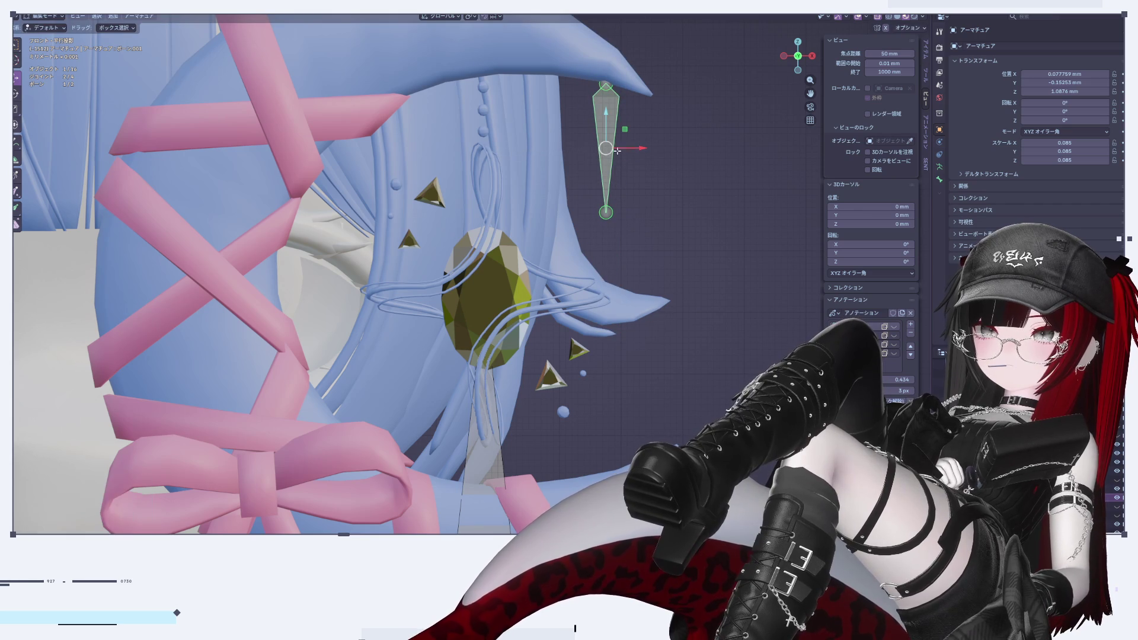
key("g")
key("x")
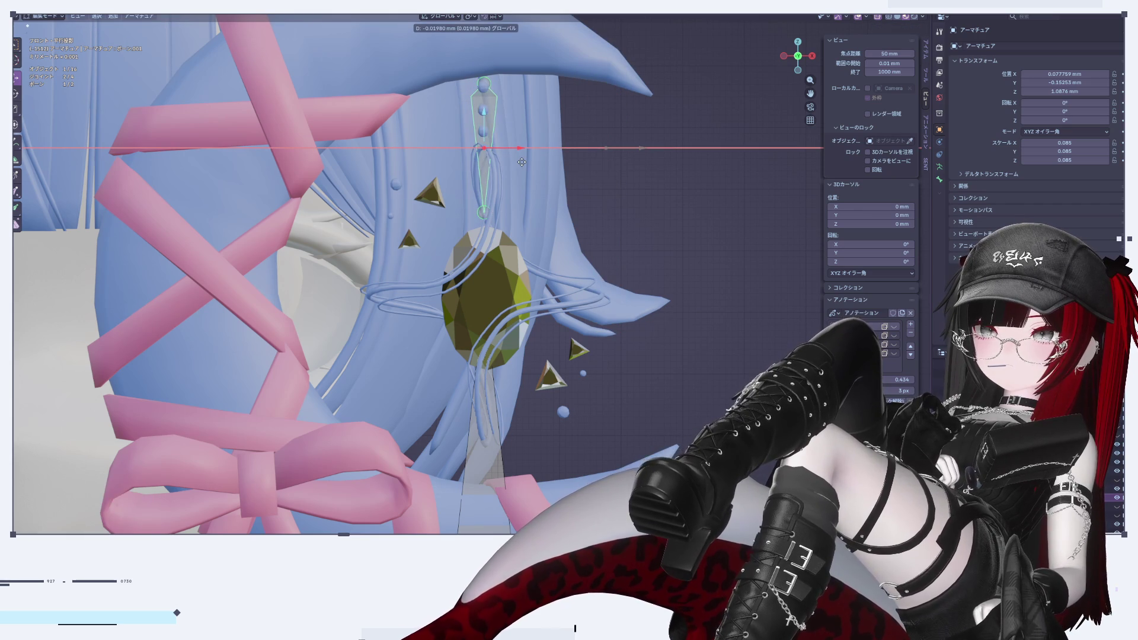
left_click(521, 162)
key("g")
key("z")
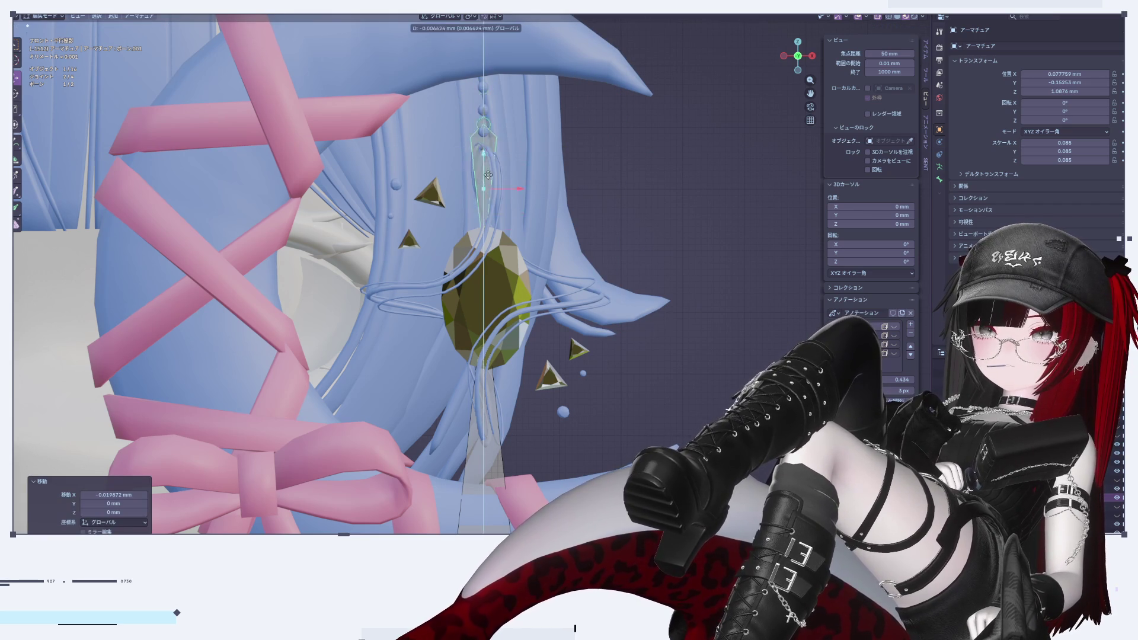
left_click(505, 280)
Enlarge the bone and raise it slightly so it runs through the gem charm
key("s")
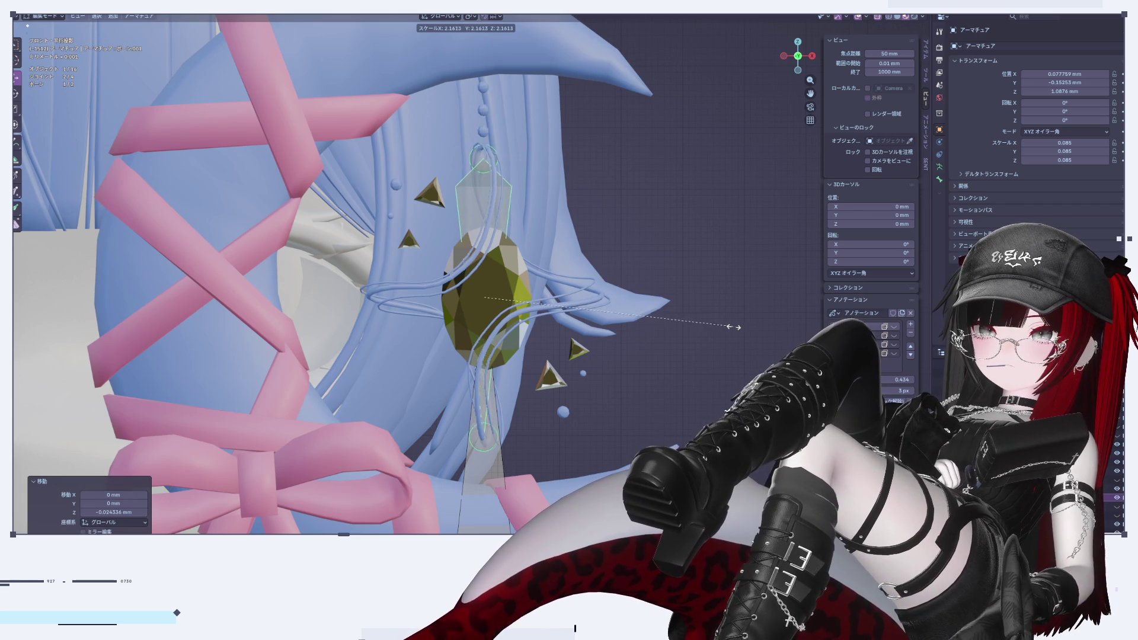
left_click(757, 335)
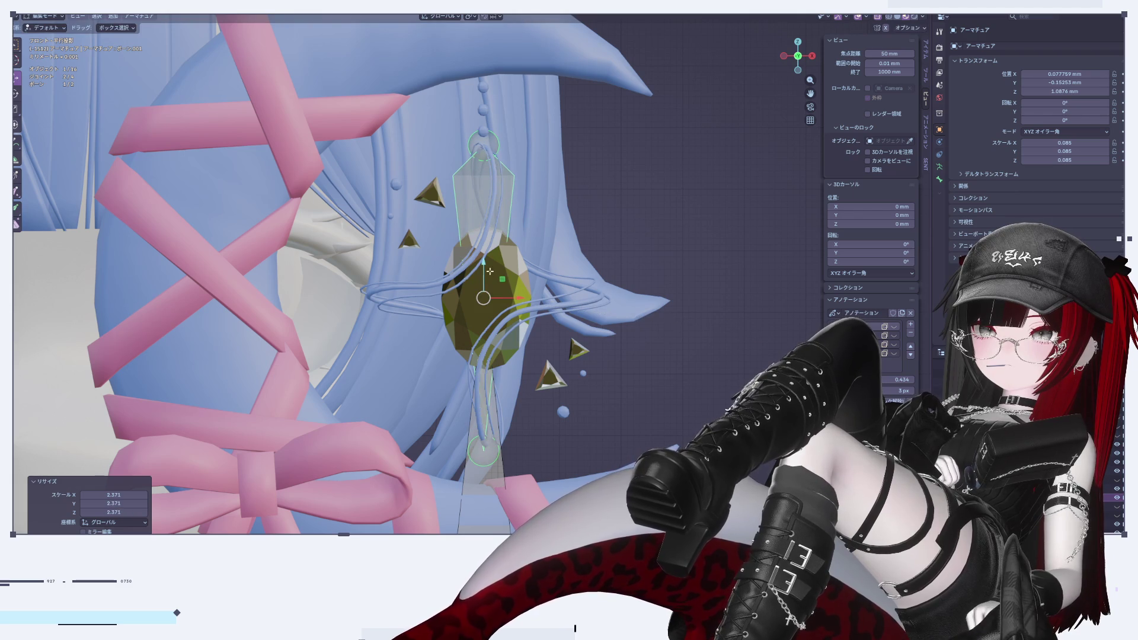
key("g")
key("z")
left_click(613, 147)
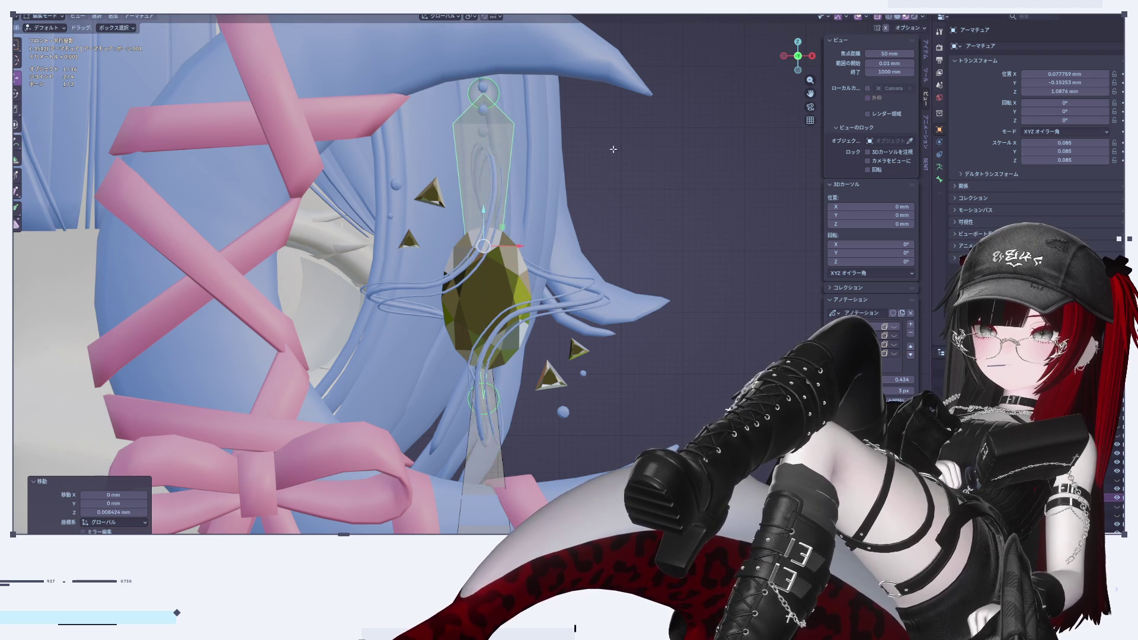
middle_click_drag(613, 147, 625, 189, "shift")
right_click(496, 201)
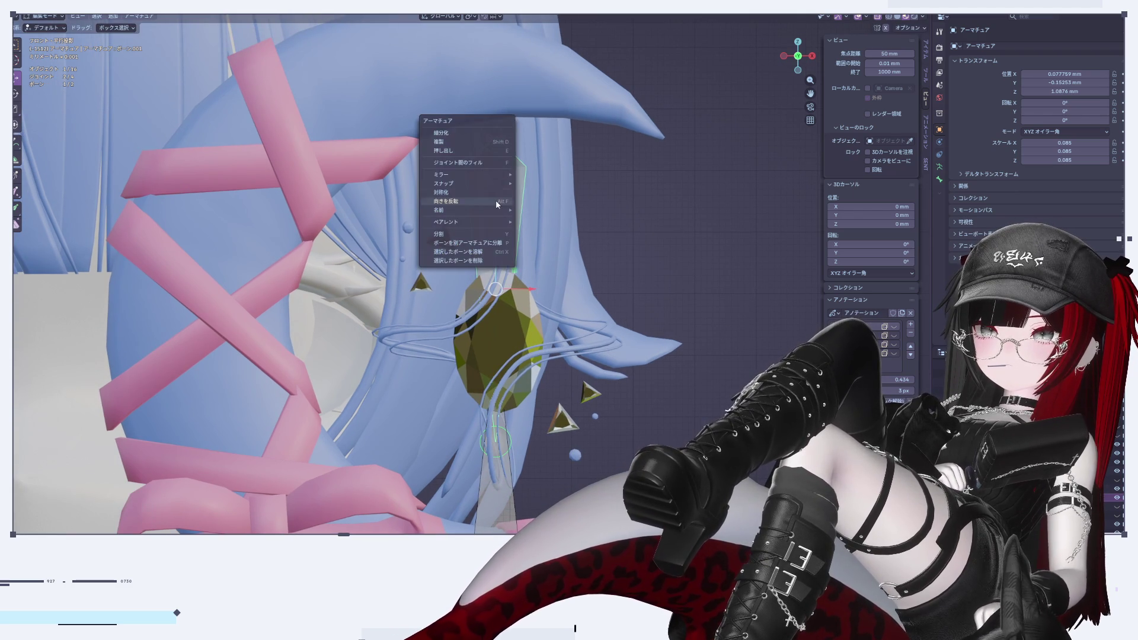
Subdivide the bone and raise its lower joint straight up toward the beads
left_click(463, 134)
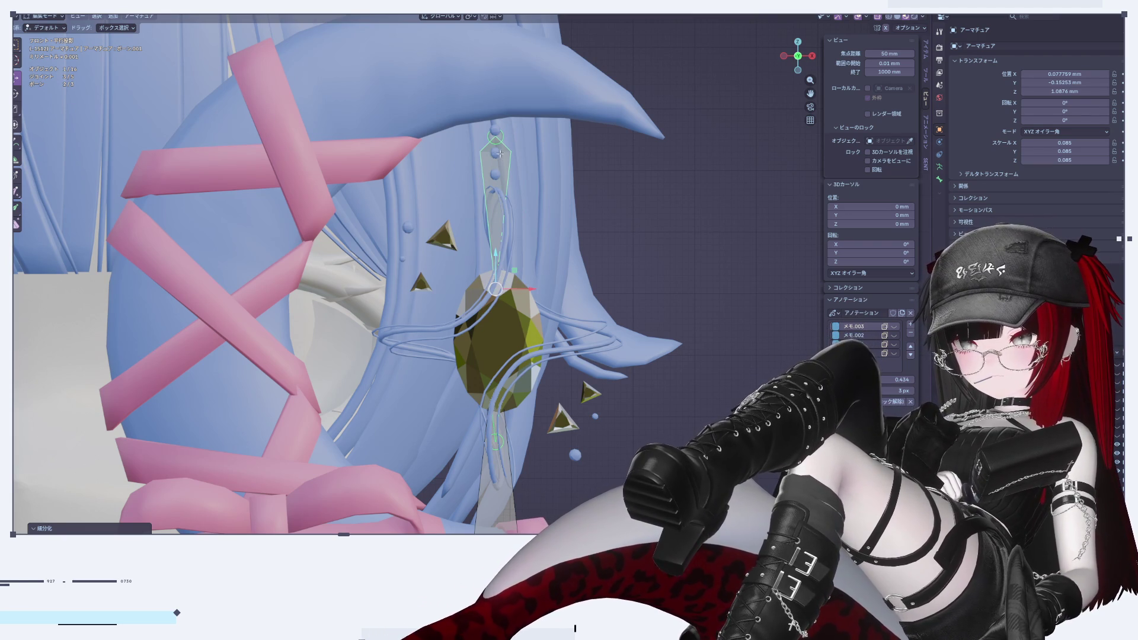
left_click(500, 262)
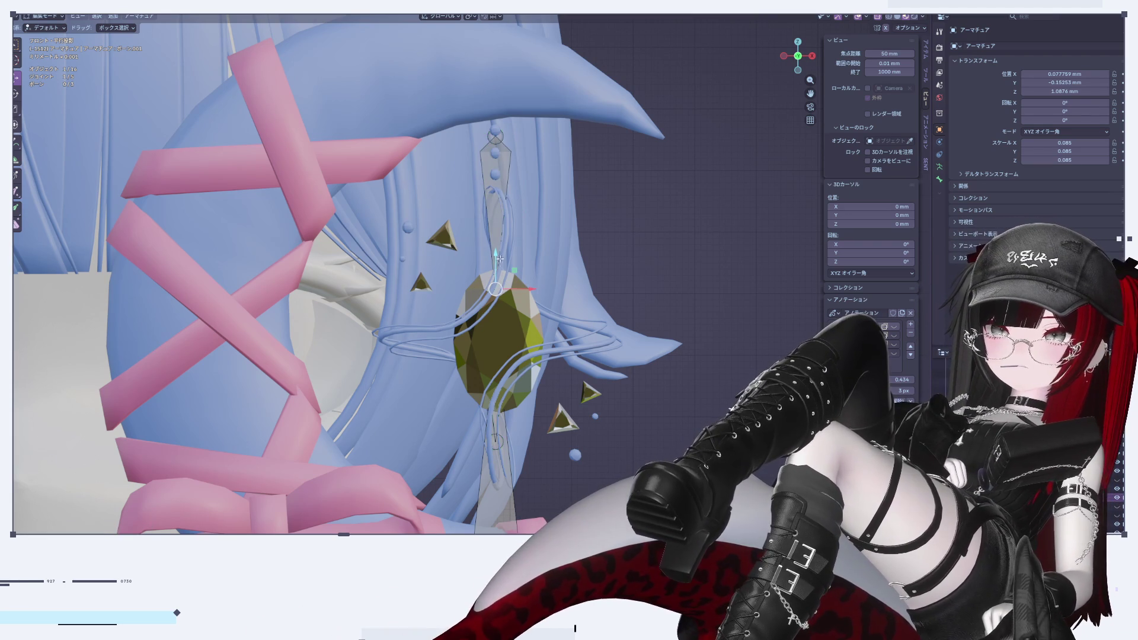
left_click_drag(498, 258, 498, 150)
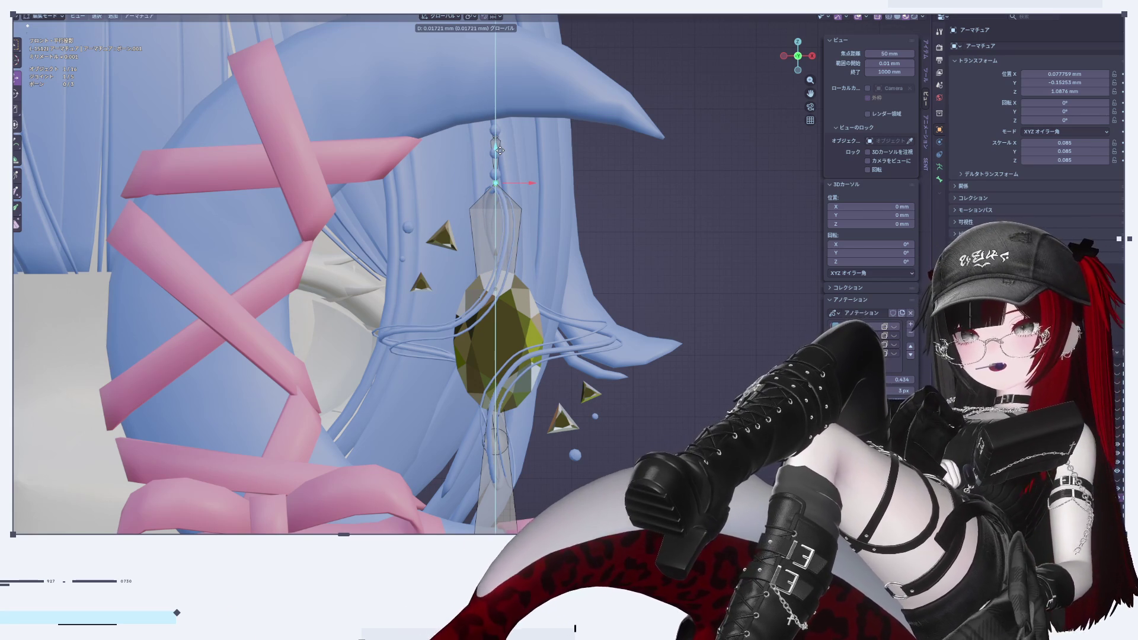
left_click(500, 150)
scroll(501, 160, "up", 5)
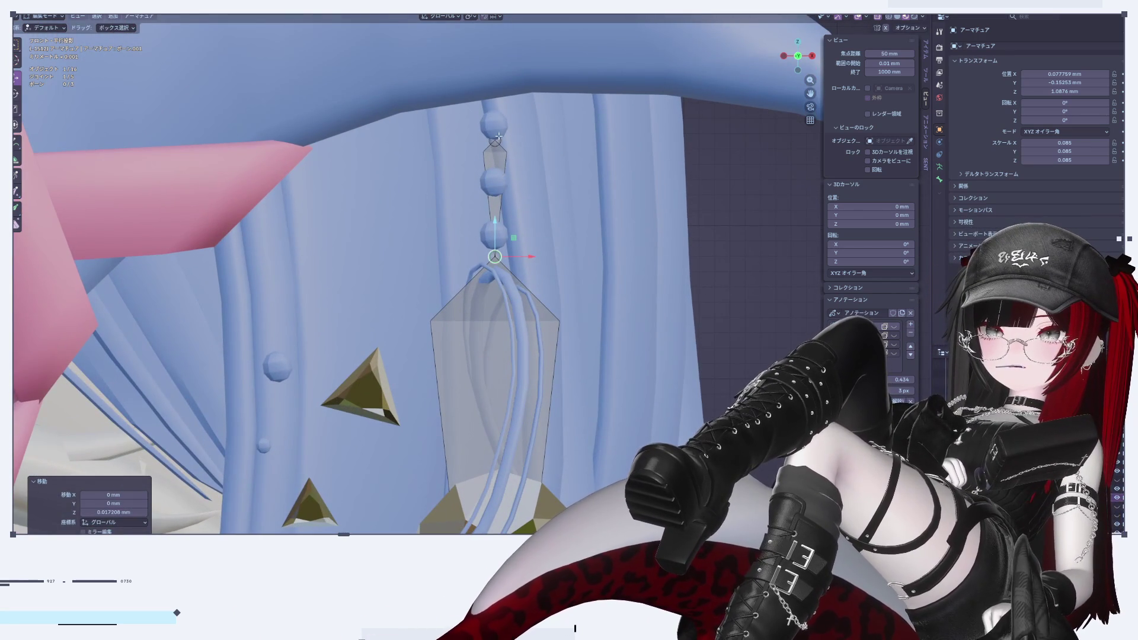
Raise the upper joint to the top bead, then clear the joint selection
left_click(497, 134)
left_click_drag(494, 109, 497, 80)
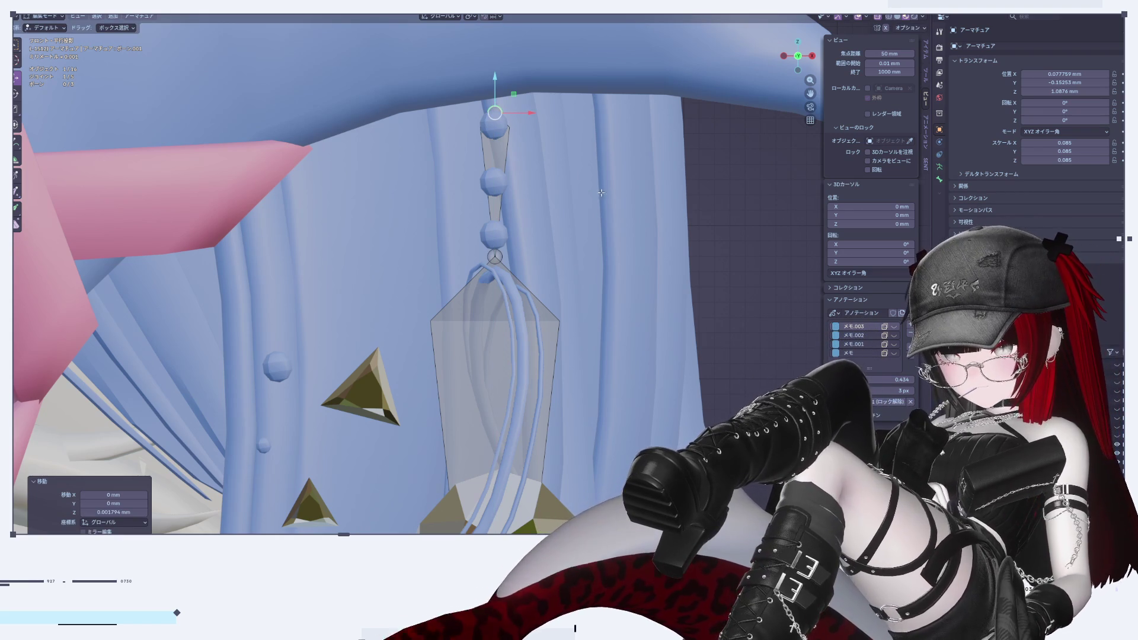
scroll(633, 299, "down", 2)
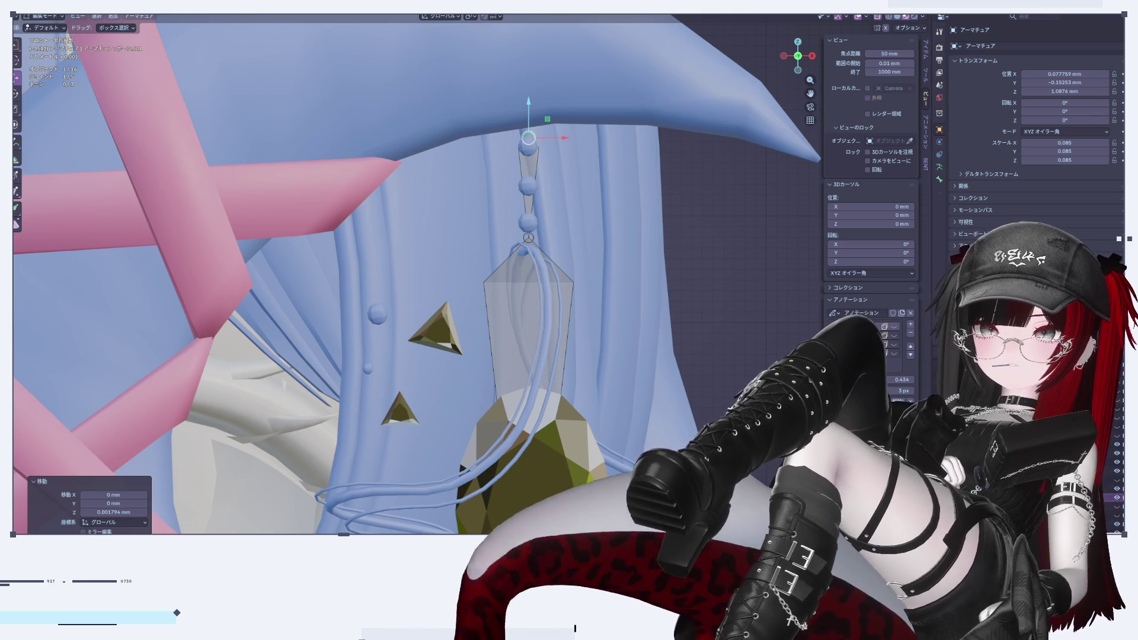
middle_click_drag(415, 272, 445, 234, "shift")
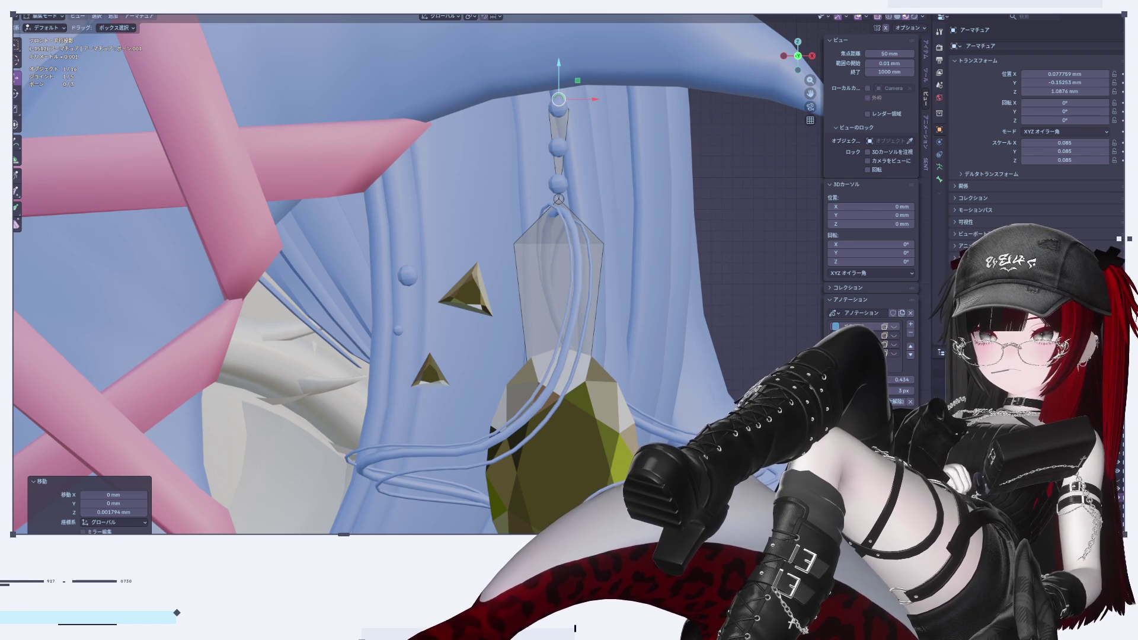
scroll(679, 237, "up", 2)
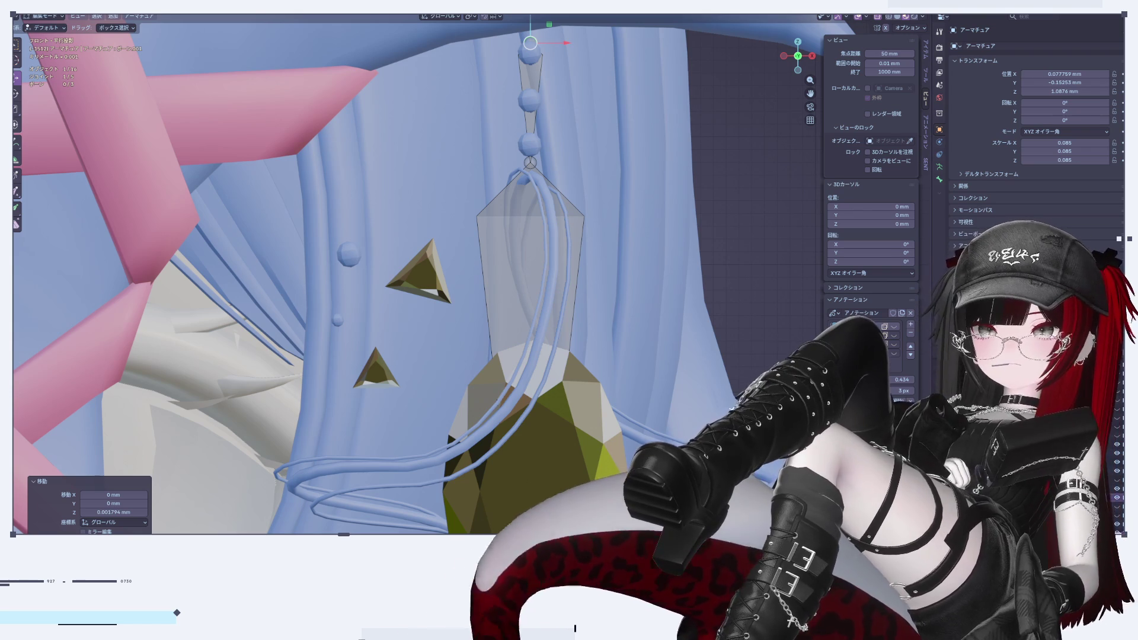
left_click(726, 271)
Select the bones along the pendant and nudge them slightly along Y
scroll(726, 271, "down", 2)
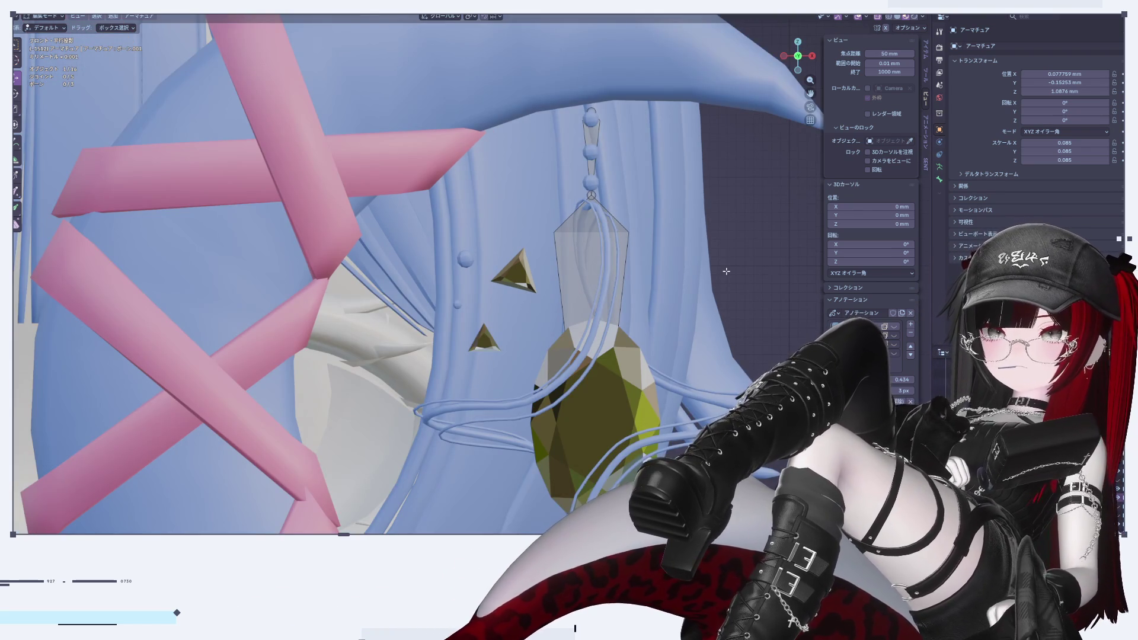
scroll(726, 270, "down", 2)
mouse_move(726, 271)
middle_mouse_down("shift")
mouse_move(651, 217)
mouse_move(604, 247)
mouse_move(621, 254)
mouse_move(533, 174)
middle_mouse_up("shift")
scroll(652, 217, "up", 1)
left_click(526, 102)
left_click(534, 178, "shift")
left_click_drag(556, 183, 534, 183)
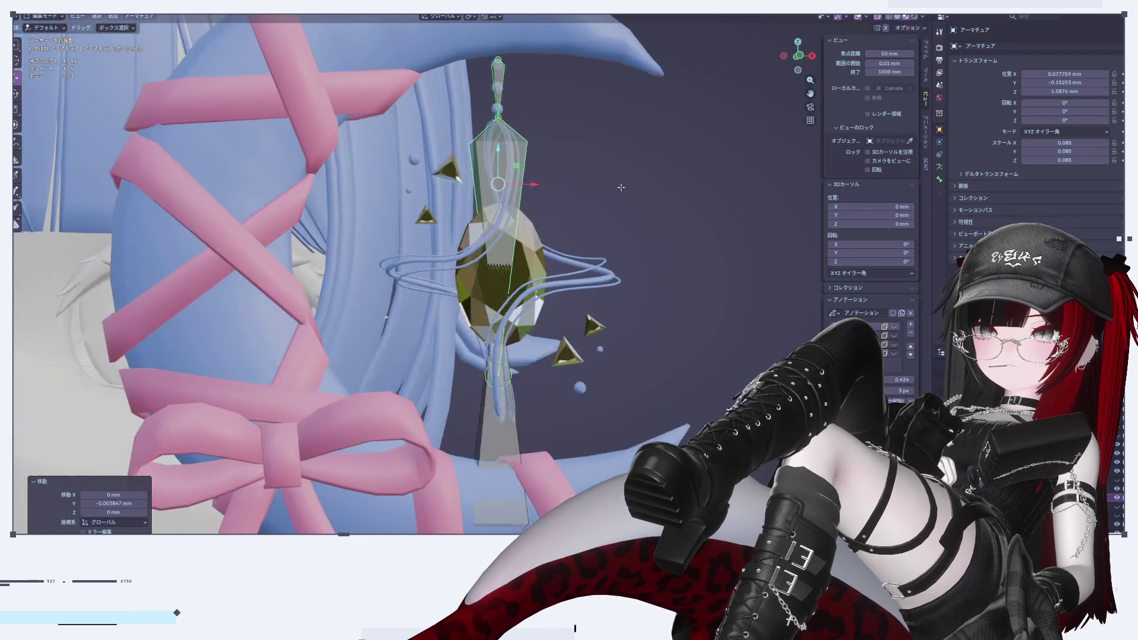
left_click(780, 57)
left_click(783, 55)
scroll(548, 215, "up", 10)
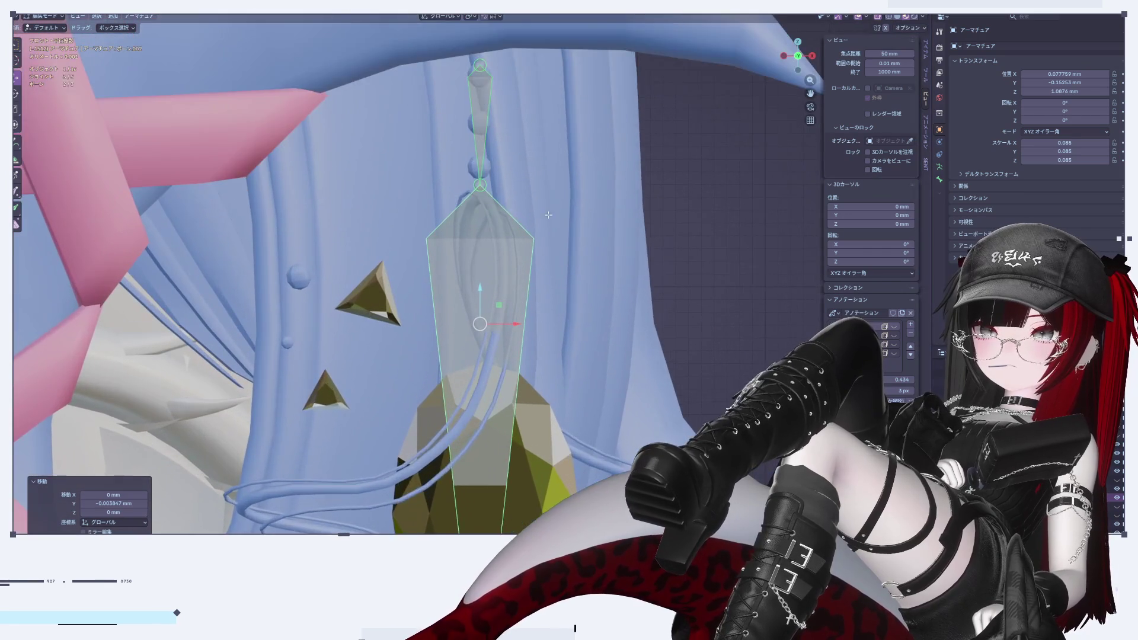
middle_click_drag(549, 215, 552, 284, "shift")
Scale the bones up slightly, lower them, and raise one joint a little
key("s")
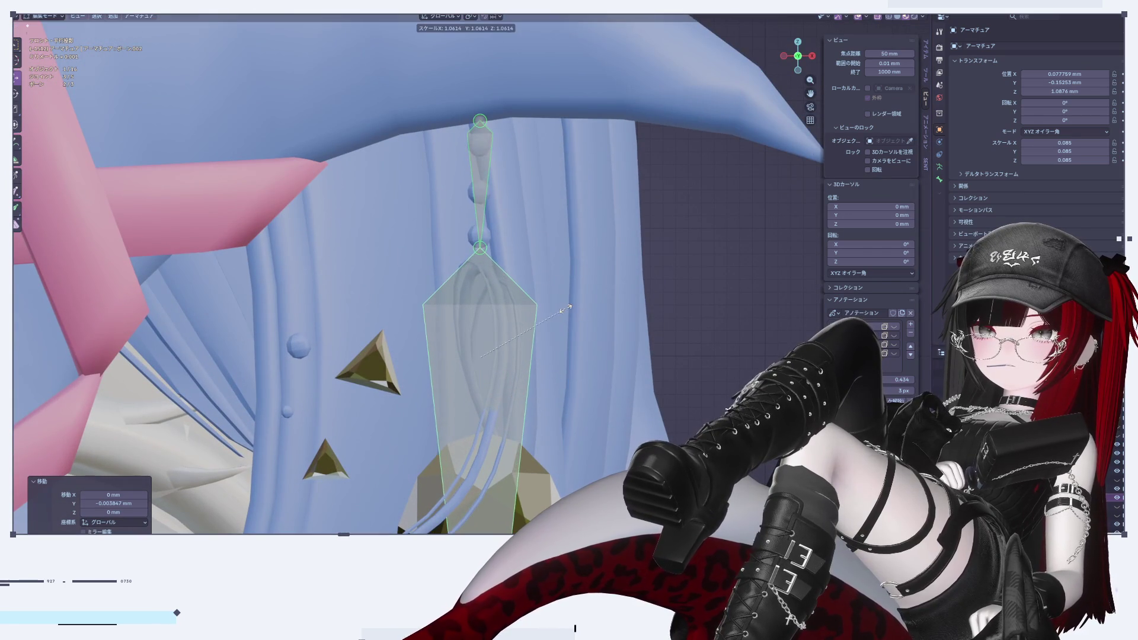
left_click(560, 314)
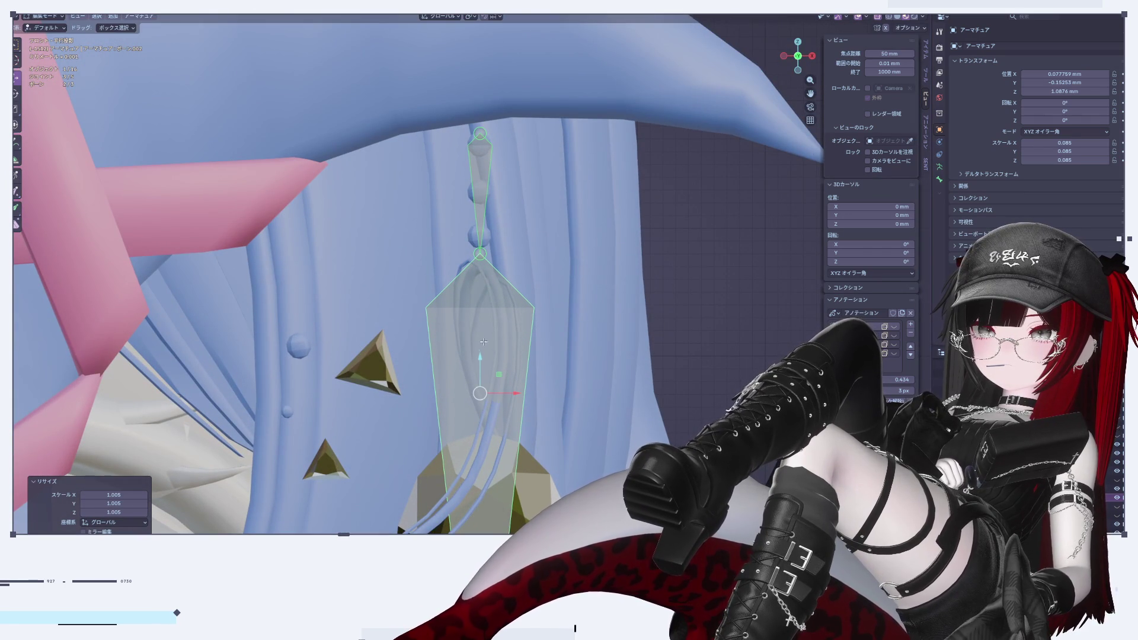
left_click_drag(482, 358, 483, 368)
scroll(591, 317, "down", 4)
middle_click_drag(554, 358, 548, 296, "shift")
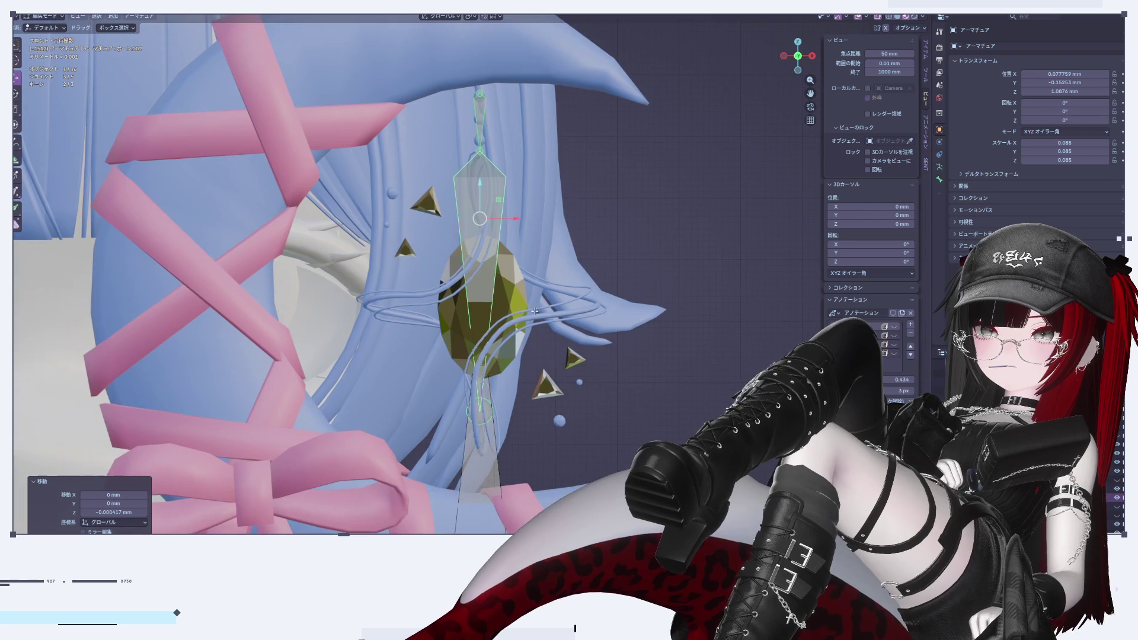
left_click(490, 407)
left_click_drag(484, 393, 476, 355)
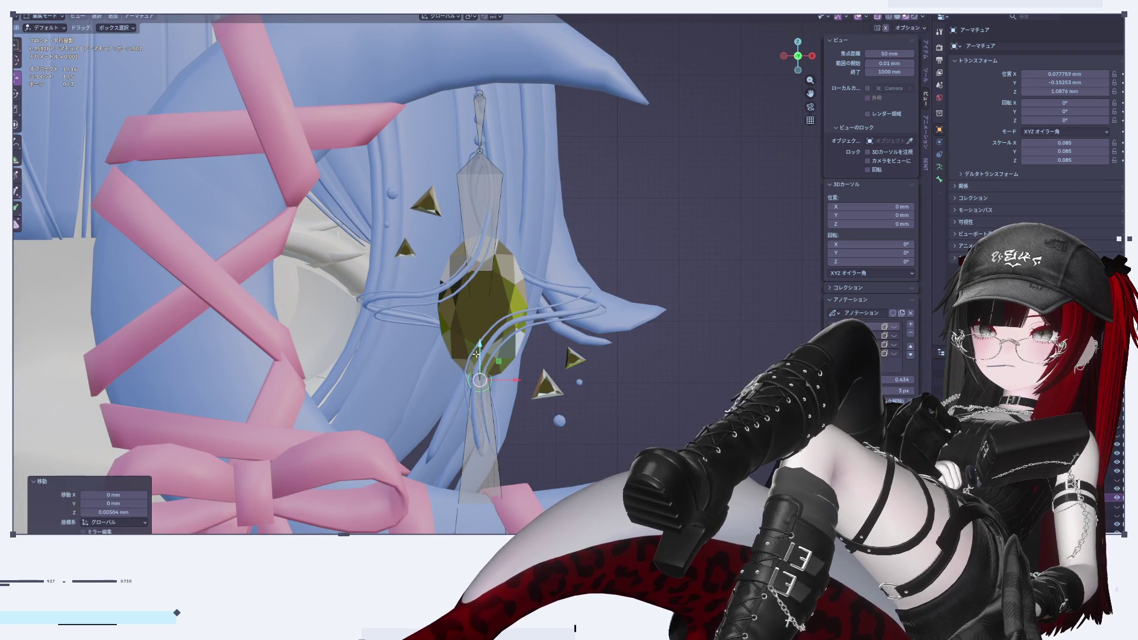
scroll(476, 304, "up", 2)
mouse_move(476, 304)
middle_mouse_down("shift")
mouse_move(486, 356)
mouse_move(495, 249)
middle_mouse_up("shift")
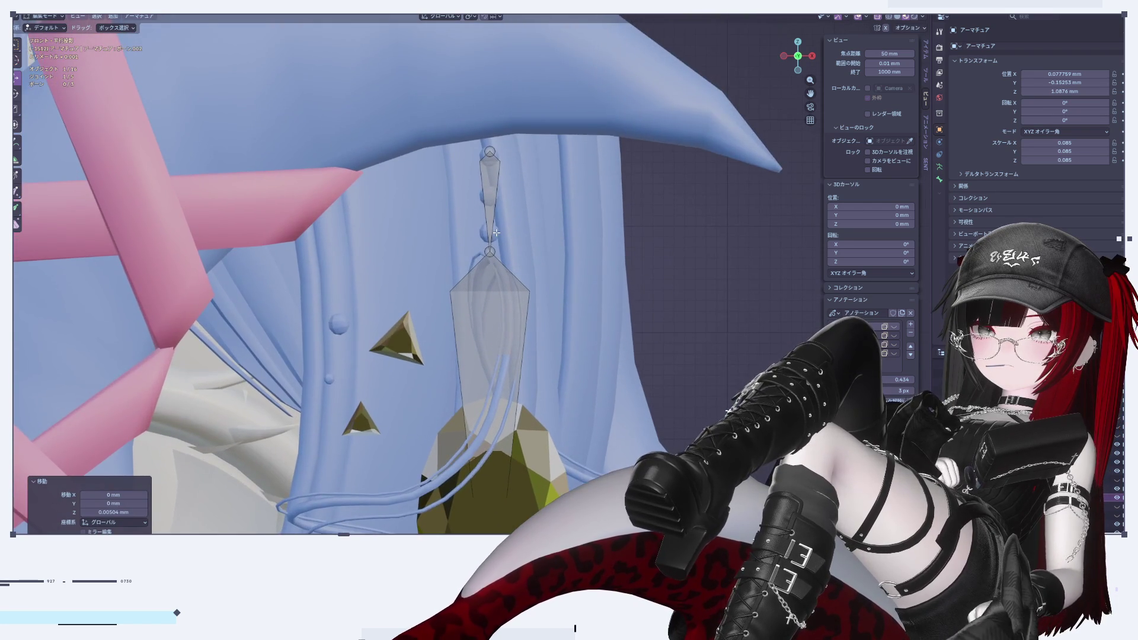
scroll(495, 243, "down", 3)
scroll(495, 243, "down", 4)
scroll(527, 248, "up", 3)
Check the bone properties, select child bone ボーン.002, then return to Object Mode
left_click(471, 386)
scroll(474, 385, "up", 3)
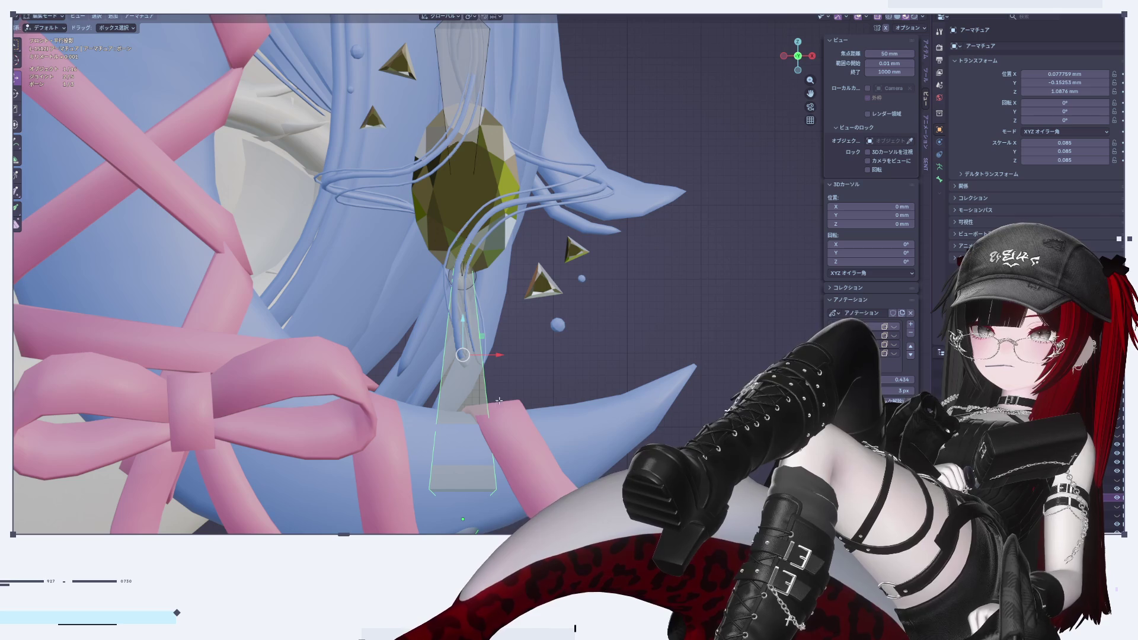
scroll(502, 380, "up", 5, "shift")
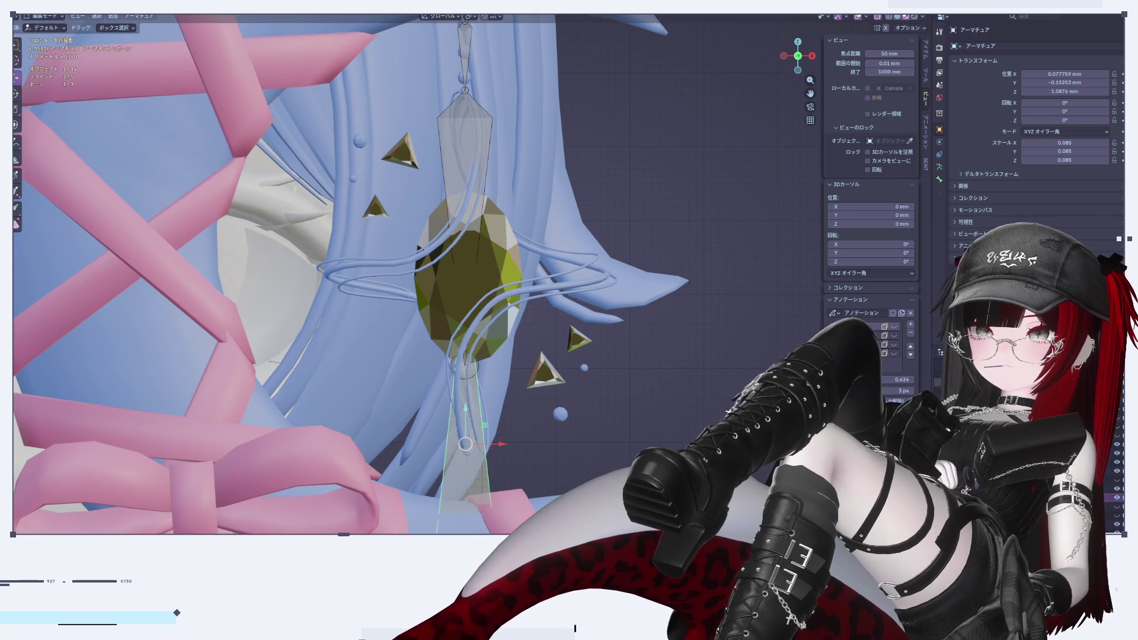
left_click(941, 179)
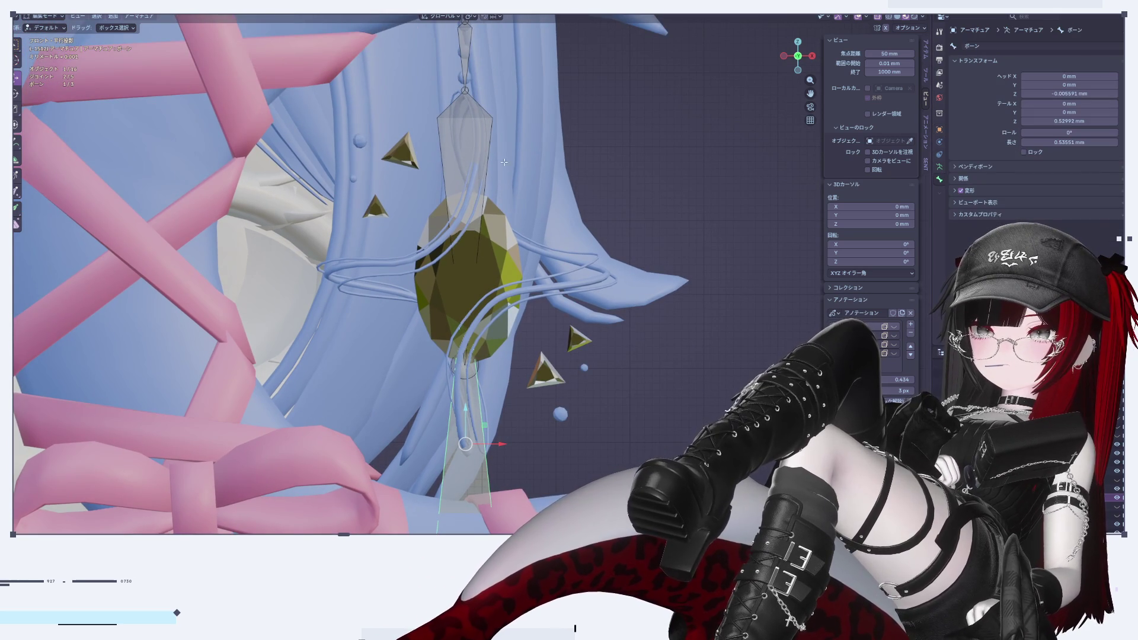
scroll(494, 128, "up", 6, "shift")
left_click(455, 145)
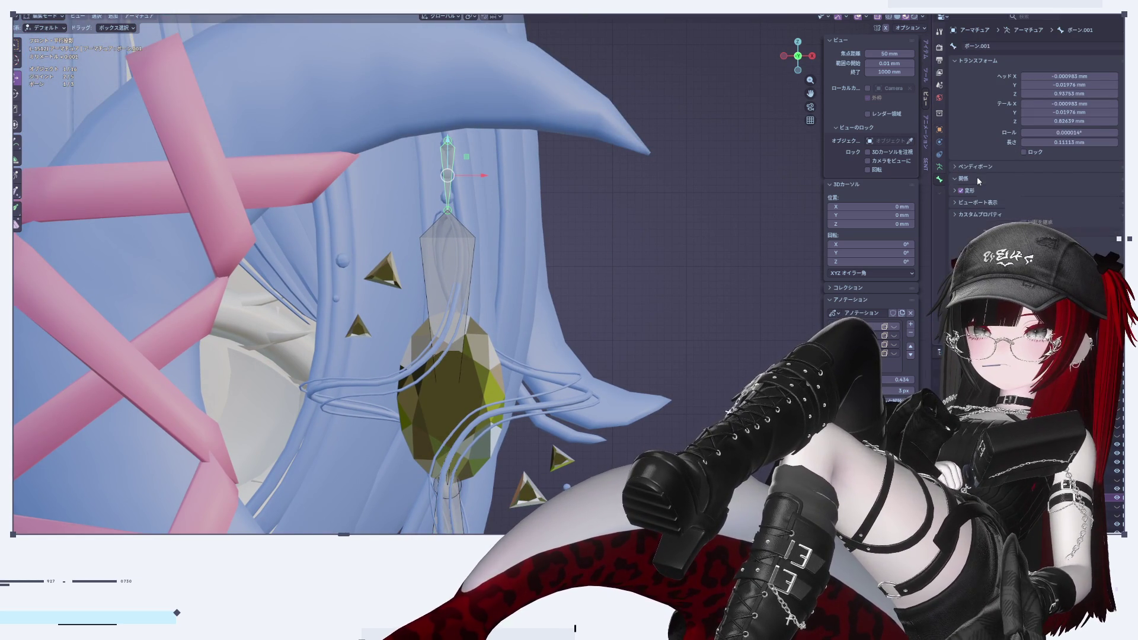
left_click(1114, 192)
left_click(421, 466)
left_click(447, 177)
middle_click_drag(534, 306, 583, 230, "shift")
key("bracketright")
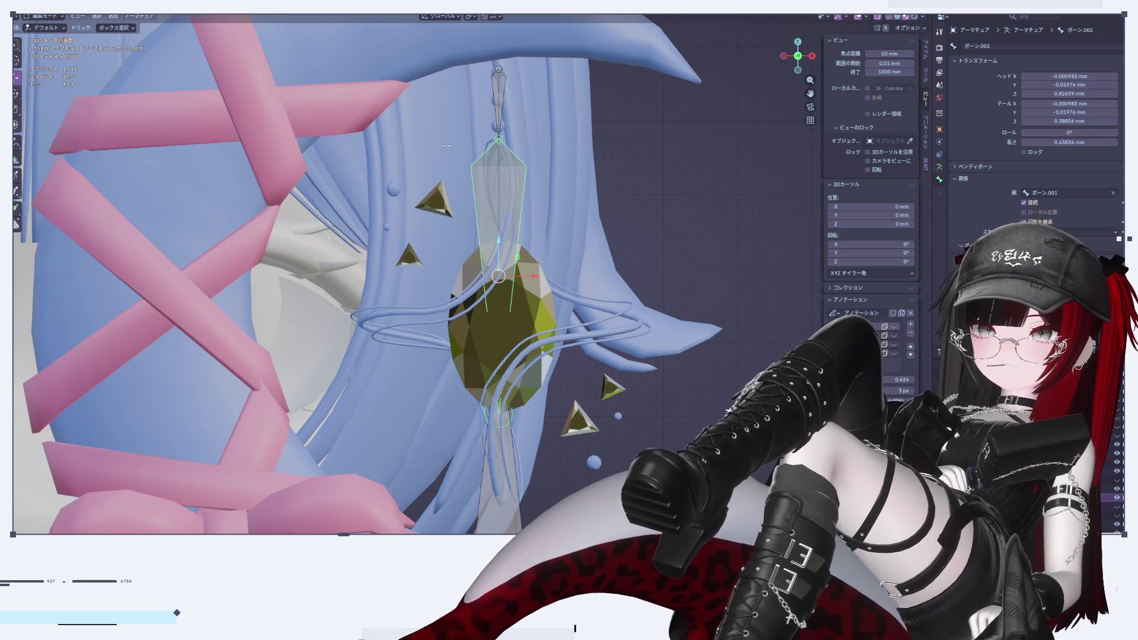
key("Tab")
left_click(545, 317)
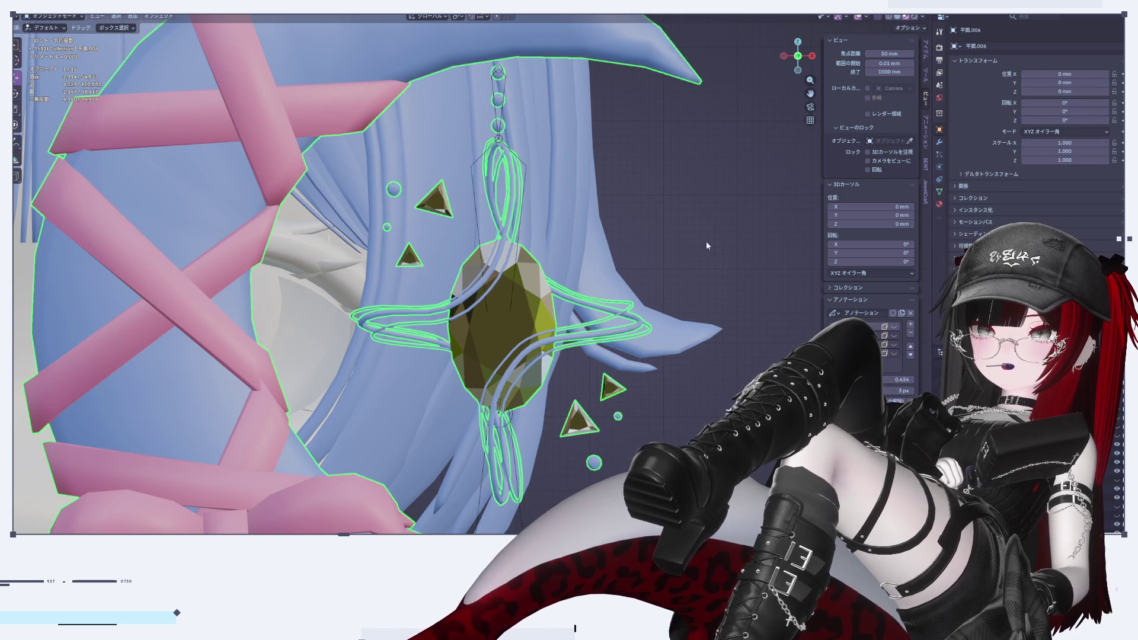
Set the armature as the Armature modifier's target and show the mesh's vertex groups
scroll(706, 242, "down", 3)
scroll(695, 265, "up", 1)
left_click(940, 143)
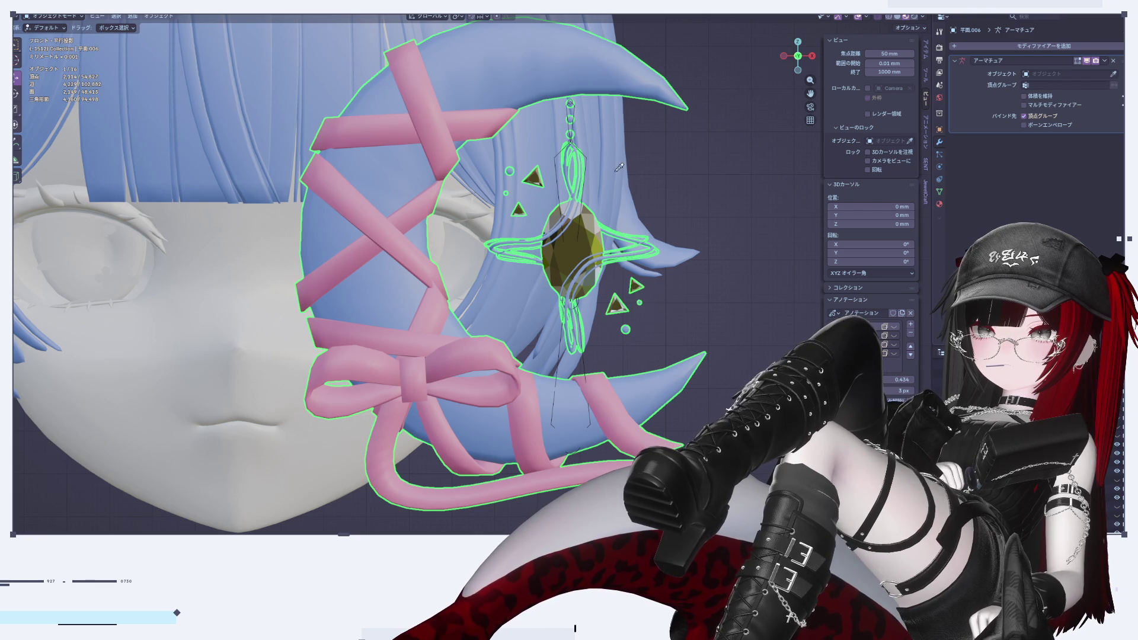
left_click(584, 159)
scroll(609, 200, "up", 4)
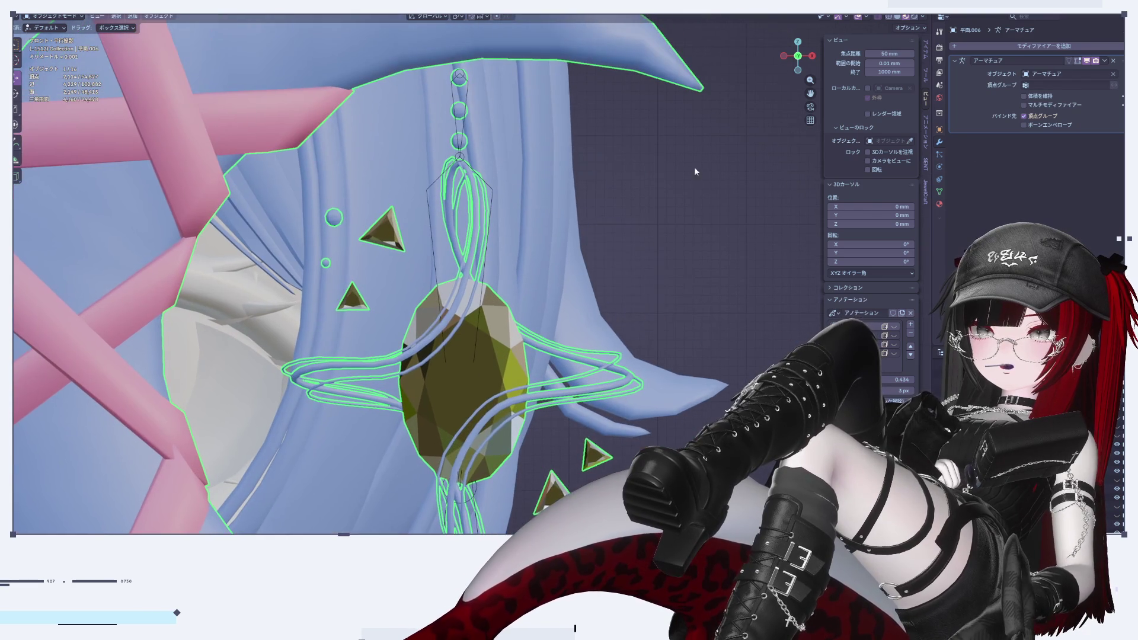
left_click(941, 191)
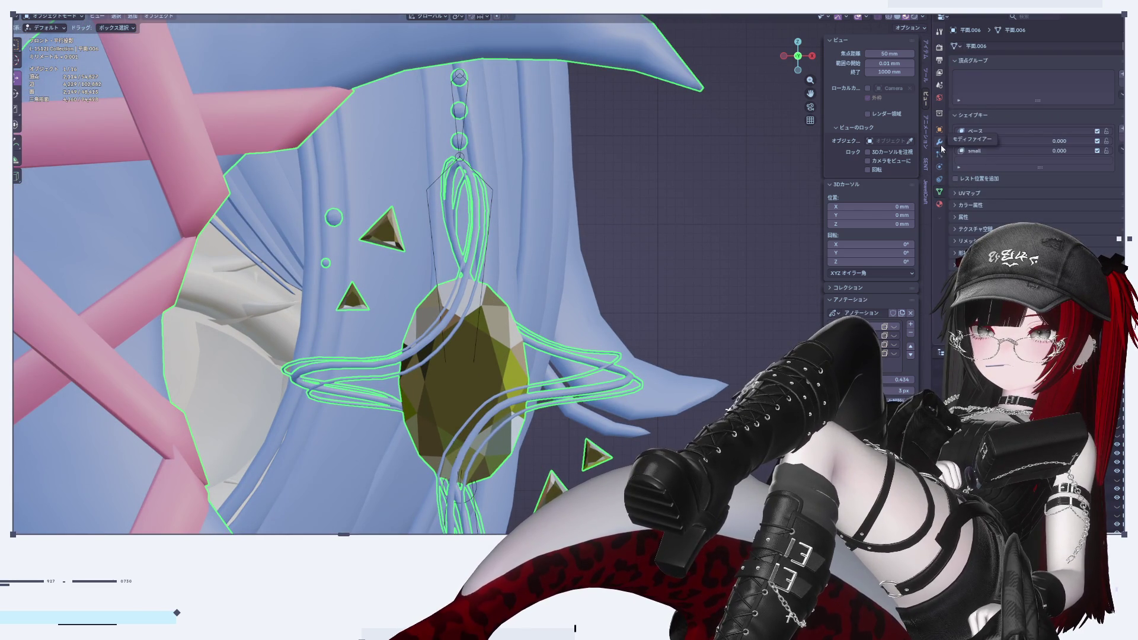
scroll(573, 284, "down", 4)
middle_click_drag(573, 283, 578, 272, "shift")
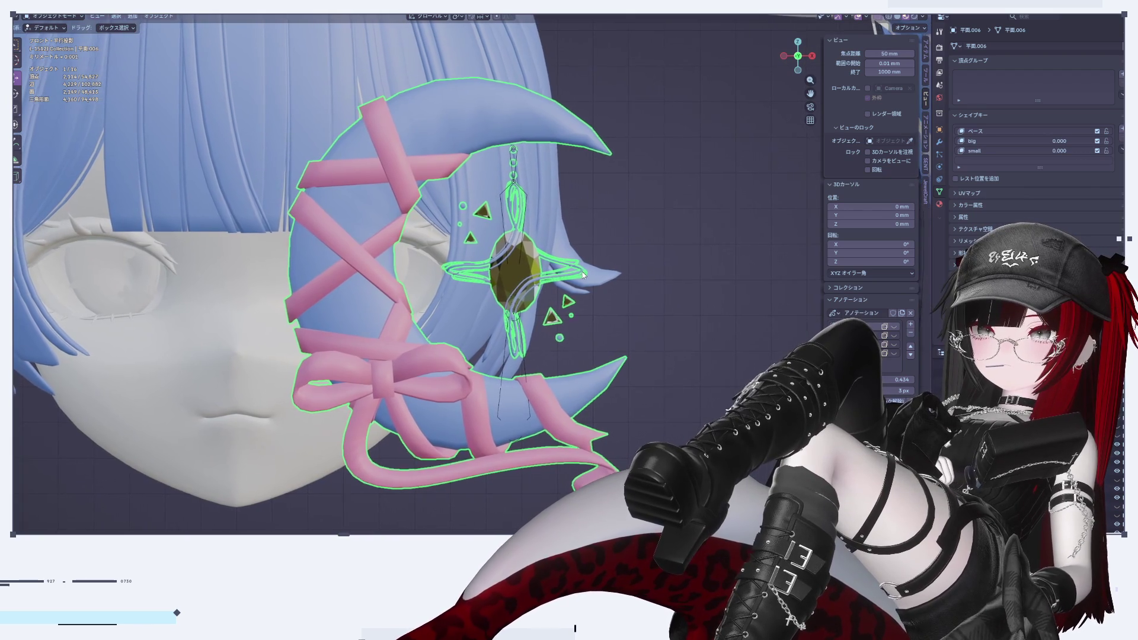
middle_click_drag(581, 272, 590, 277, "shift")
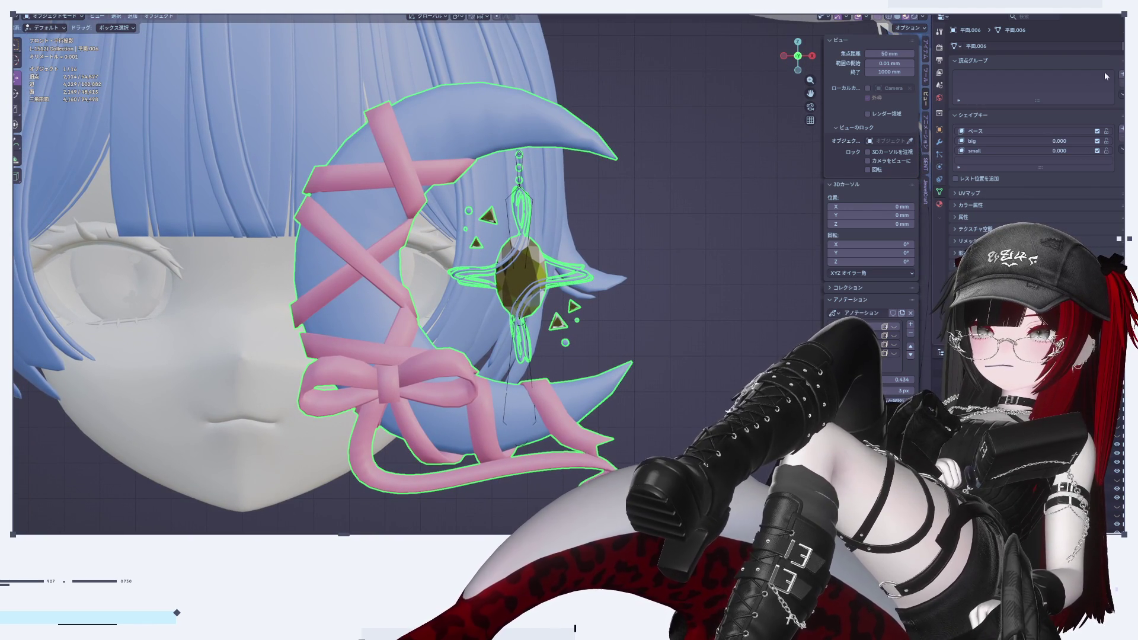
Add three vertex groups to the pendant mesh, naming the first one ボーン
left_click(1121, 75)
left_click(1122, 75)
left_click(1122, 75)
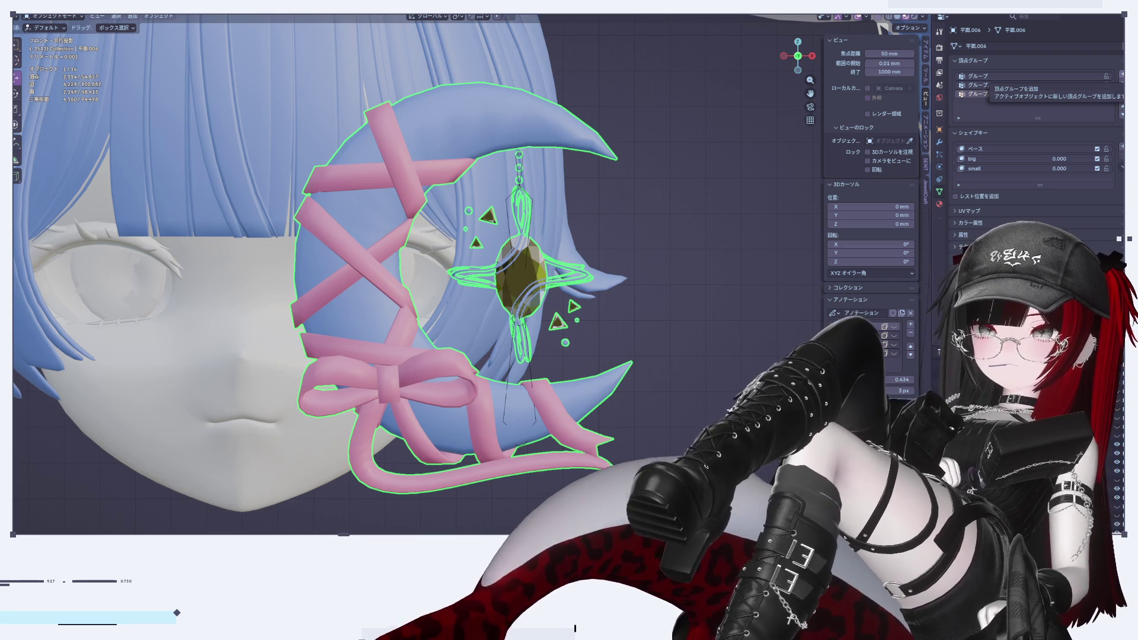
scroll(522, 207, "up", 4)
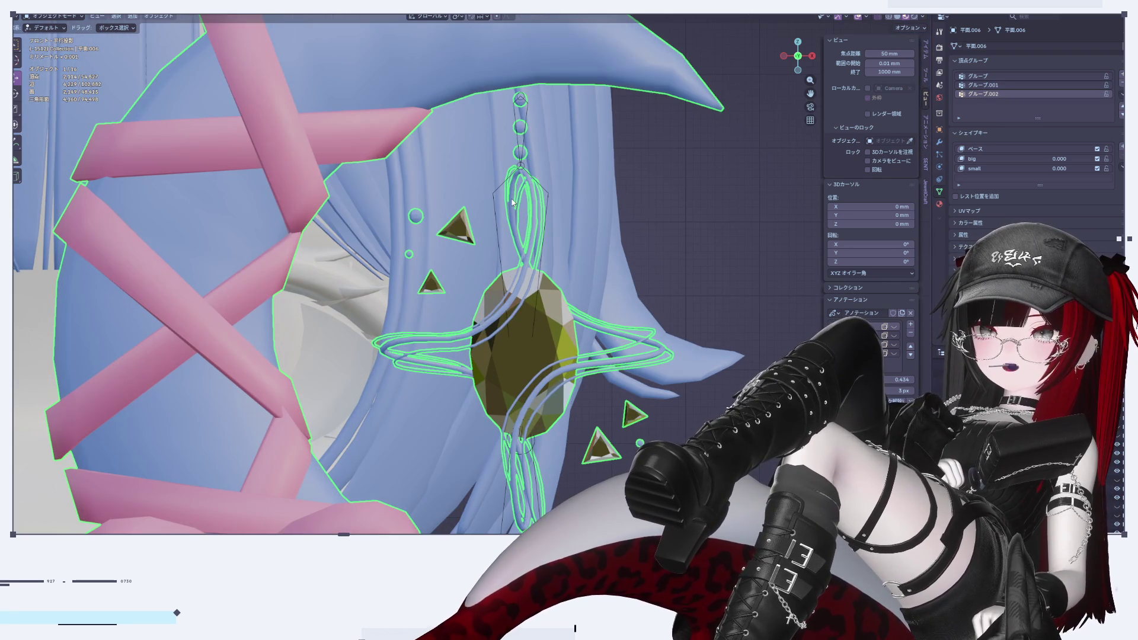
left_click(995, 77)
type("ボーン")
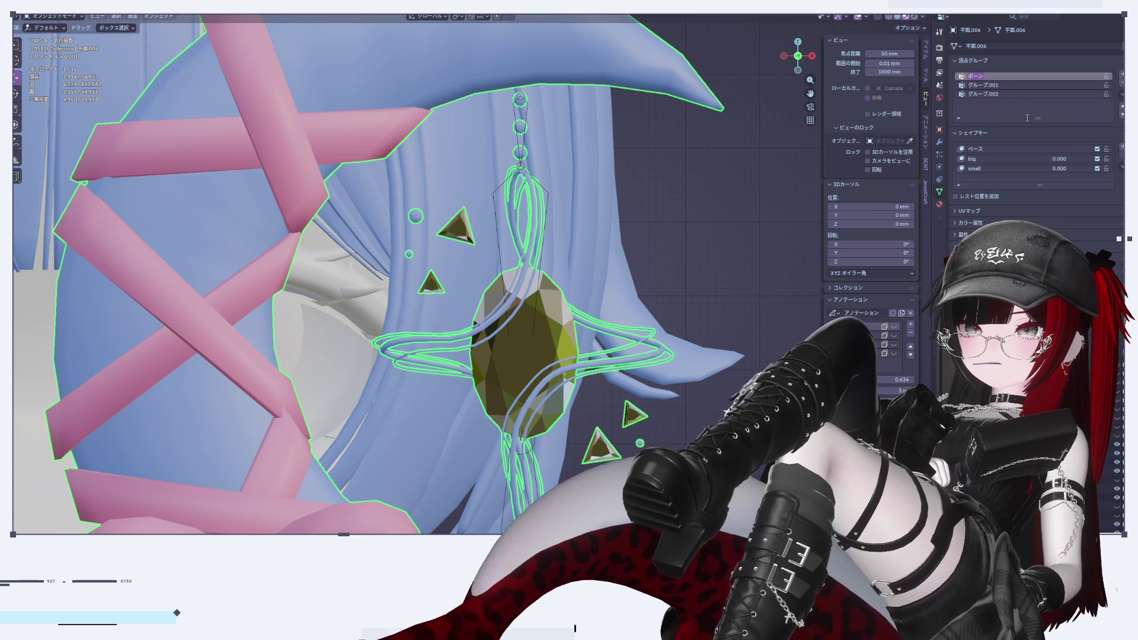
key("Return")
Rename the other two vertex groups ボーン.001 and ボーン.002, then enter Edit Mode
double_click(984, 85)
key("ctrl+v")
key("Return")
double_click(985, 93)
type("ボーン")
key("Return")
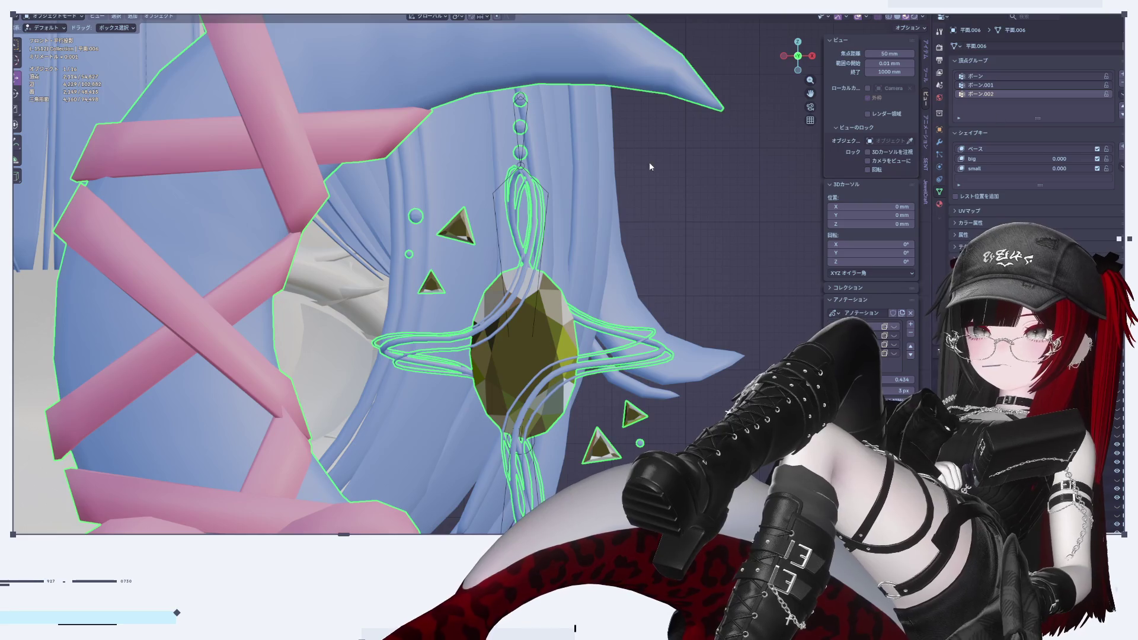
key("Tab")
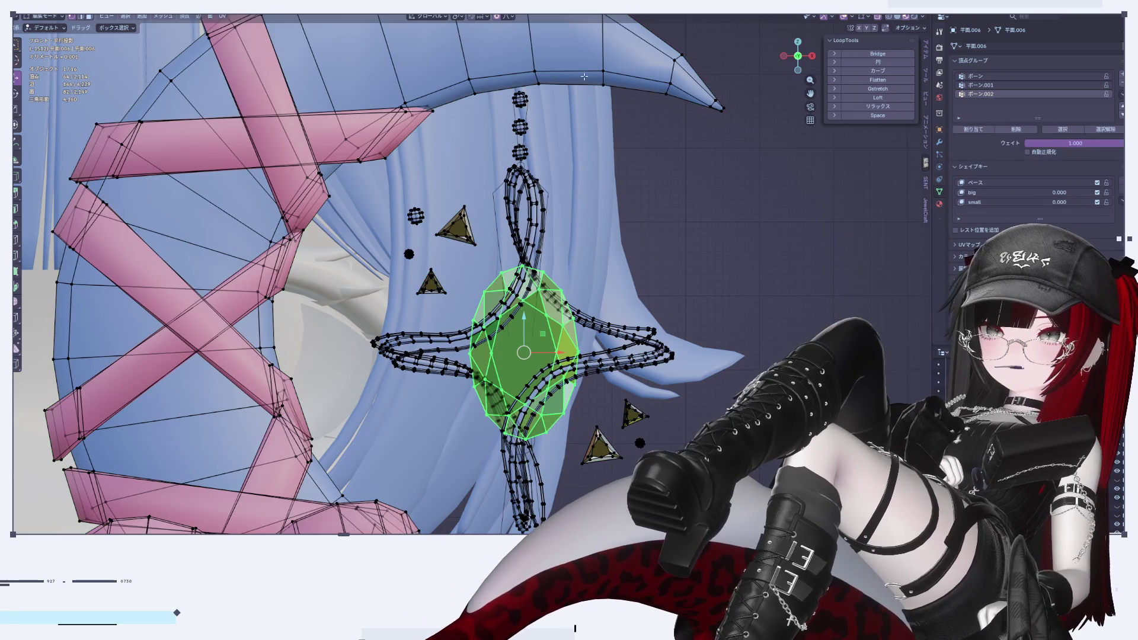
Select the three small rings above the charm and assign them to ボーン.001
key("alt+a")
middle_click_drag(455, 64, 464, 115, "shift")
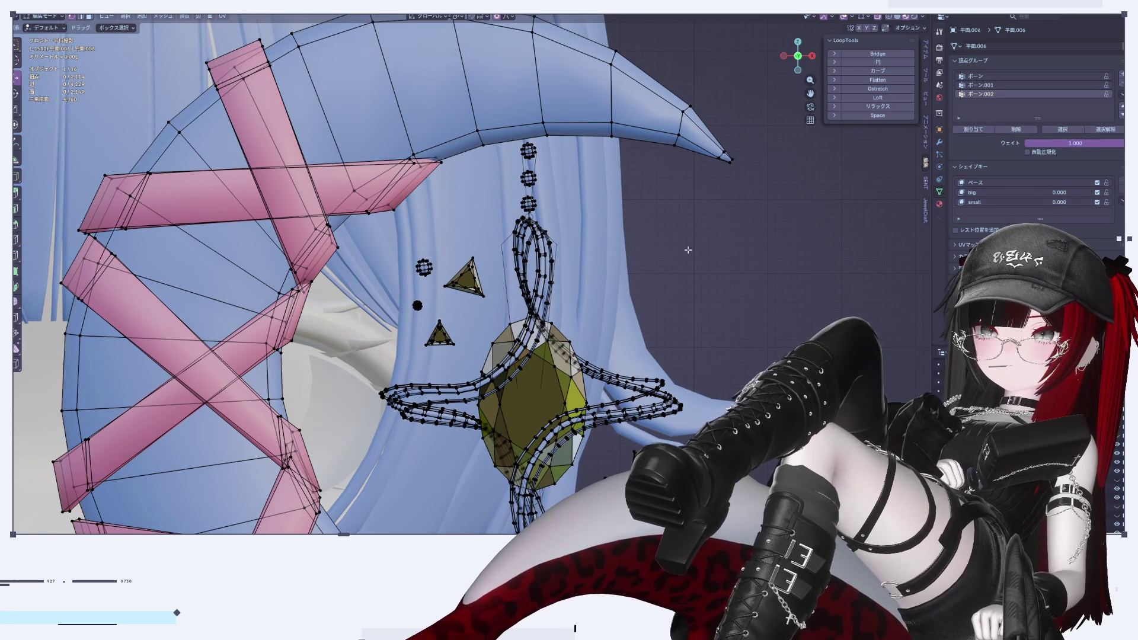
scroll(693, 243, "up", 1)
key("l")
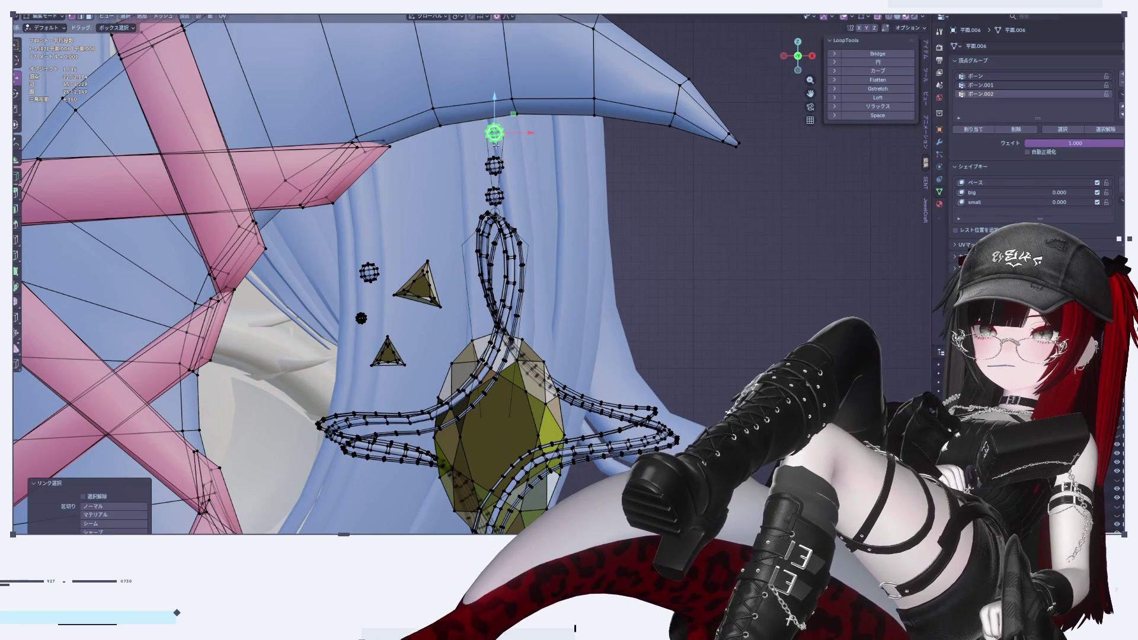
left_click(981, 85)
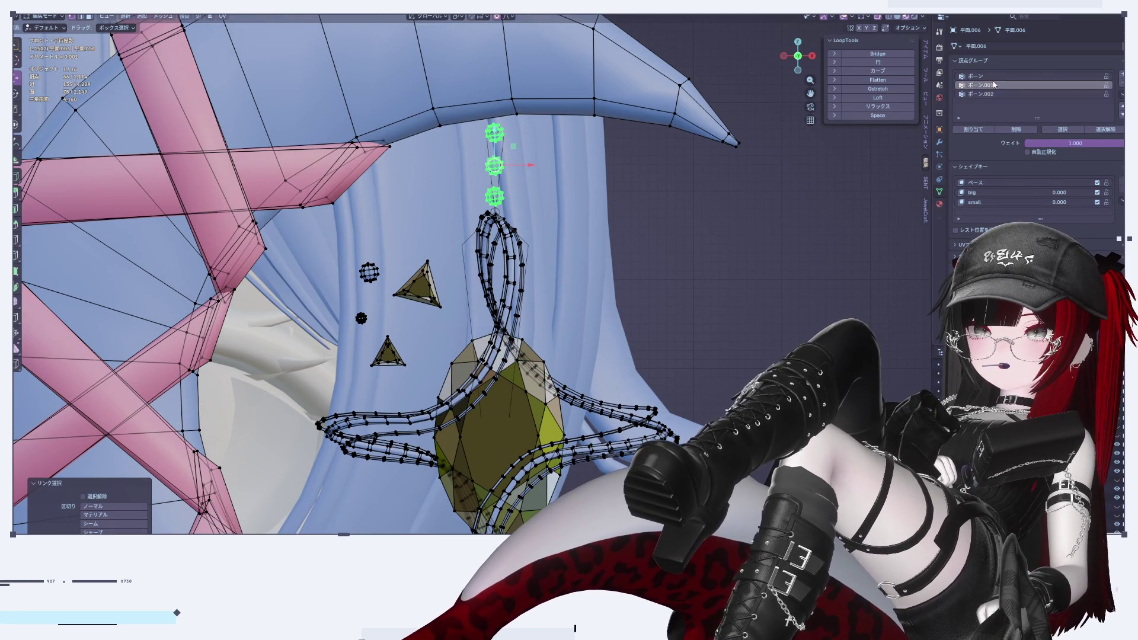
left_click(972, 135)
scroll(516, 171, "down", 3)
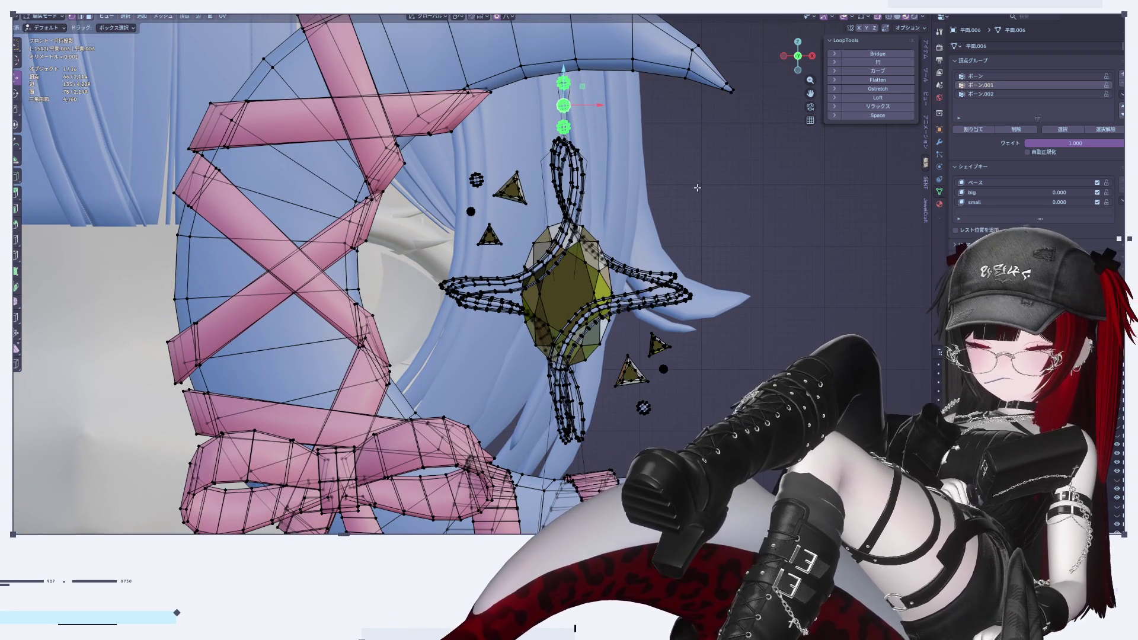
Box-select the star charm, extend along edge loops, and assign it to ボーン.002
key("alt+a")
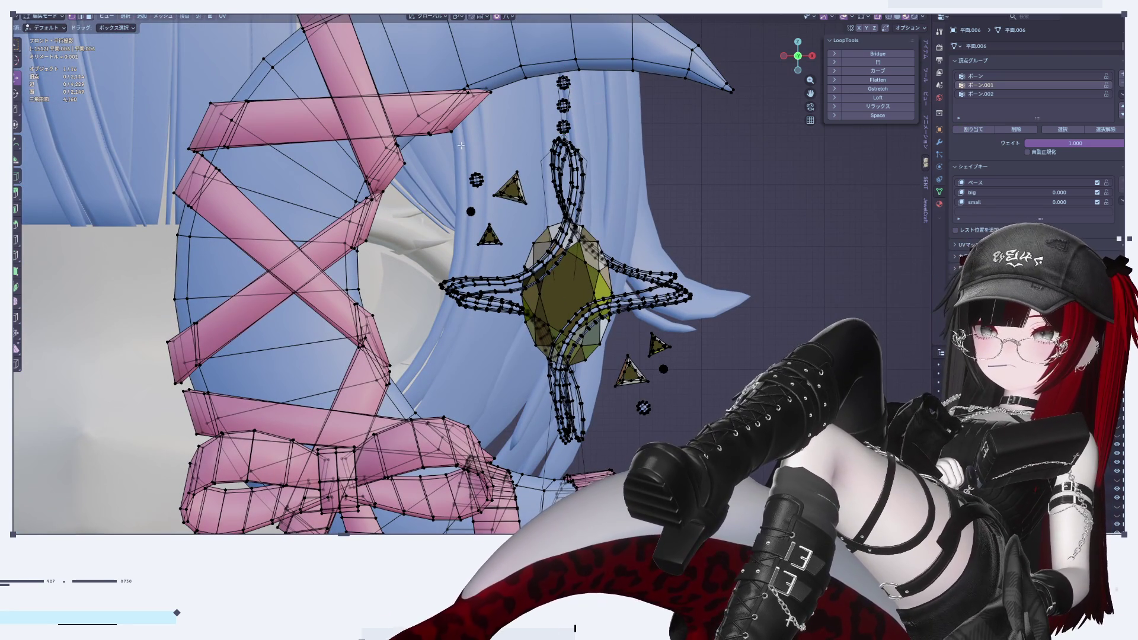
mouse_move(449, 145)
left_mouse_down()
mouse_move(655, 325)
mouse_move(719, 454)
mouse_move(717, 410)
left_mouse_up()
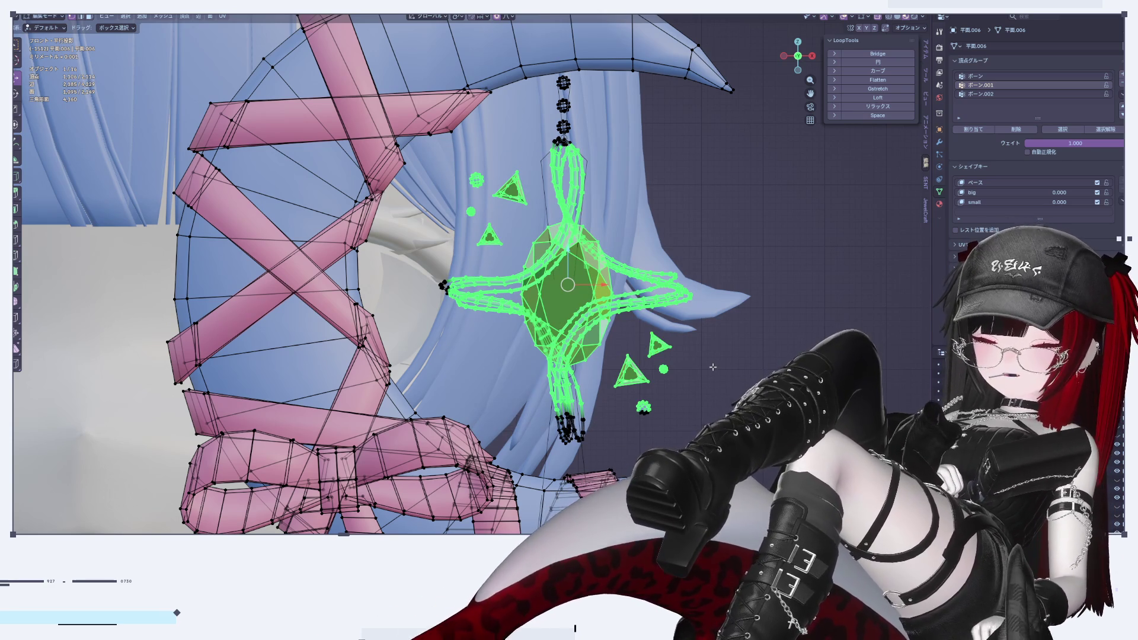
key("shift+g")
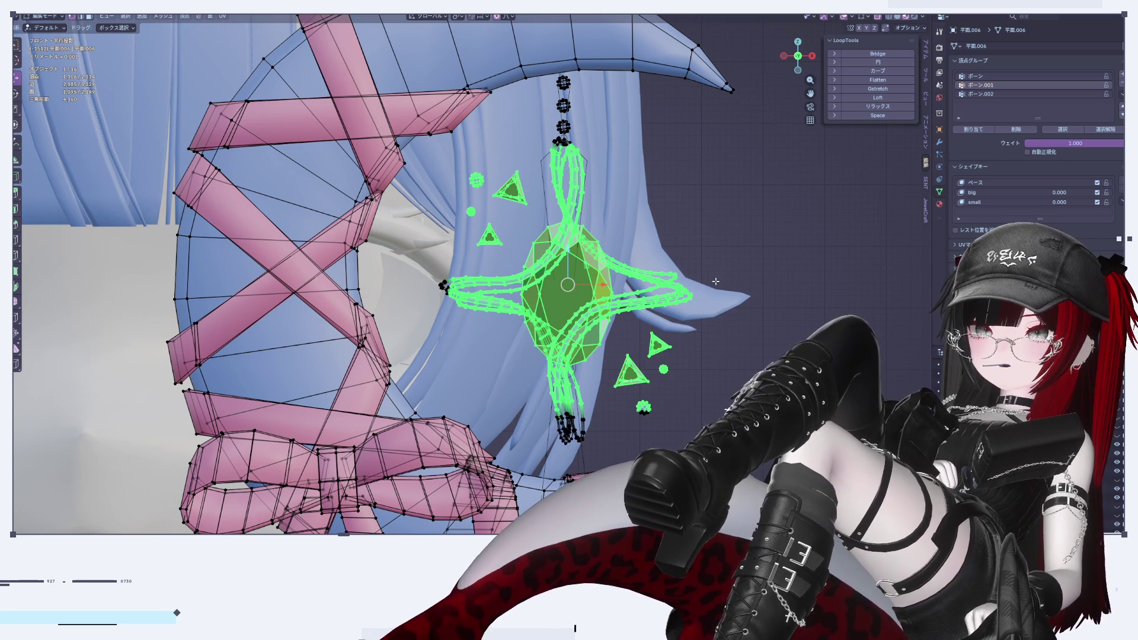
key("ctrl+g")
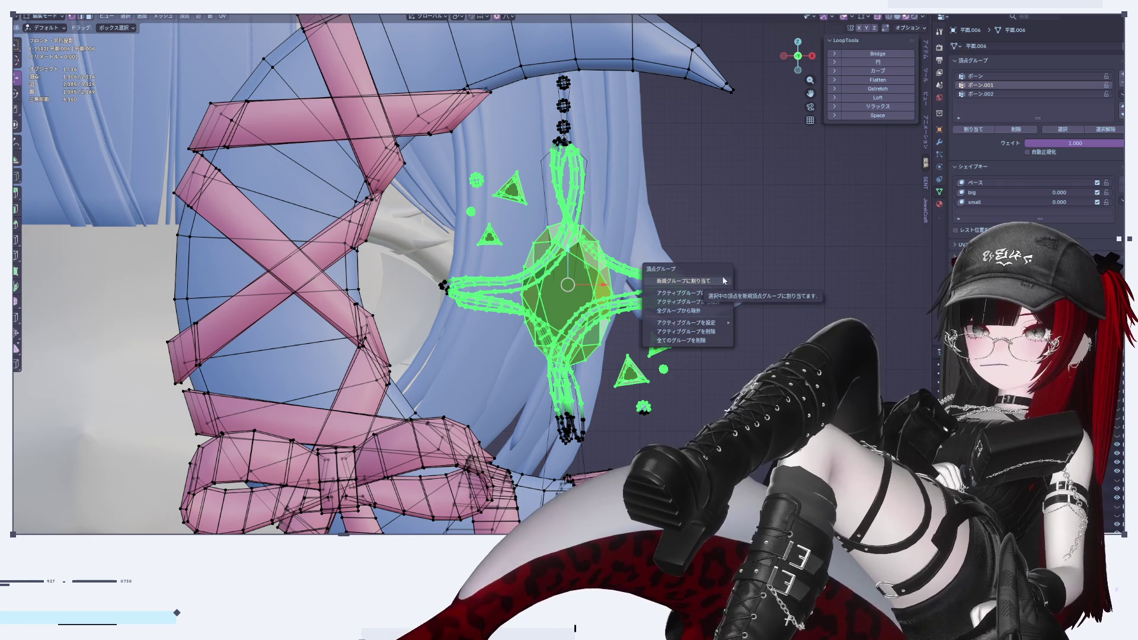
key("Escape")
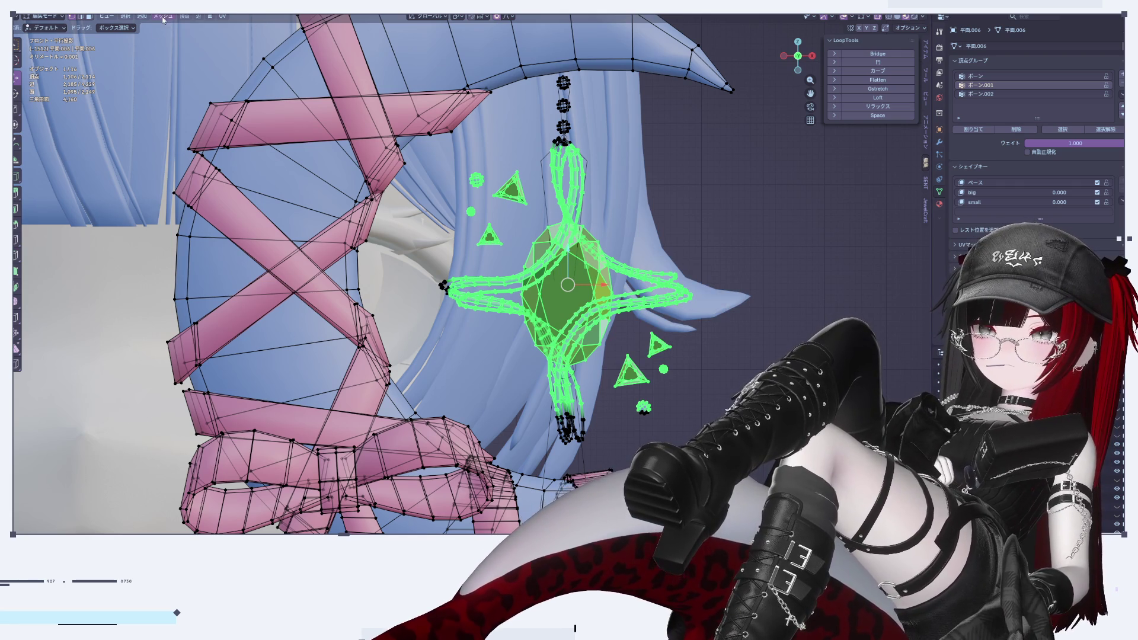
left_click(126, 16)
mouse_move(171, 153)
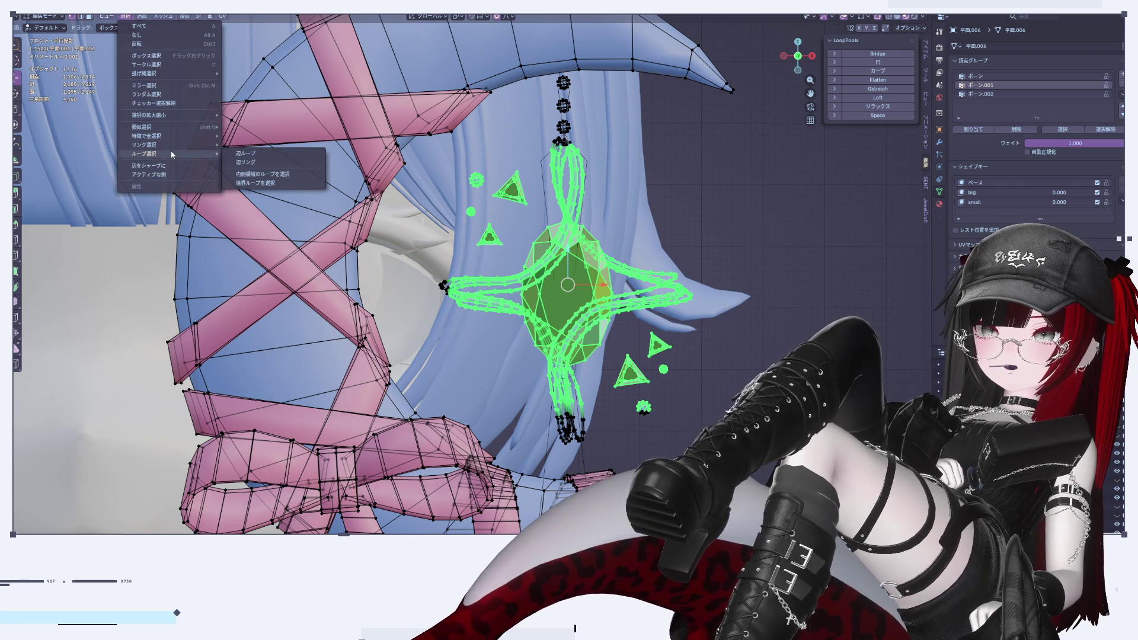
left_click(250, 156)
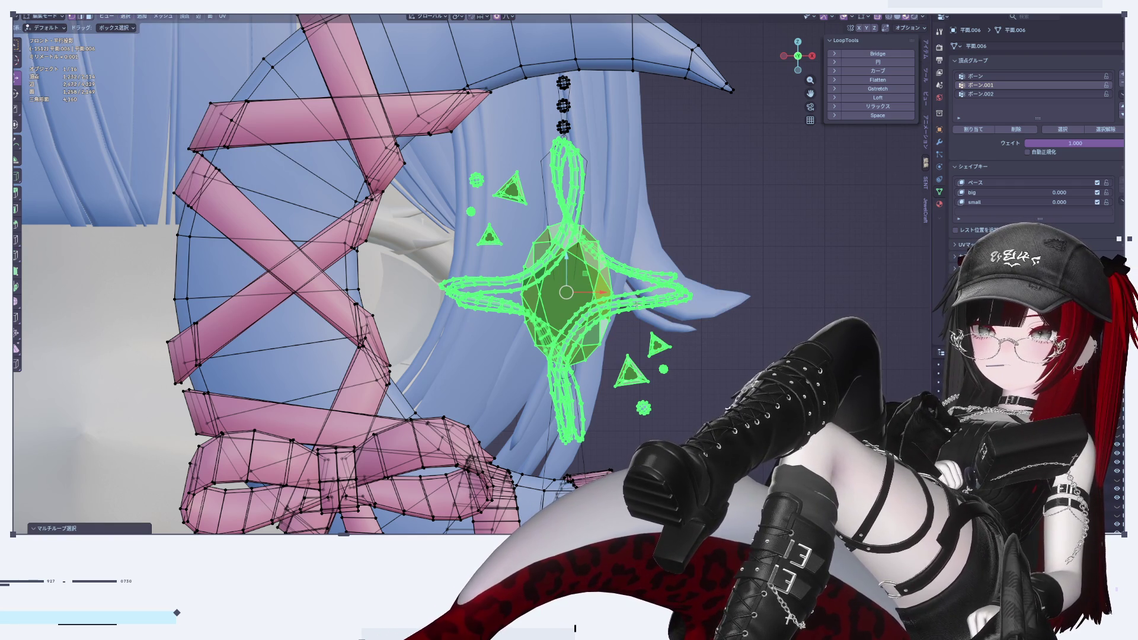
left_click(986, 94)
left_click(976, 134)
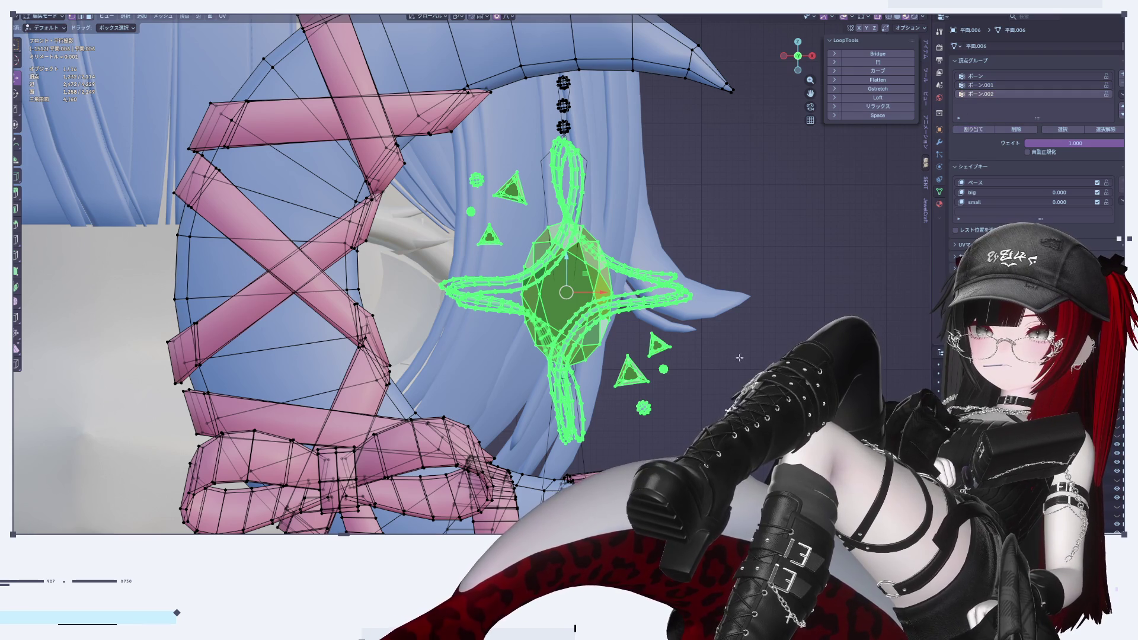
scroll(582, 156, "down", 1)
Invert the selection to the moon and ribbon, assign it to ボーン, and return to Object Mode
key("l")
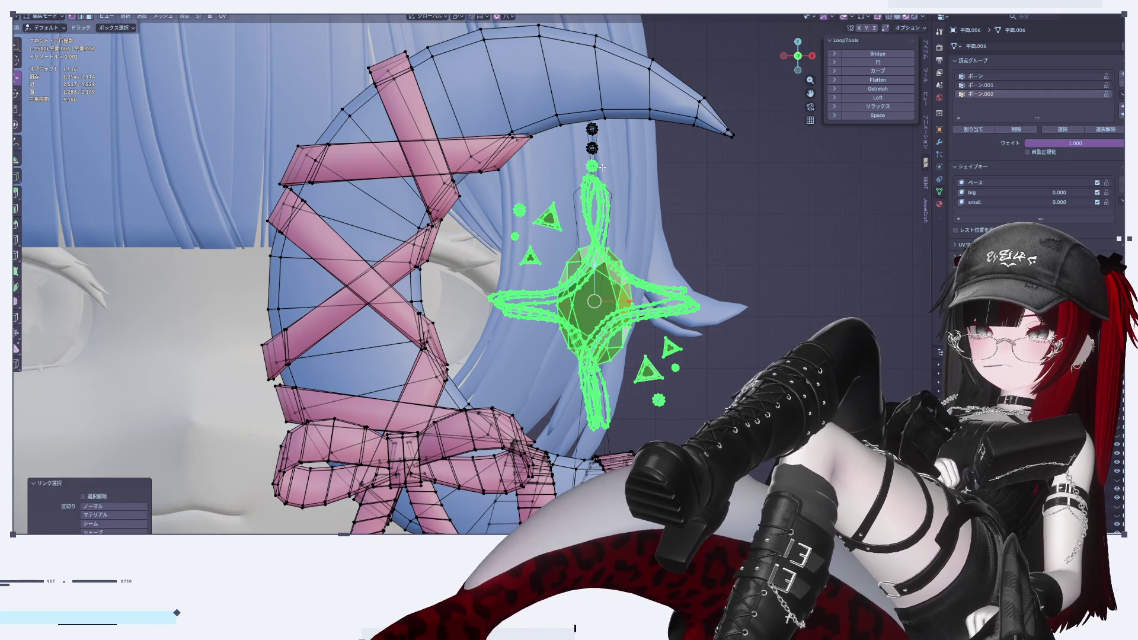
key("l")
scroll(641, 196, "down", 2)
mouse_move(697, 332)
middle_mouse_down("shift")
mouse_move(677, 242)
mouse_move(659, 278)
middle_mouse_up("shift")
key("ctrl+i")
scroll(677, 242, "down", 2)
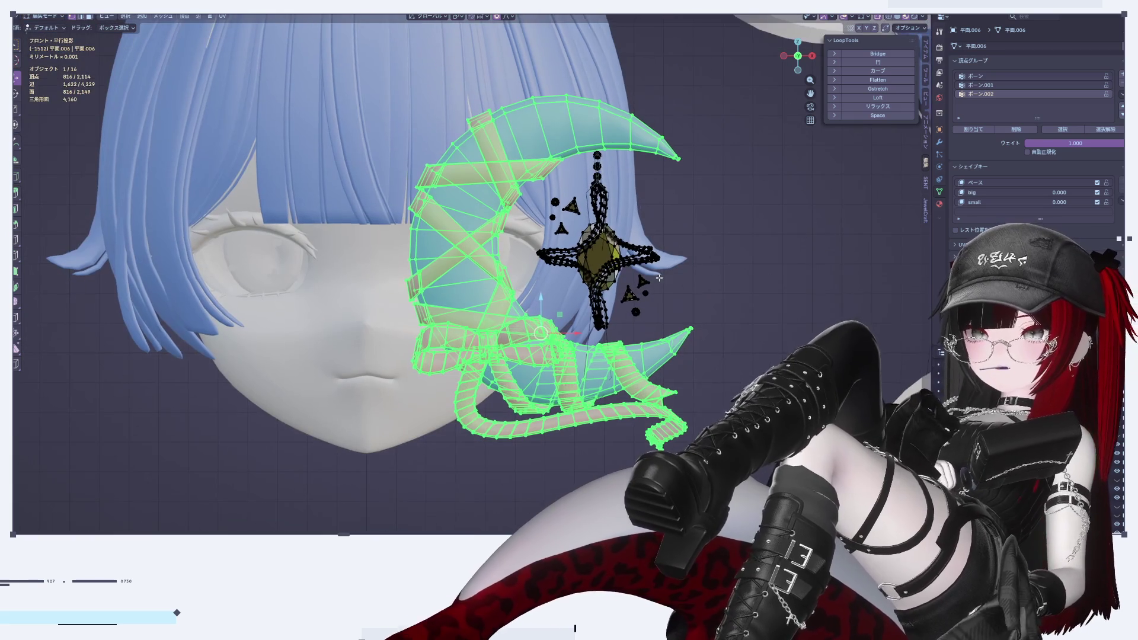
scroll(658, 274, "up", 1)
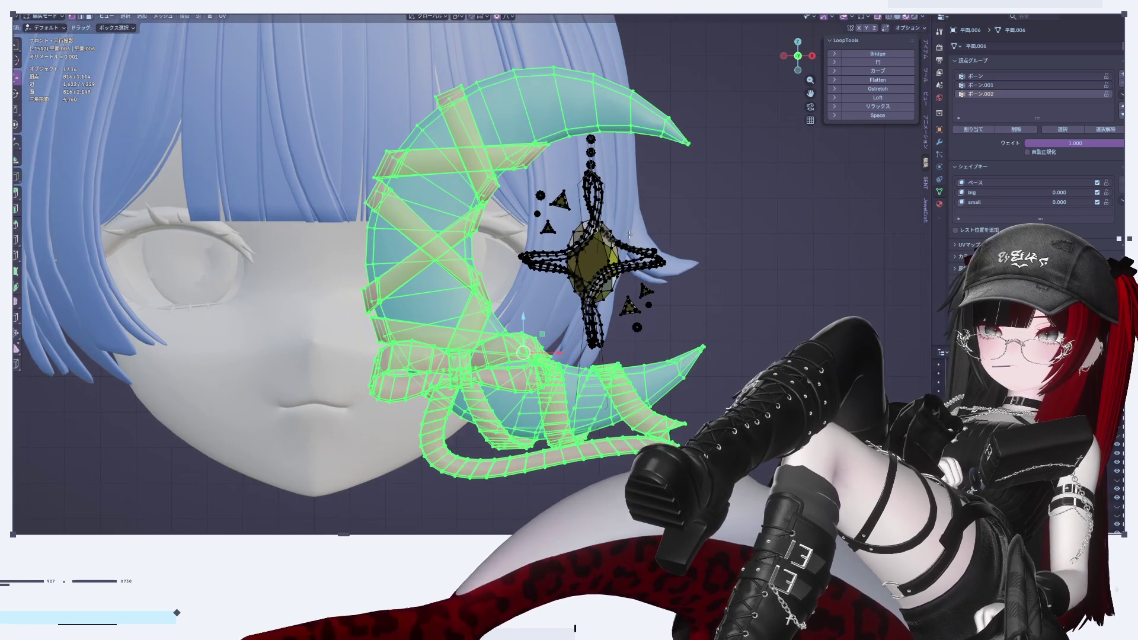
left_click(1013, 75)
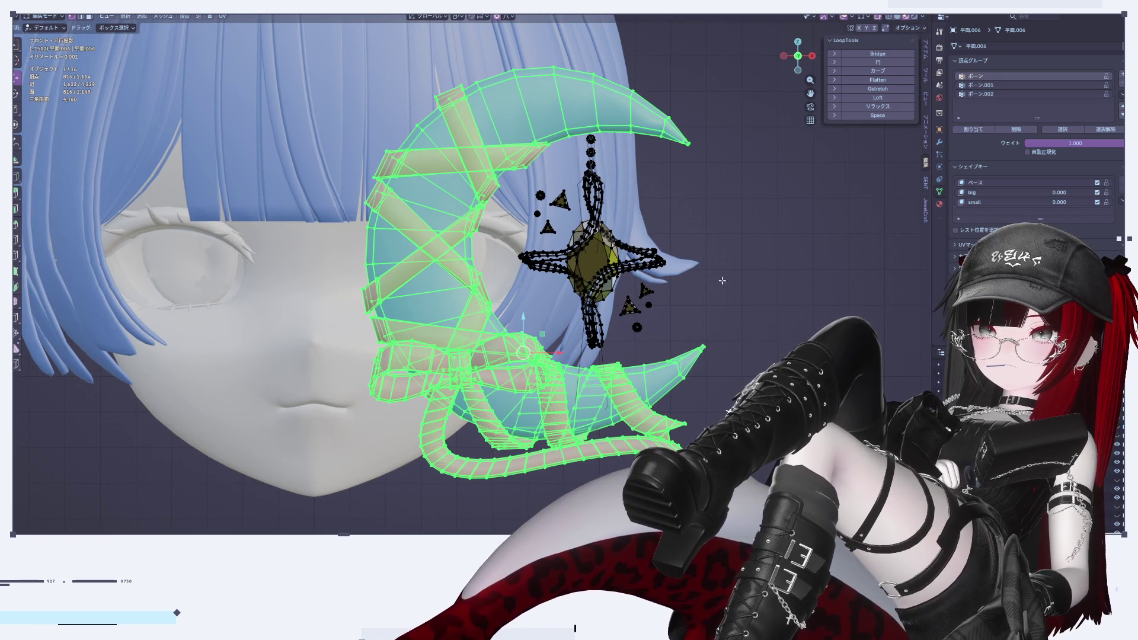
scroll(630, 286, "up", 4)
key("Tab")
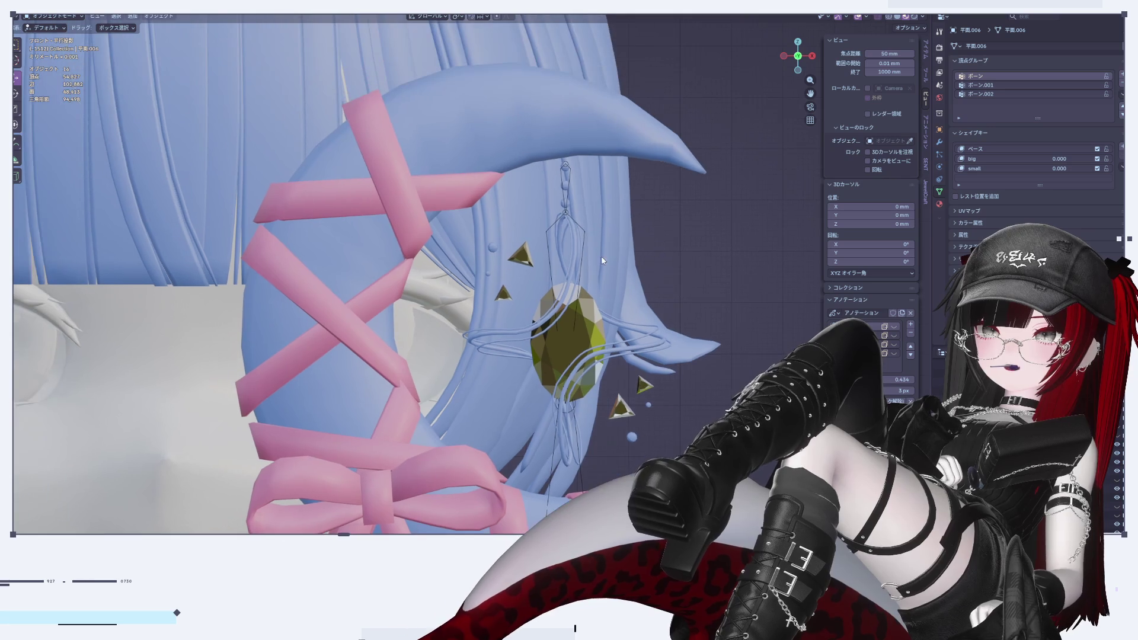
Select the armature and switch it into Pose Mode
left_click(567, 178)
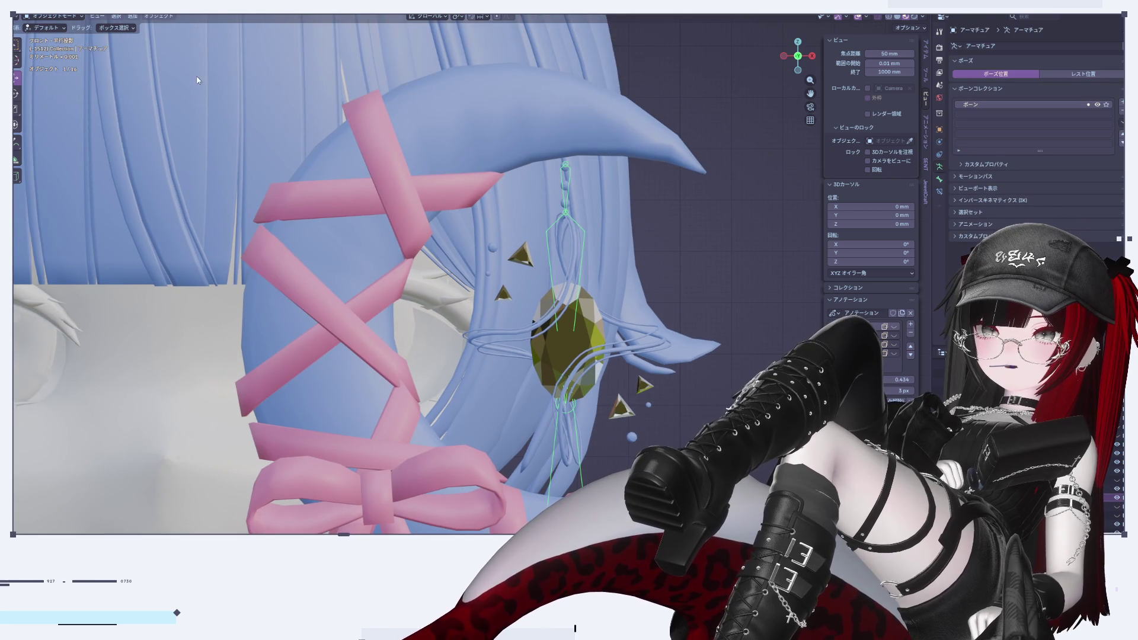
left_click(47, 17)
left_click(48, 47)
middle_click_drag(557, 339, 545, 286, "shift")
Rotate the upper and lower charm bones to test the swing, cancelling back to rest
left_click(550, 117)
key("r")
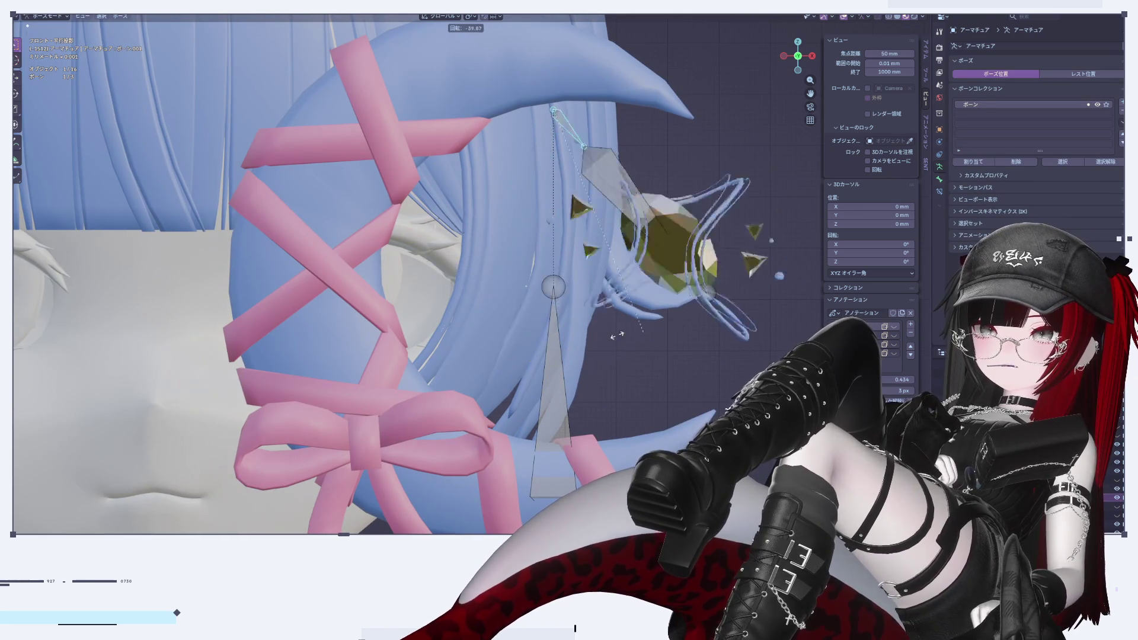
key("Escape")
left_click(560, 192)
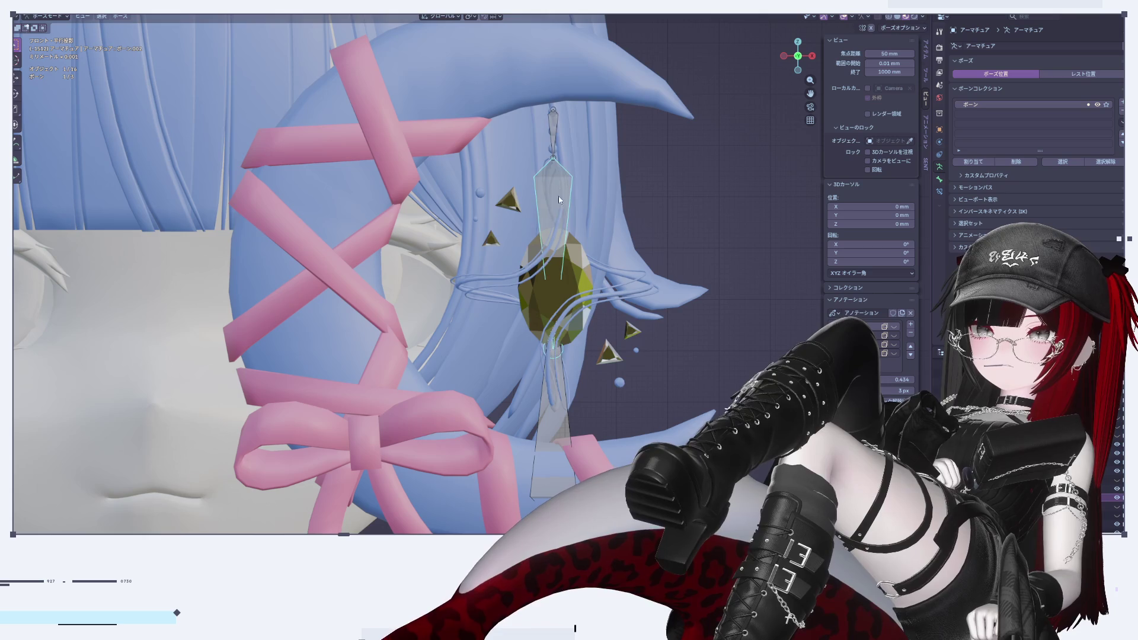
key("r")
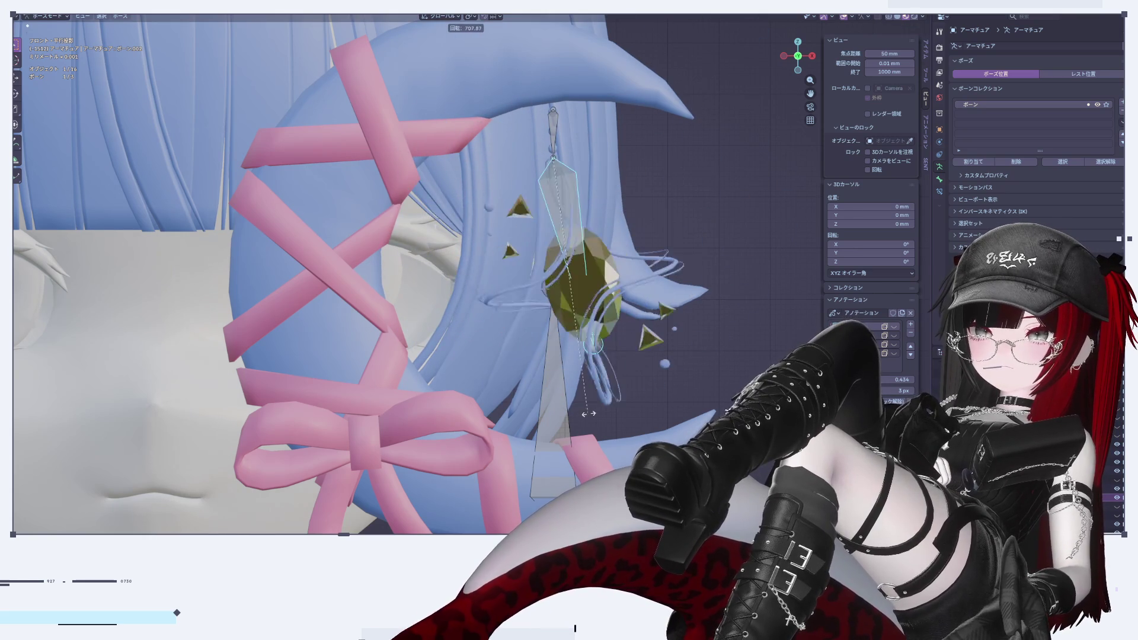
key("Escape")
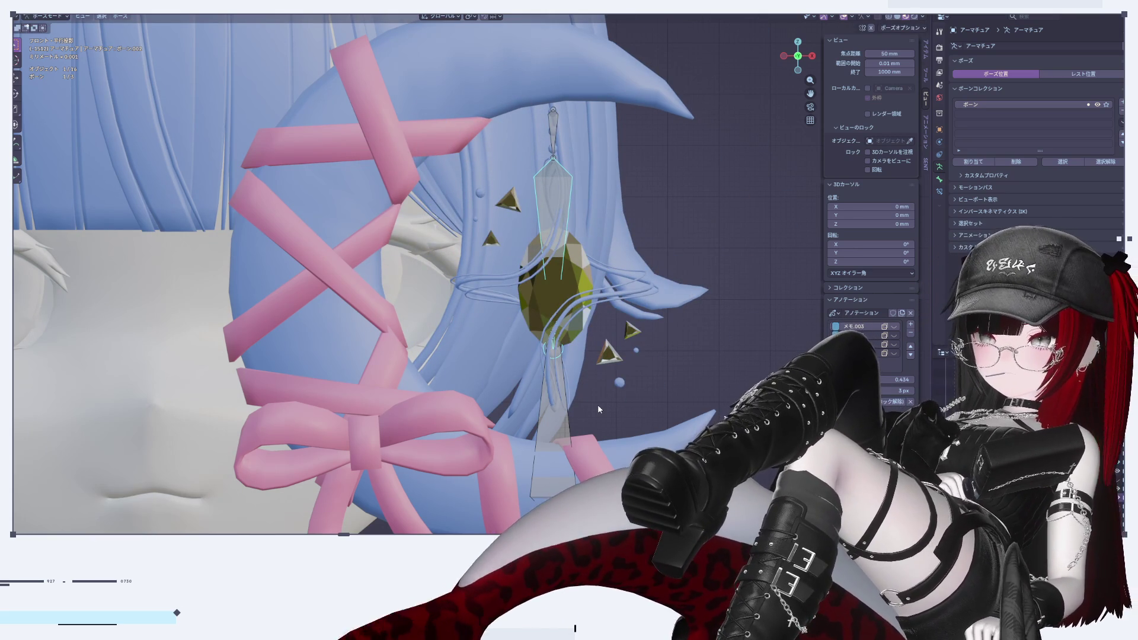
Deselect the bone and return to the front orthographic view with Numpad 1
left_click(742, 333)
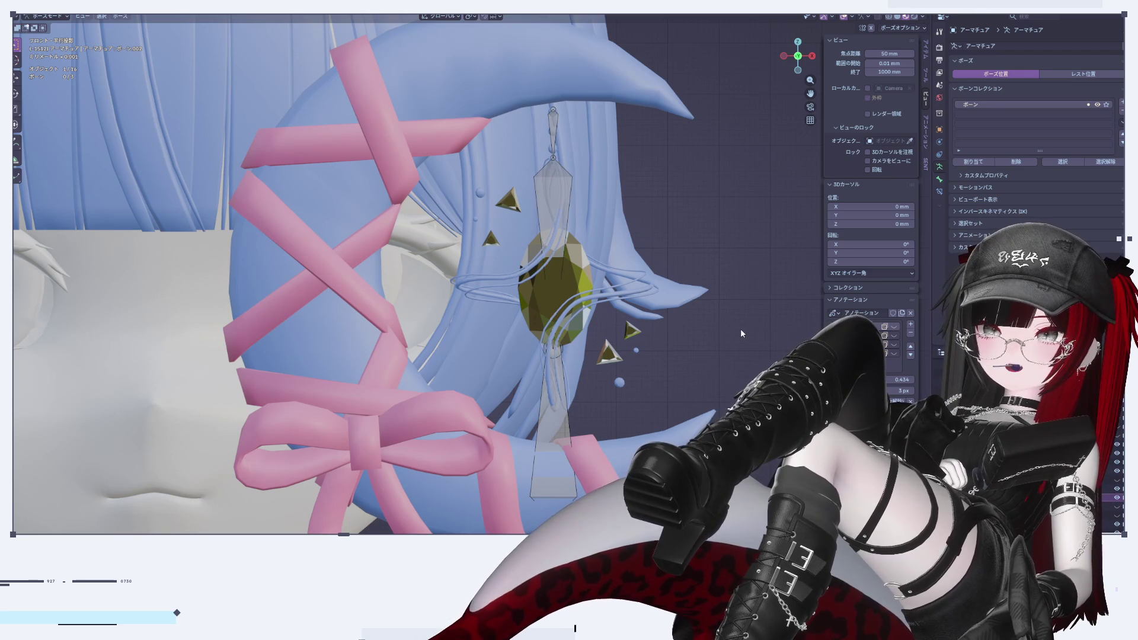
mouse_move(723, 337)
middle_mouse_down()
mouse_move(651, 351)
mouse_move(719, 326)
mouse_move(697, 363)
mouse_move(682, 319)
mouse_move(652, 462)
middle_mouse_up()
left_click(813, 56)
key("KP_1")
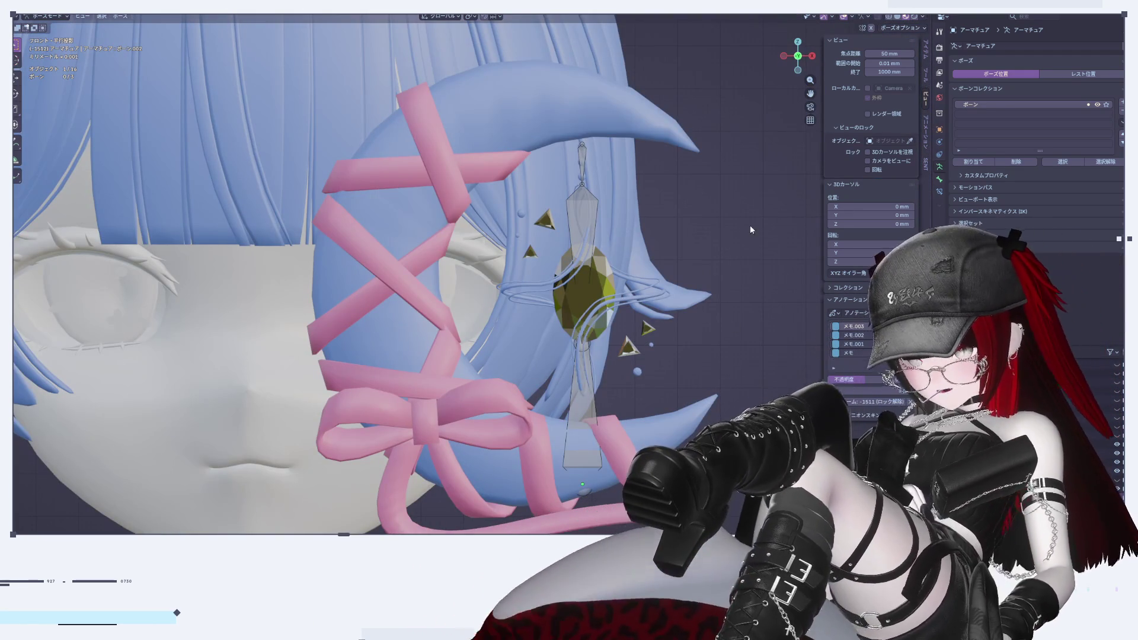
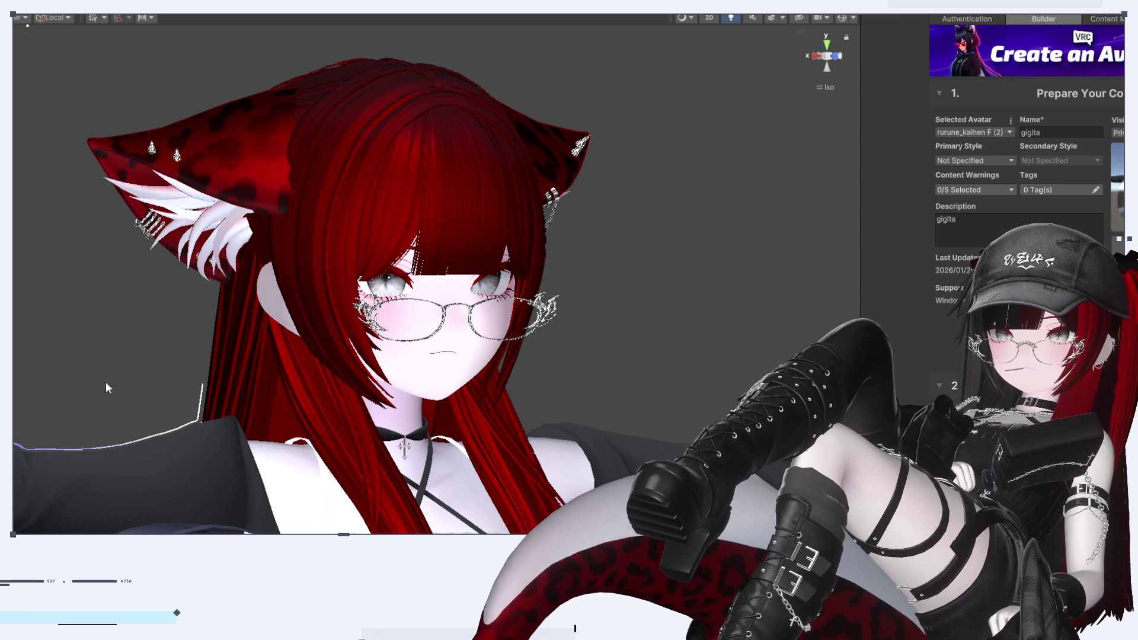
Enable only the rurune_kaihen F avatar, leaving the (1) and (2) copies disabled
left_click(842, 57)
left_click(818, 58)
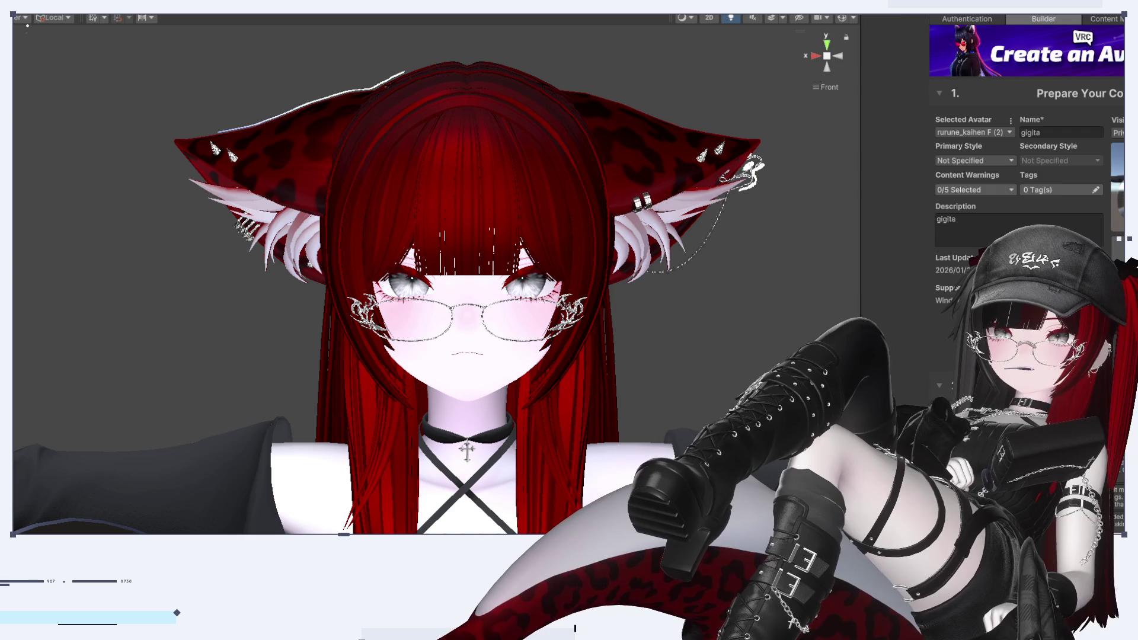
left_click(196, 154)
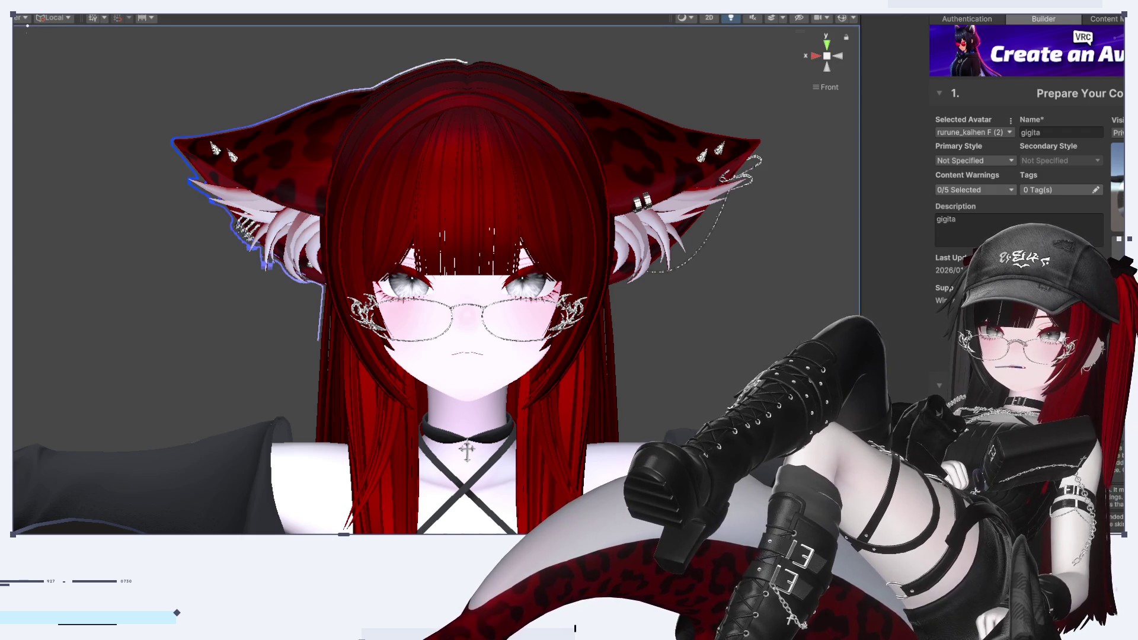
left_click(900, 22)
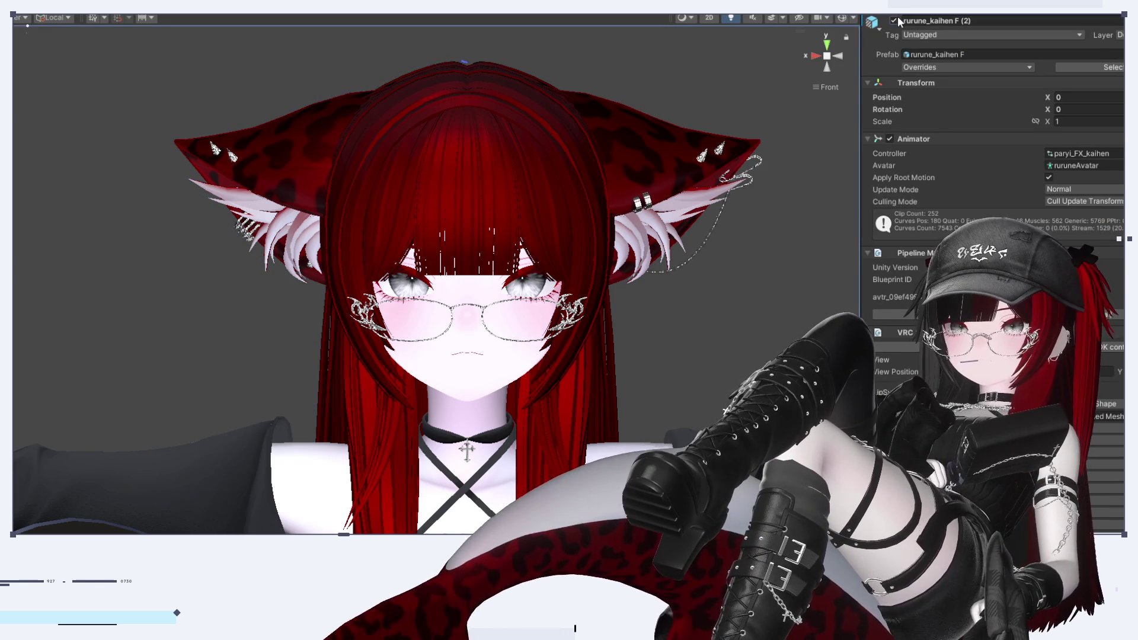
left_click(895, 22)
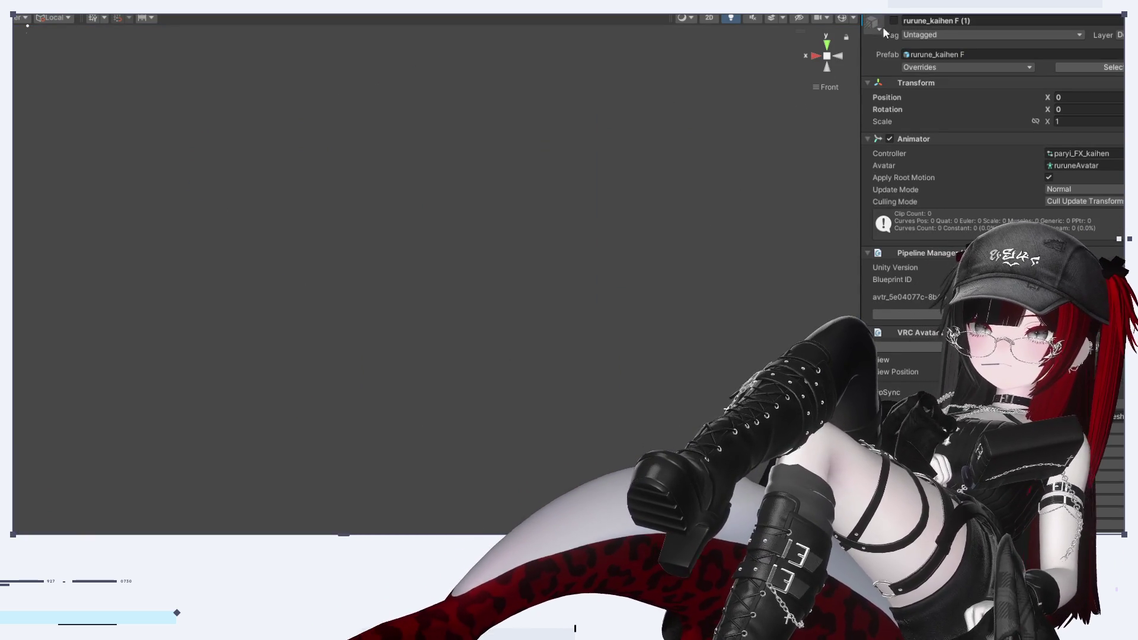
left_click(893, 22)
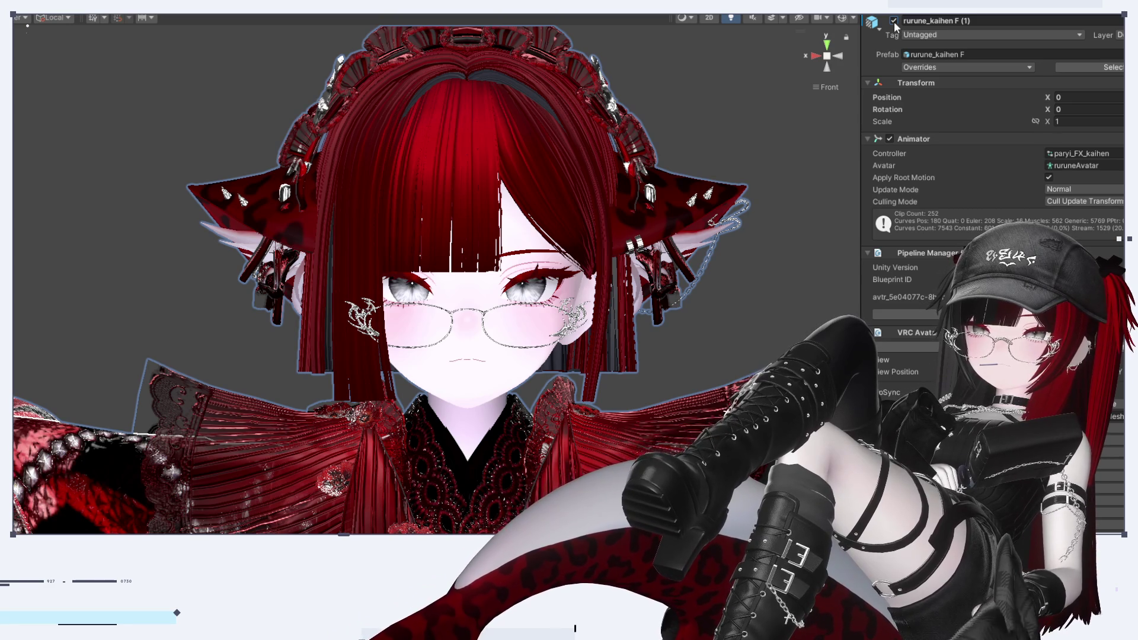
left_click(894, 22)
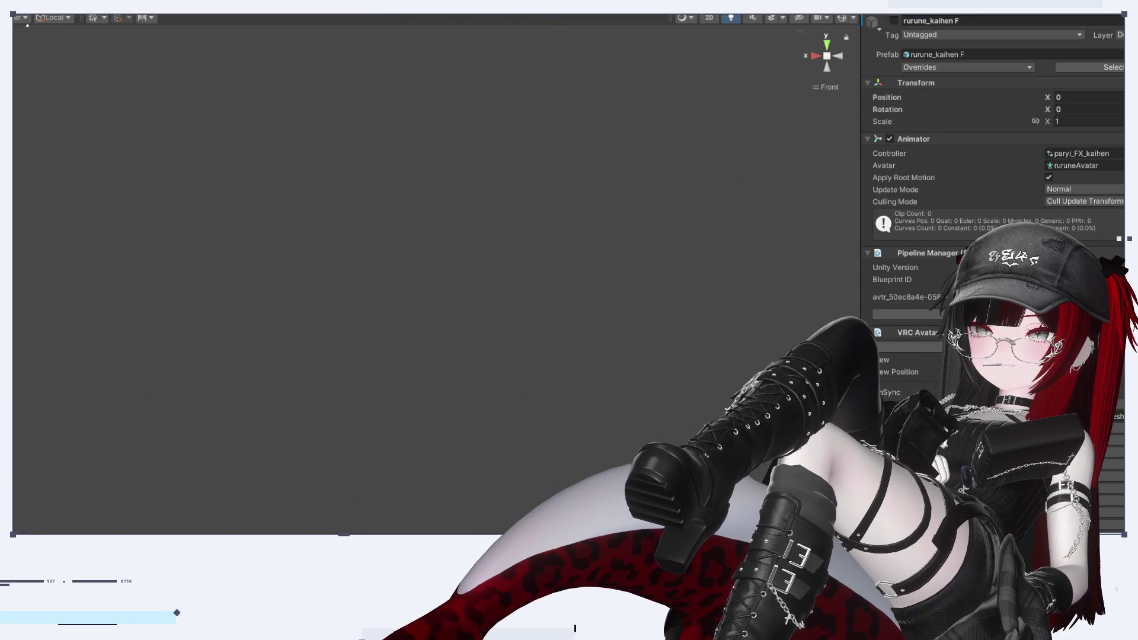
left_click(894, 21)
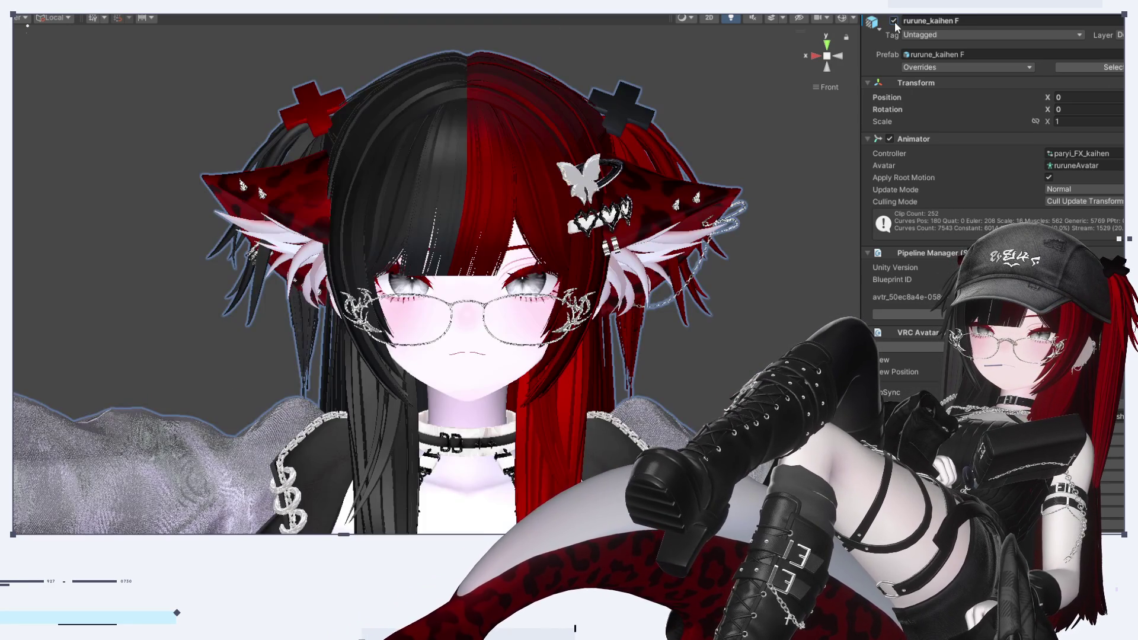
left_click(741, 355)
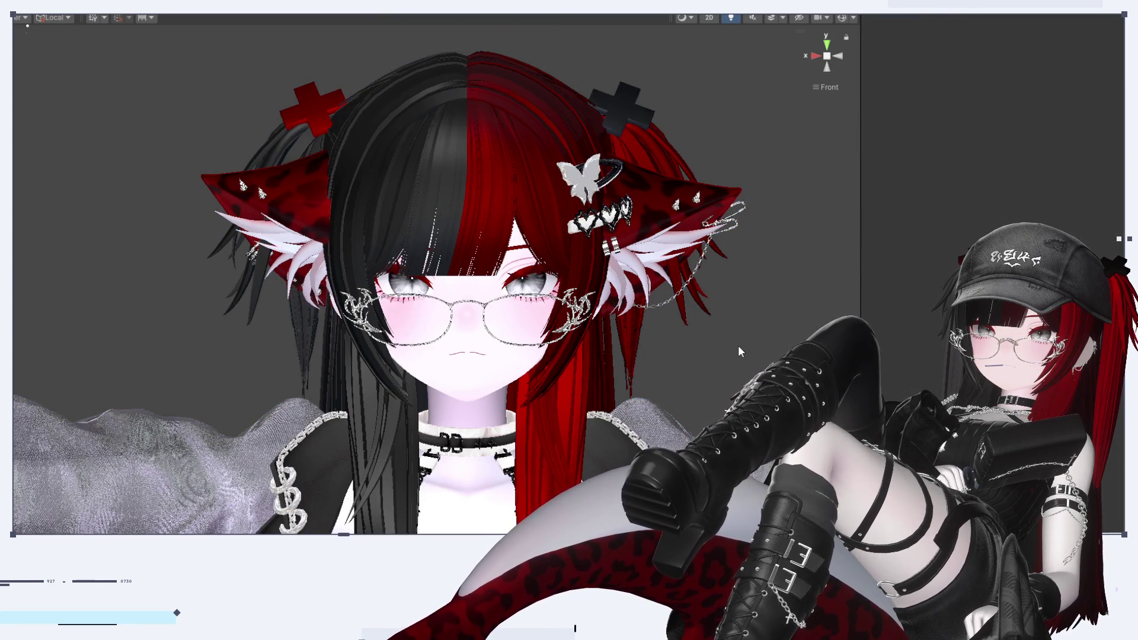
Disable the Hairpin object under Modular Avatar Vivid Girl Rurune to hide the butterfly hairpin
scroll(628, 348, "up", 4)
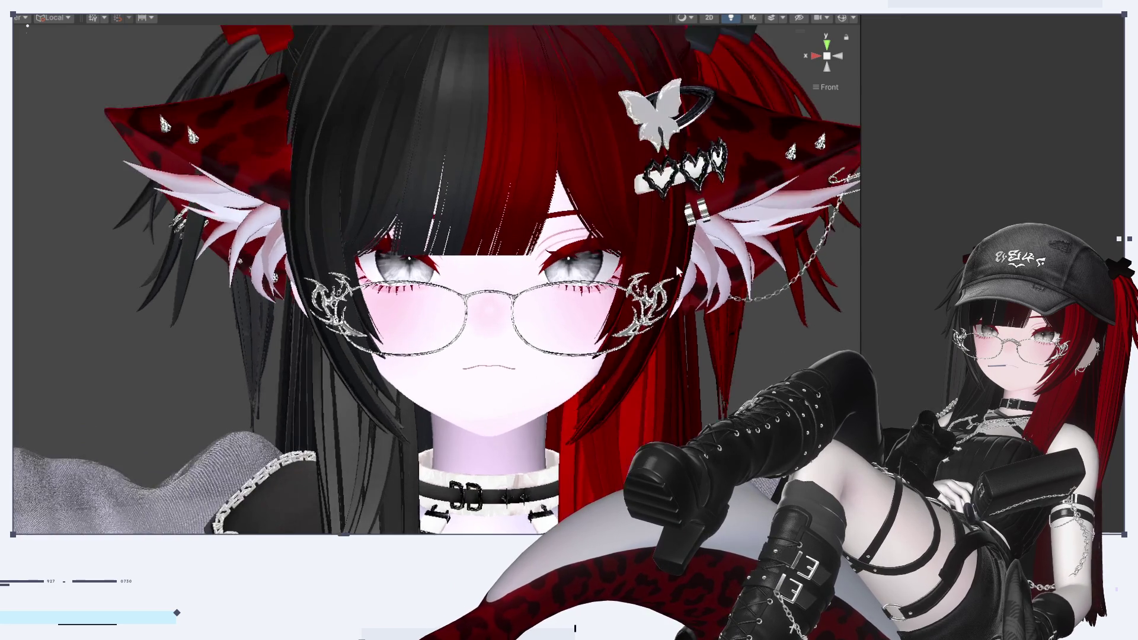
scroll(652, 281, "down", 2)
left_click(543, 188)
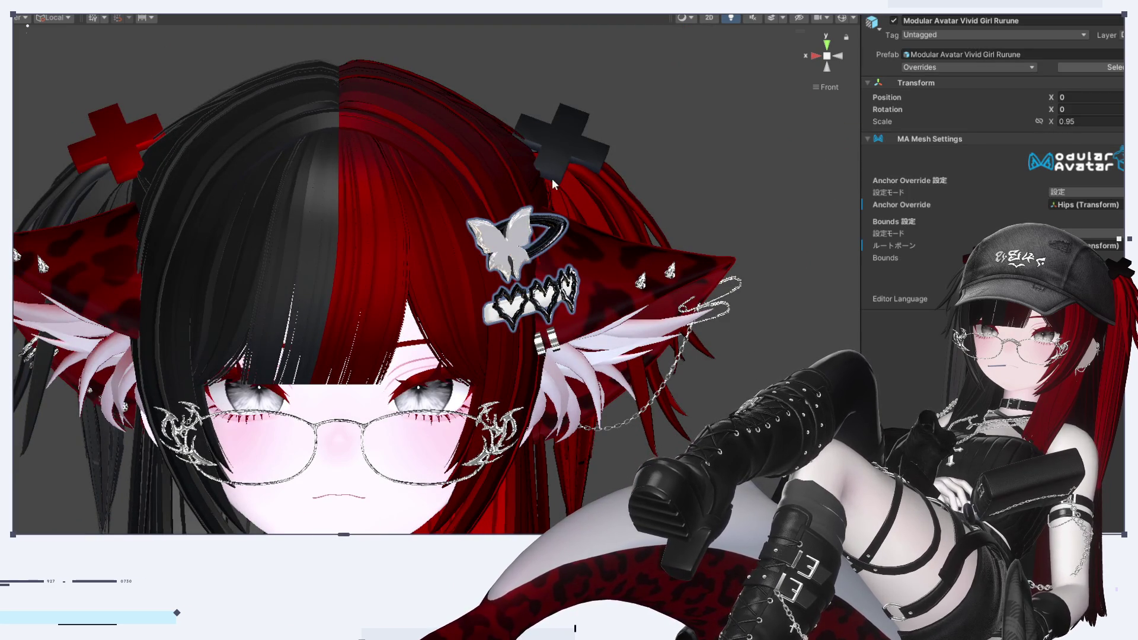
left_click(522, 237)
left_click(894, 20)
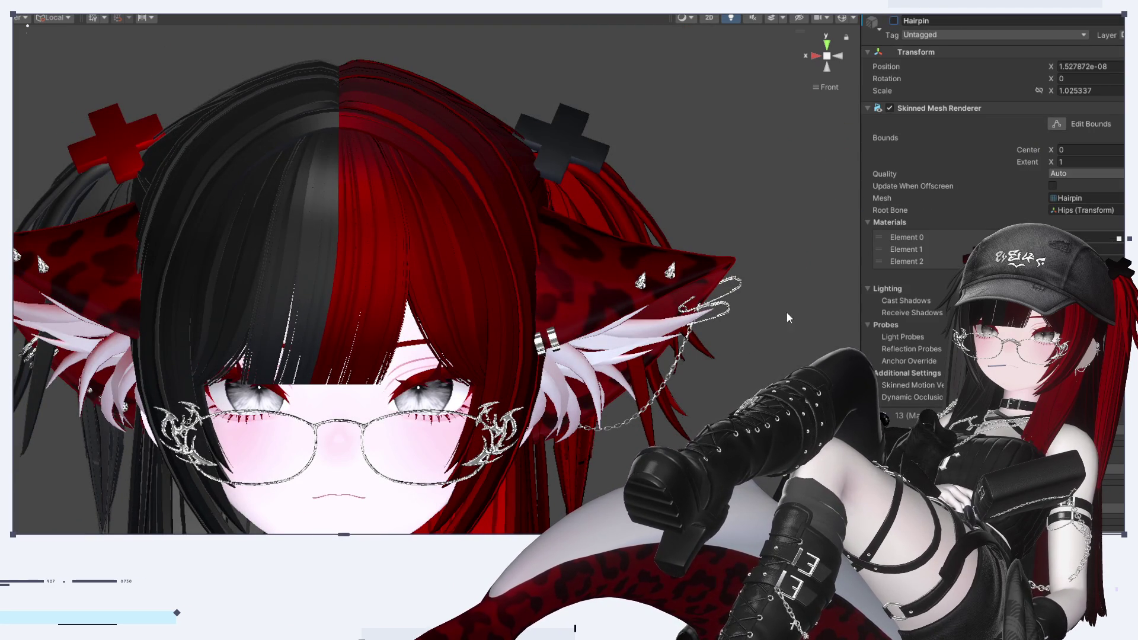
scroll(111, 266, "down", 2)
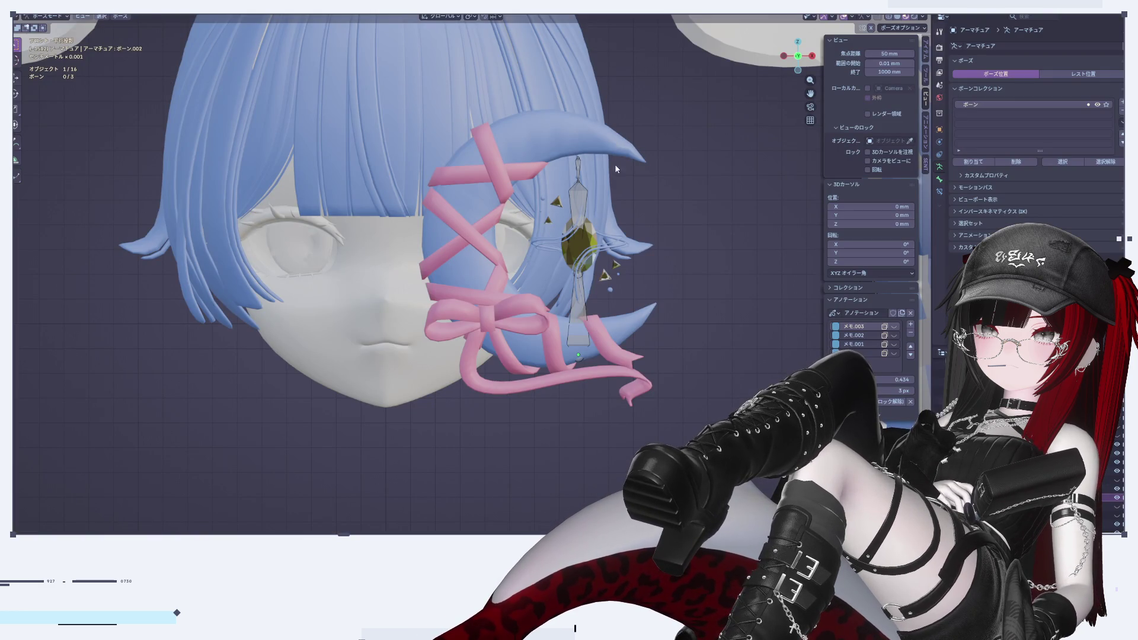
In Object mode, select the crescent-moon ribbon mesh with its armature and bring up the export formats
key("ctrl+Tab")
left_click(611, 155)
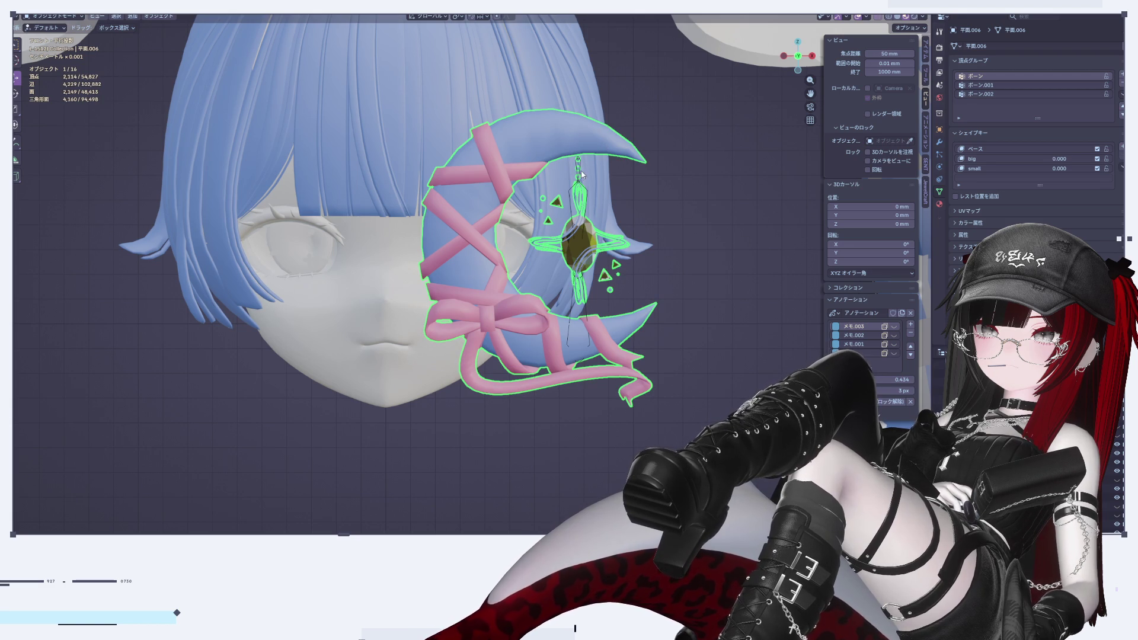
left_click(574, 199, "shift")
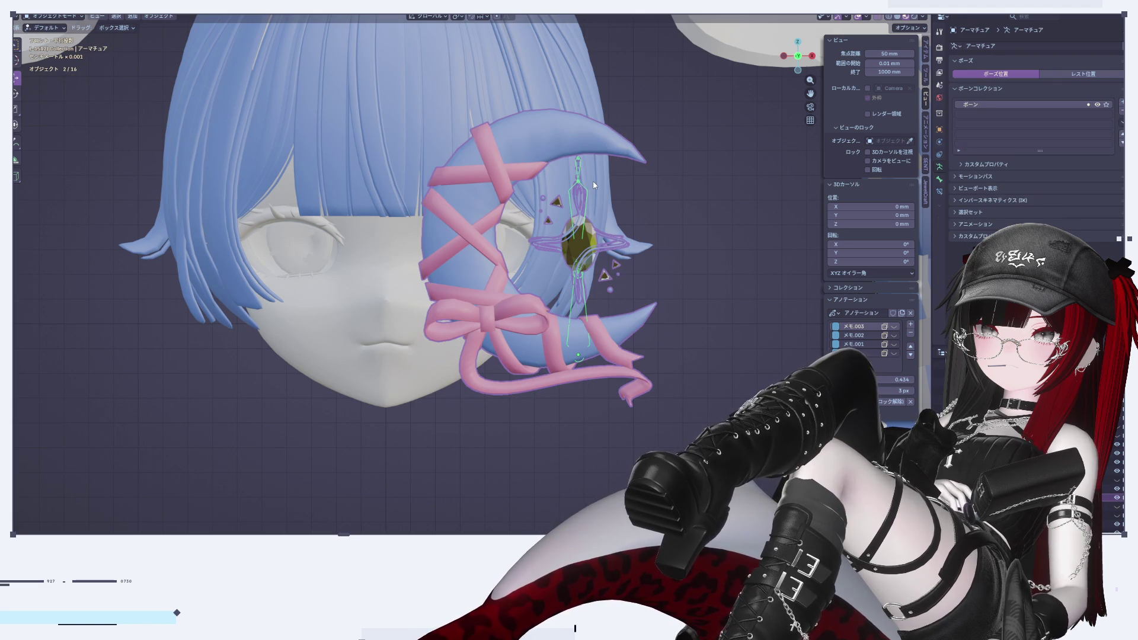
left_click(23, 8)
mouse_move(59, 140)
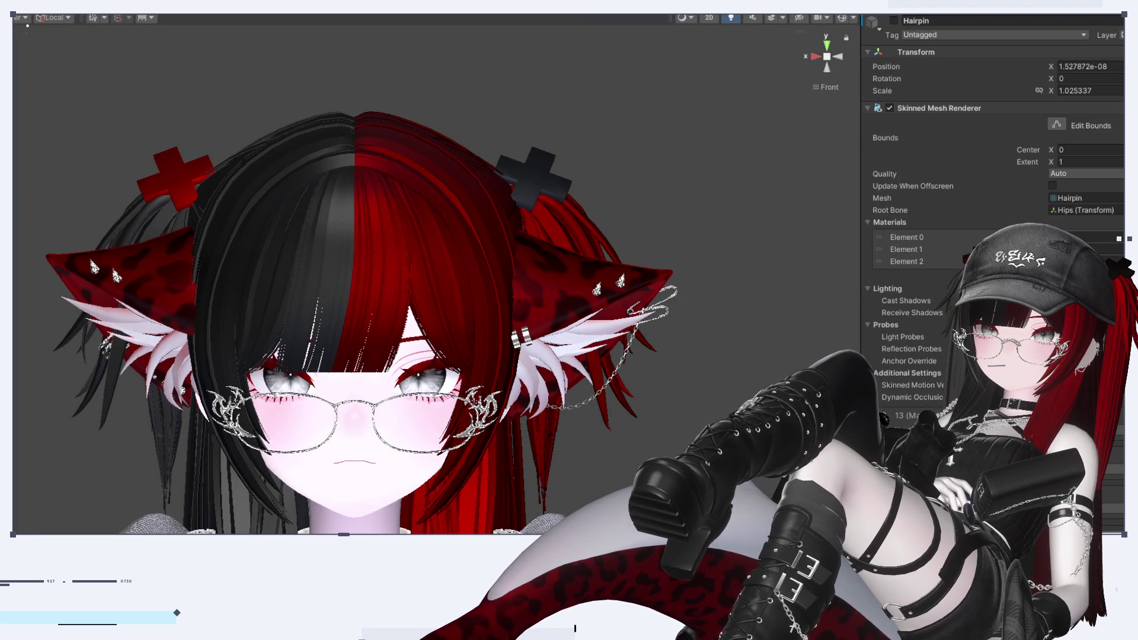
Frame the imported ちゃそがみ model, then select its 平面.006 mesh and the 'big' blend shape value
left_click(753, 201)
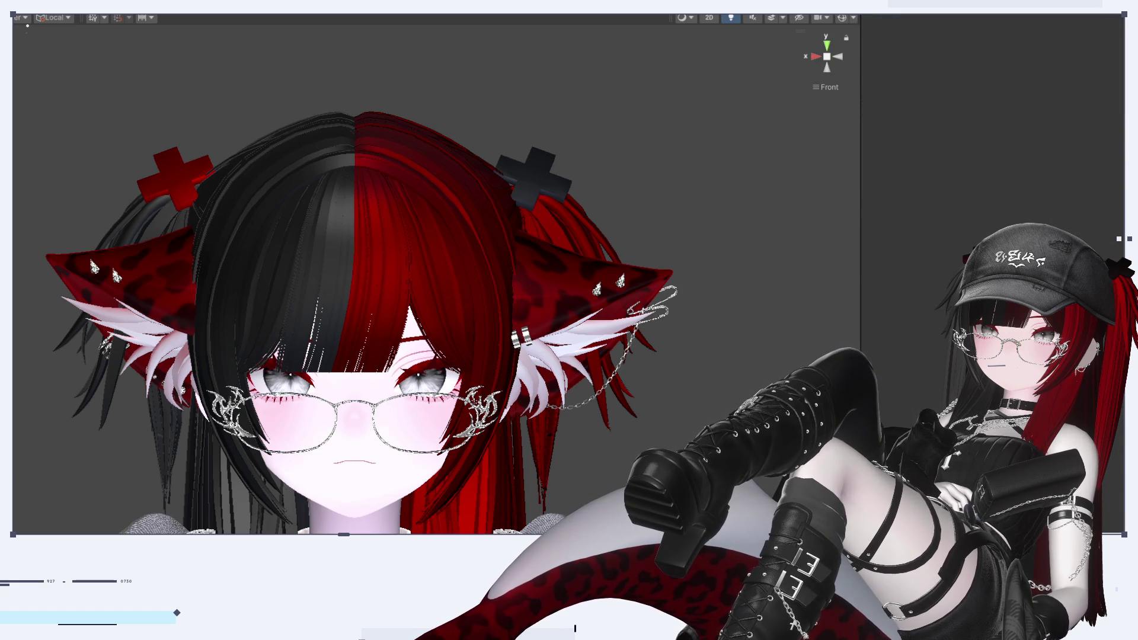
left_click(502, 508)
key("f")
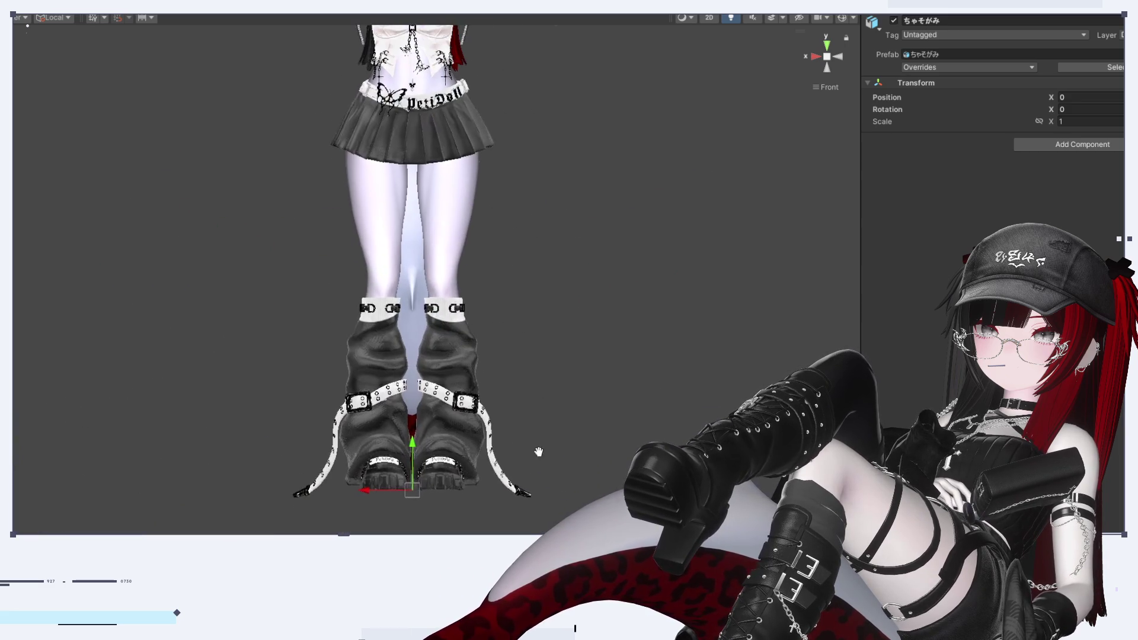
scroll(414, 469, "down", 3)
middle_click_drag(488, 351, 495, 395)
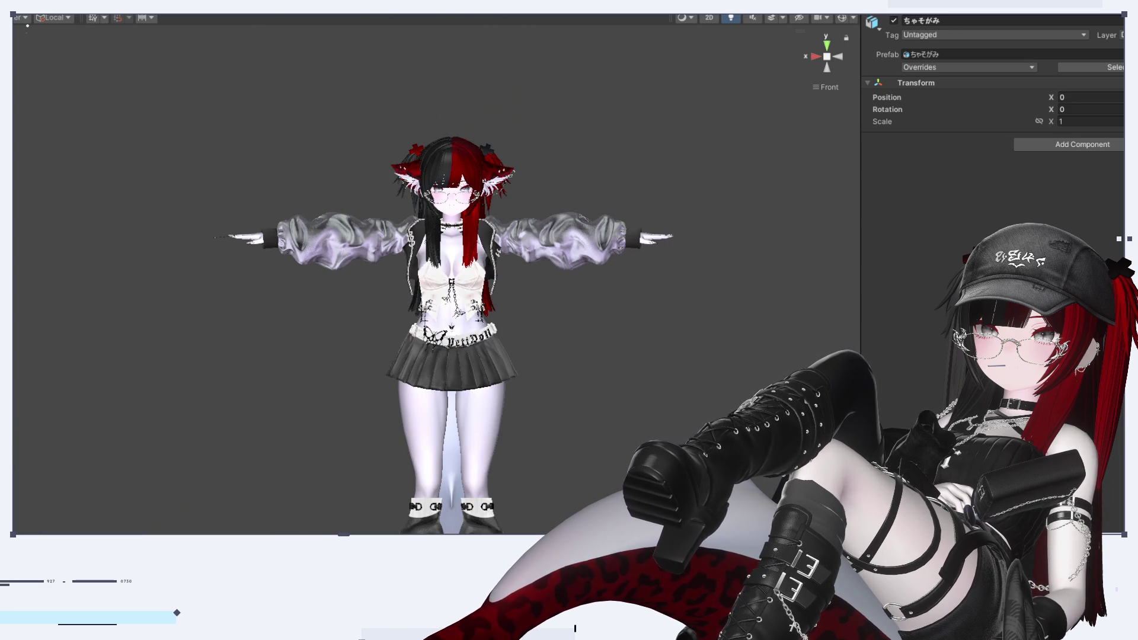
left_click_drag(490, 266, 456, 55)
left_click(817, 56)
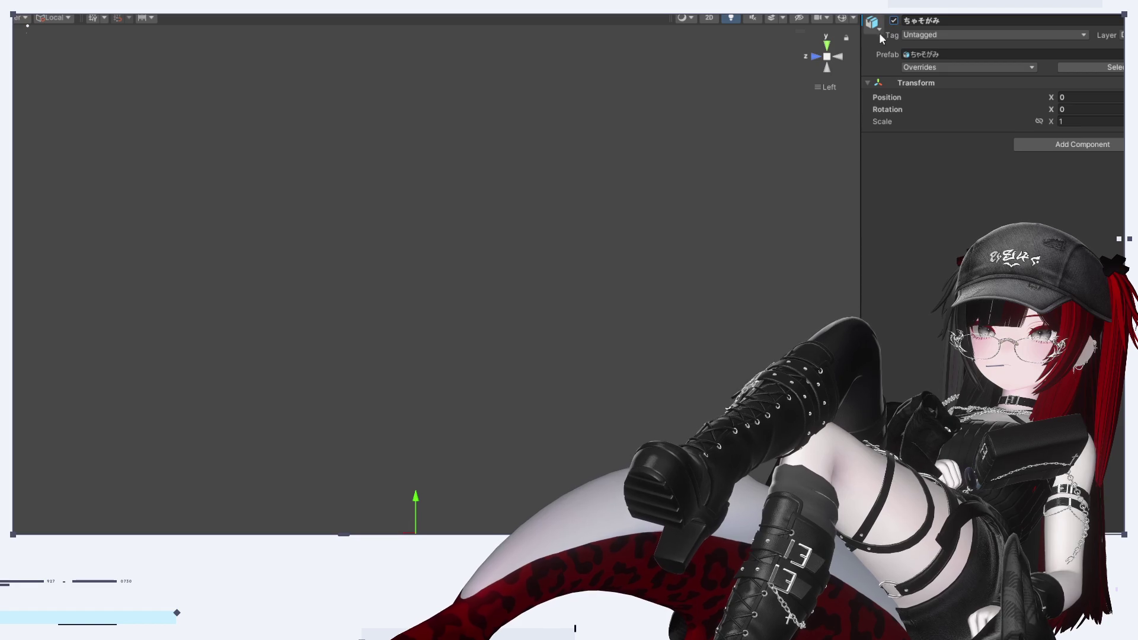
left_click(814, 58)
middle_click_drag(343, 433, 295, 374)
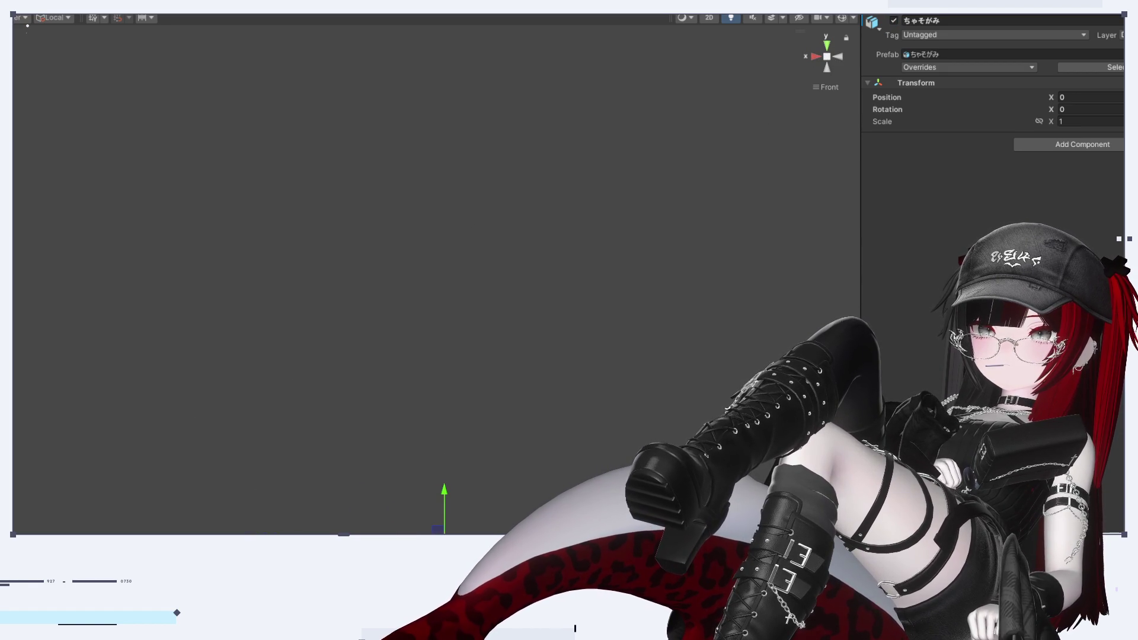
key("Down")
key("Down")
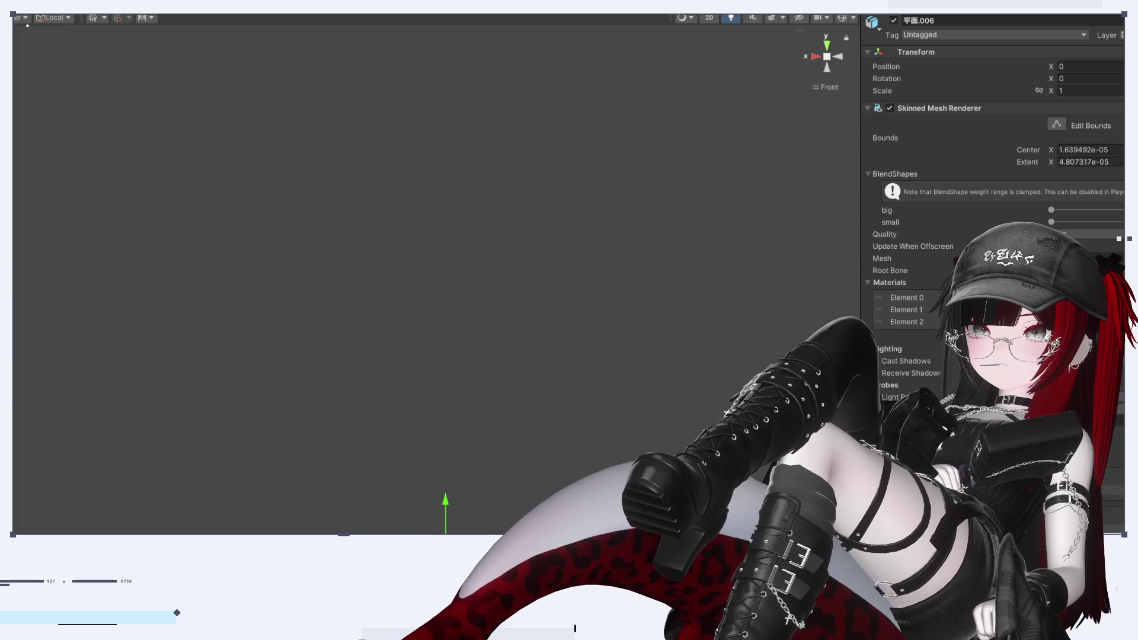
left_click(1051, 210)
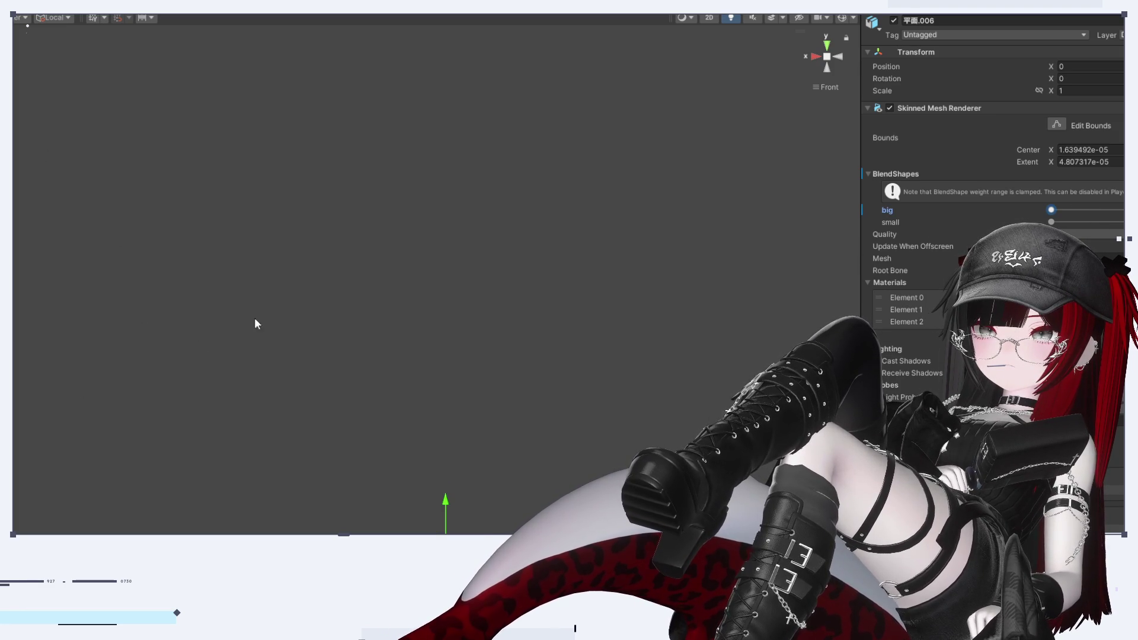
Frame the ちゃそがみ model, open its import settings, and orbit to view its side and front
left_click(894, 20)
scroll(505, 285, "down", 3)
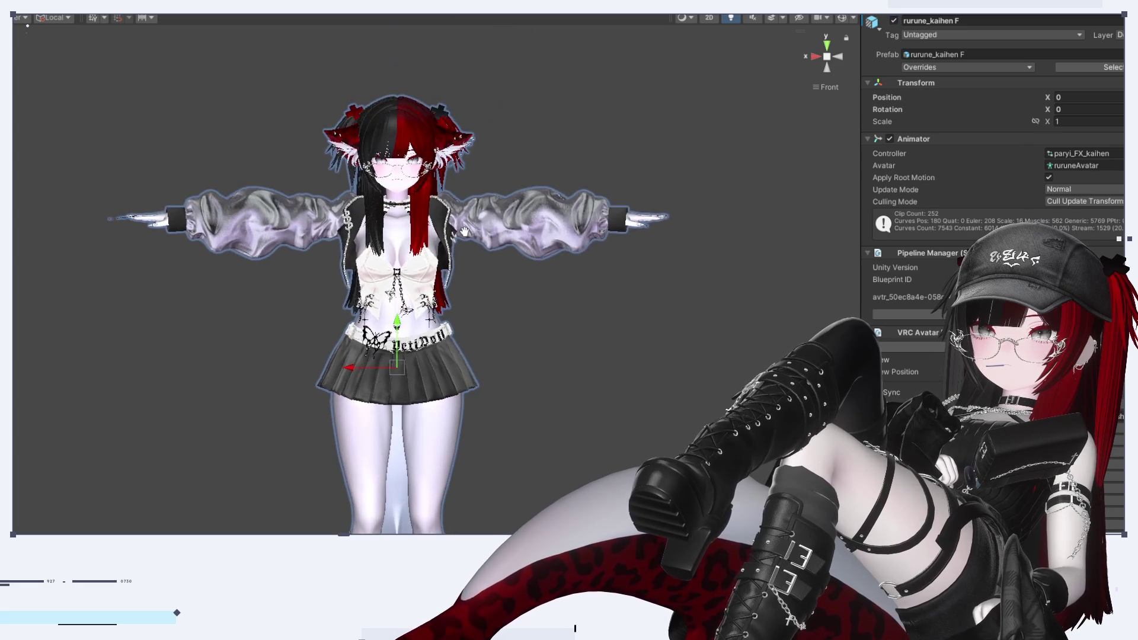
middle_click_drag(474, 89, 472, 303)
key("f")
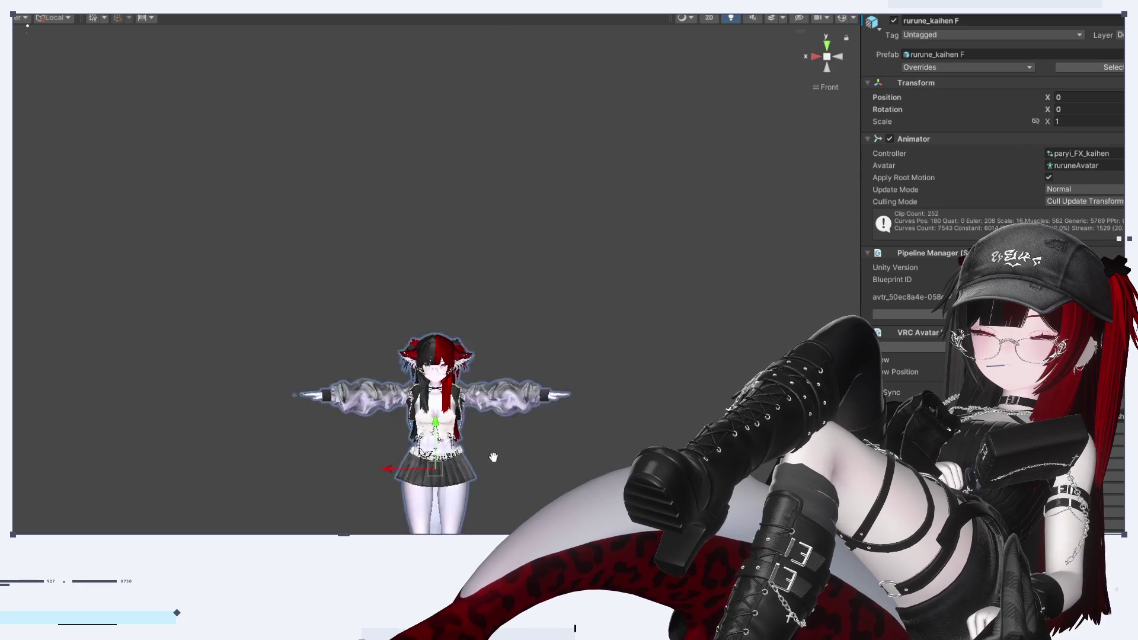
left_click(427, 284)
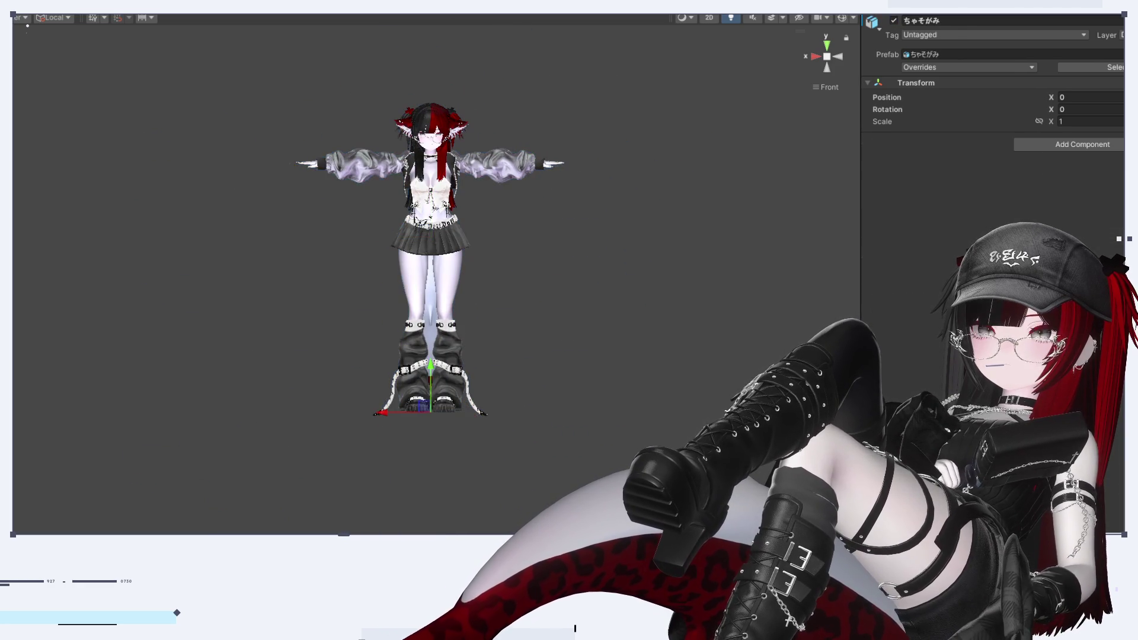
key("f")
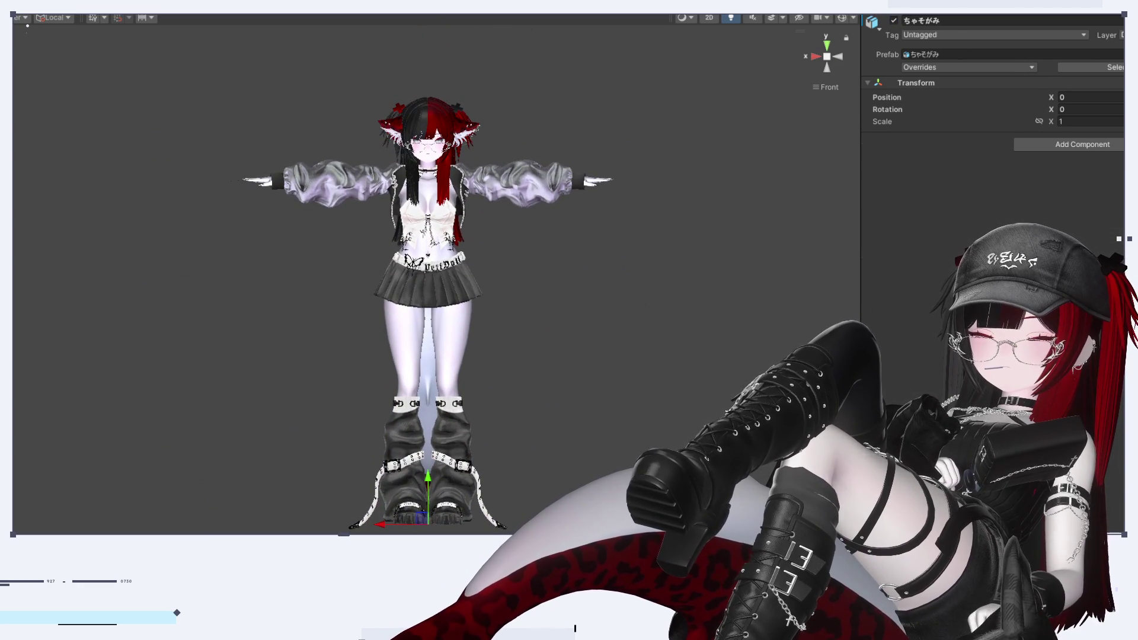
left_click(1115, 67)
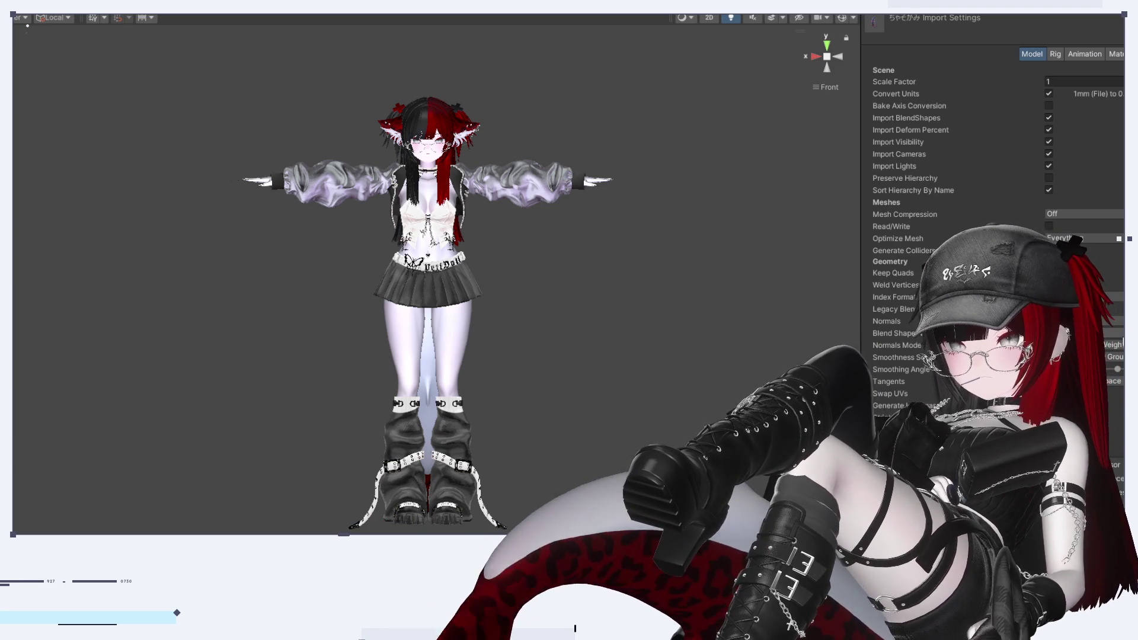
scroll(218, 508, "up", 3)
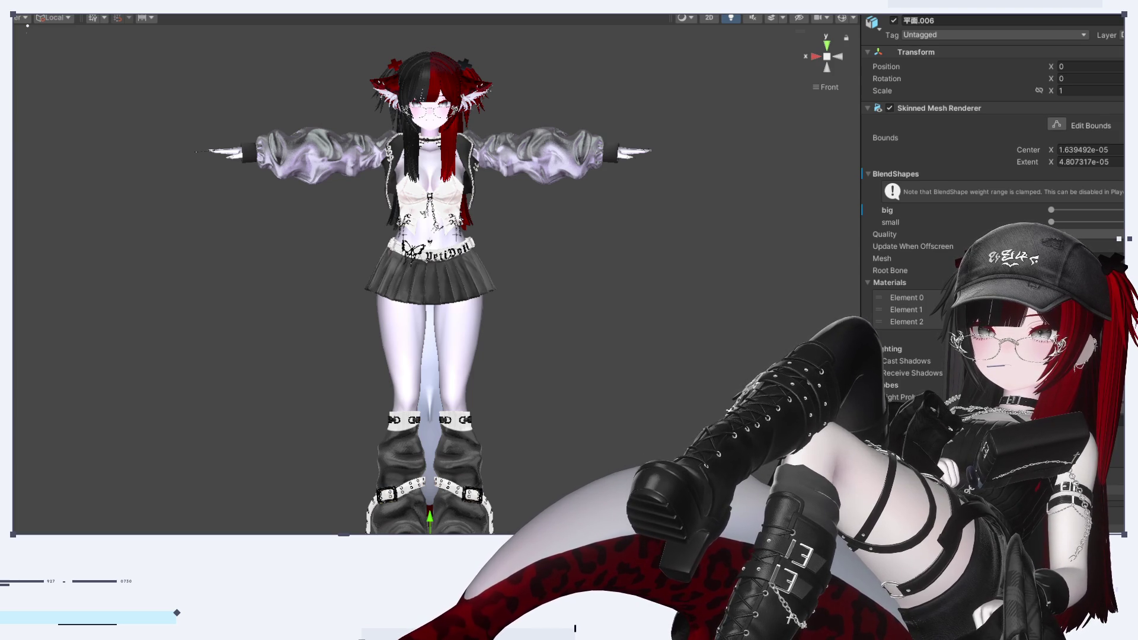
mouse_move(415, 332)
left_mouse_down("alt")
mouse_move(343, 334)
mouse_move(254, 407)
mouse_move(262, 417)
mouse_move(415, 388)
left_mouse_up("alt")
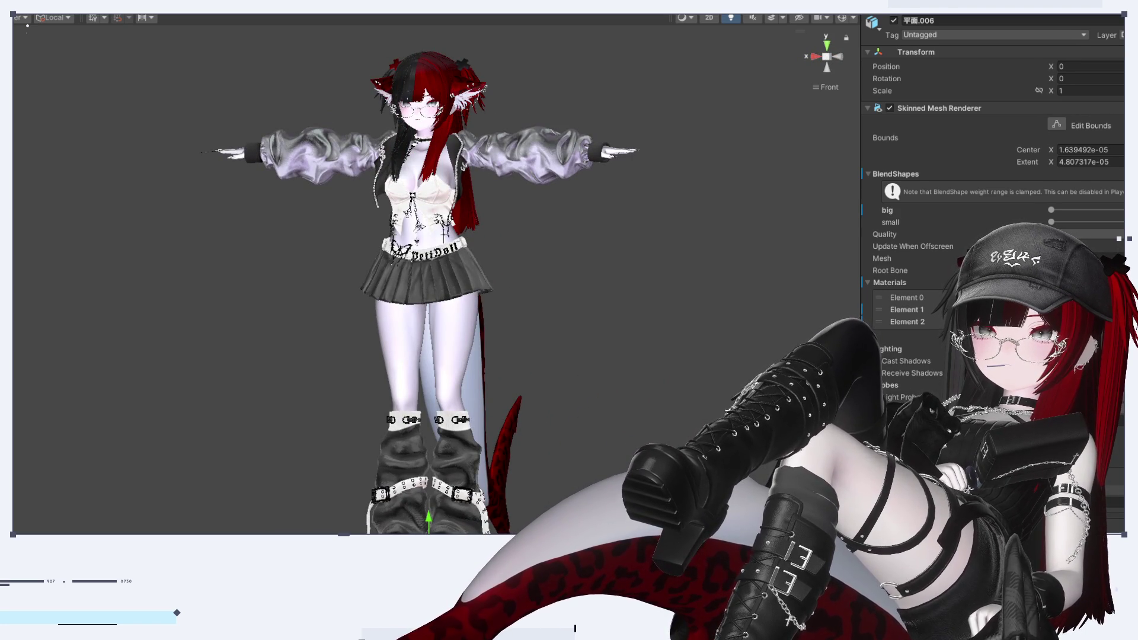
mouse_move(543, 341)
left_mouse_down("alt")
mouse_move(158, 389)
mouse_move(521, 356)
left_mouse_up("alt")
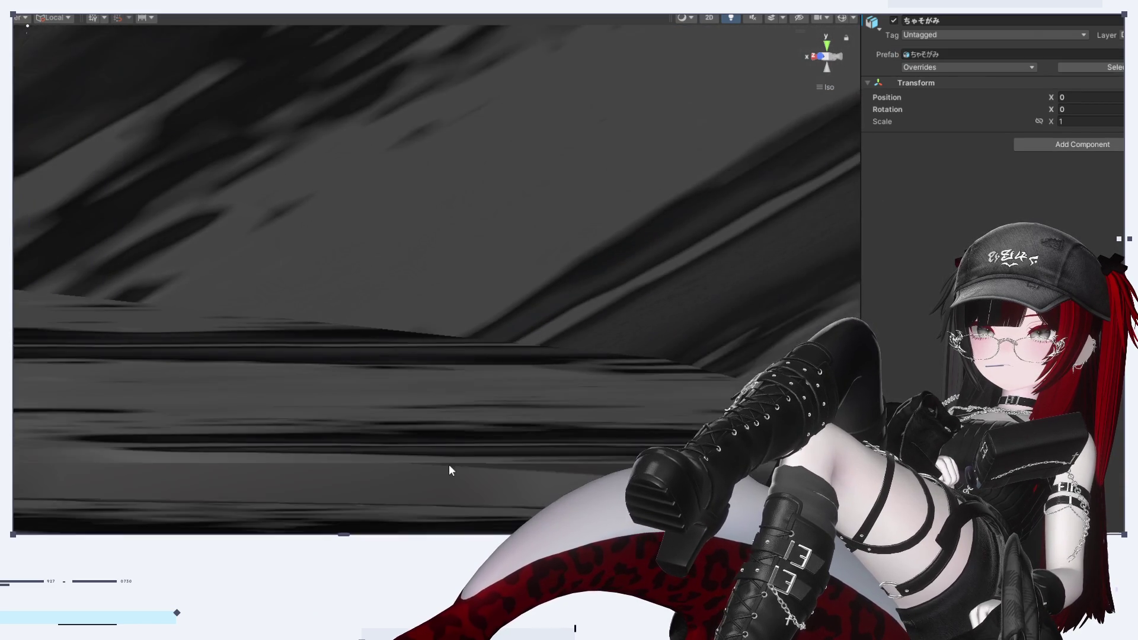
Snap the scene to a straight-on front view of the avatar with move handles hidden
mouse_move(446, 464)
right_mouse_down()
mouse_move(402, 447)
mouse_move(389, 427)
mouse_move(407, 152)
mouse_move(470, 255)
mouse_move(399, 257)
mouse_move(641, 251)
mouse_move(313, 397)
mouse_move(348, 213)
mouse_move(455, 150)
mouse_move(759, 118)
right_mouse_up()
left_click(838, 59)
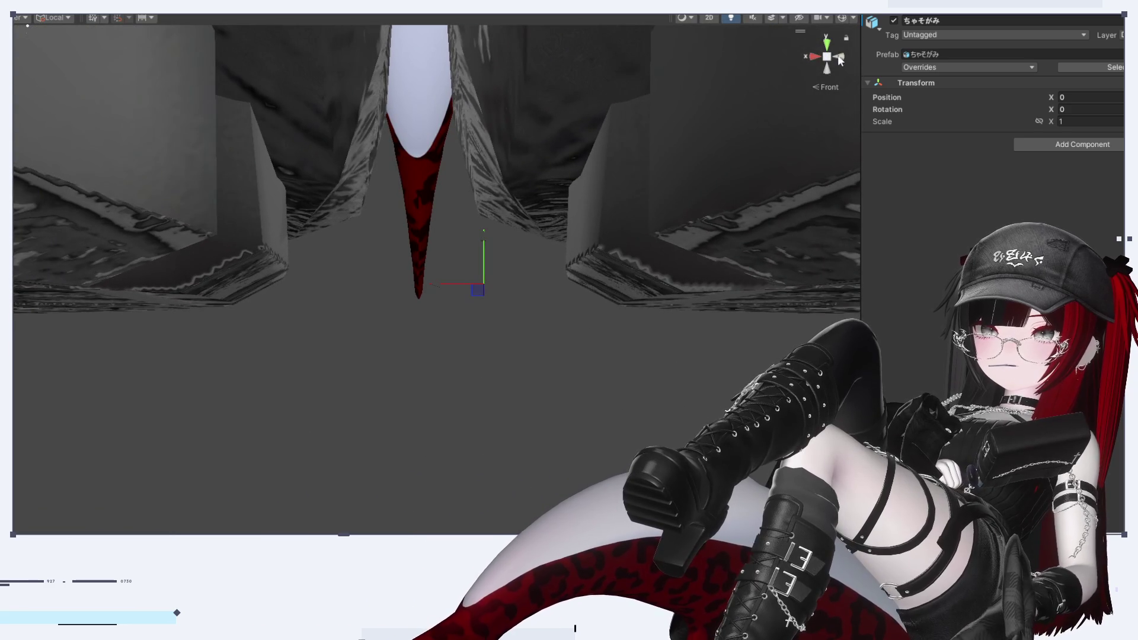
key("q")
left_click(827, 56)
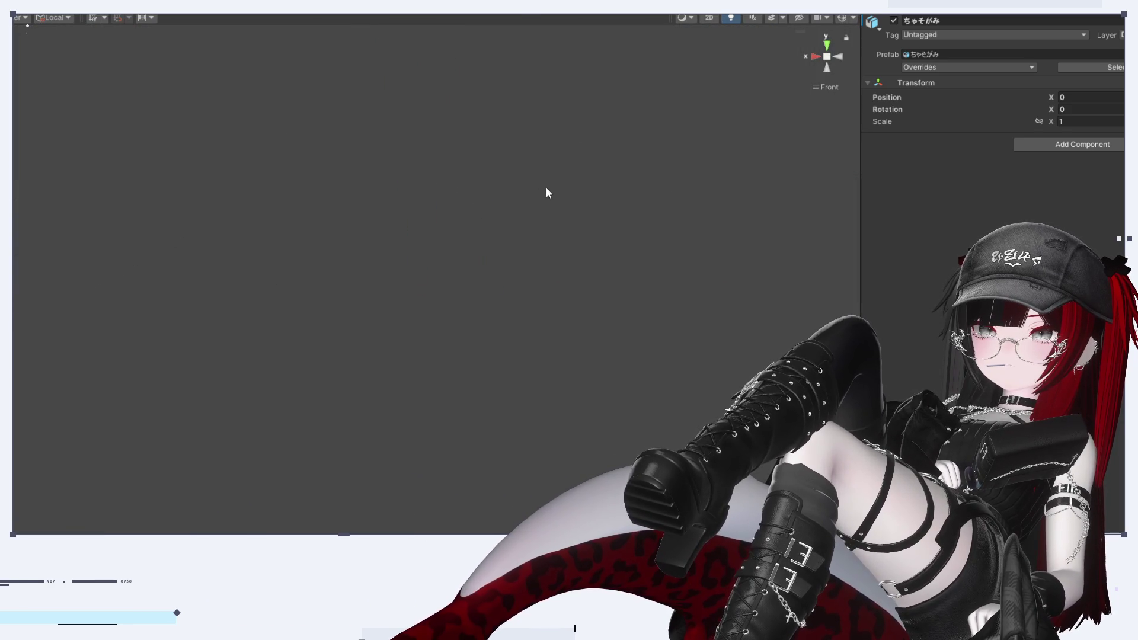
left_click(830, 56)
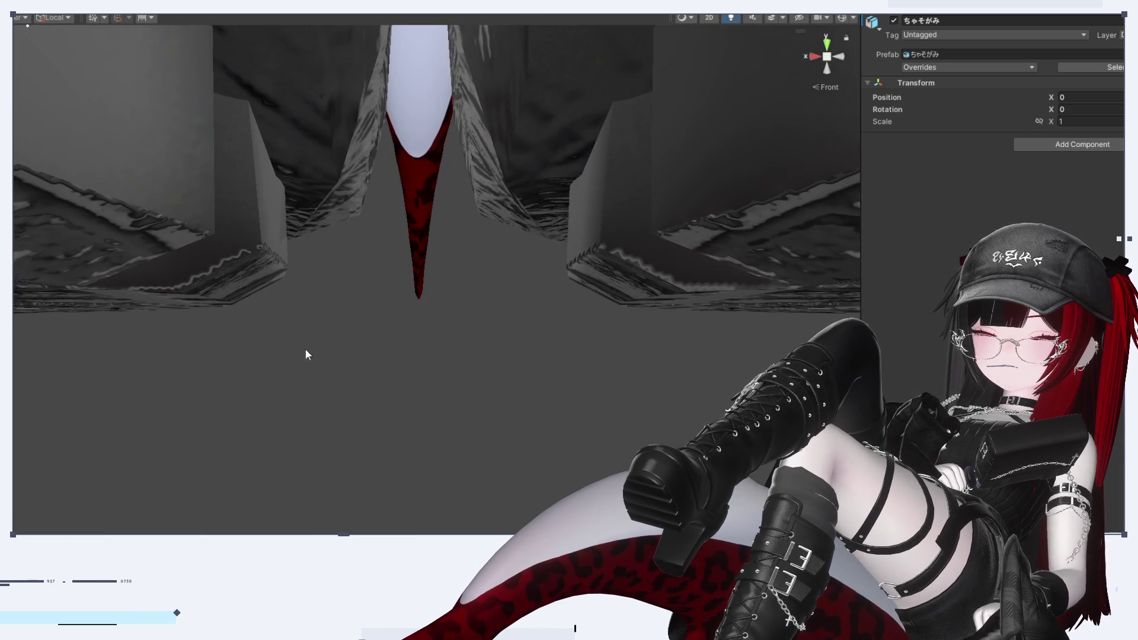
mouse_move(233, 368)
right_mouse_down()
mouse_move(363, 210)
mouse_move(373, 271)
mouse_move(403, 241)
right_mouse_up()
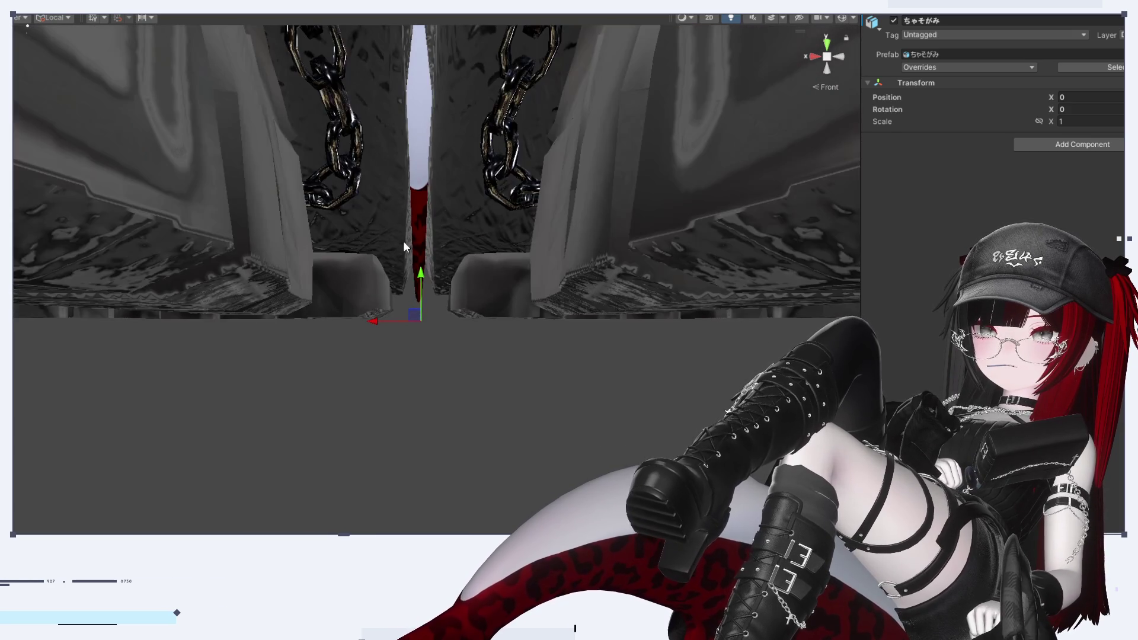
mouse_move(461, 295)
right_mouse_down()
mouse_move(464, 351)
mouse_move(470, 331)
right_mouse_up()
Frame the avatar's legs and boots and select its armature child object
scroll(463, 351, "down", 3)
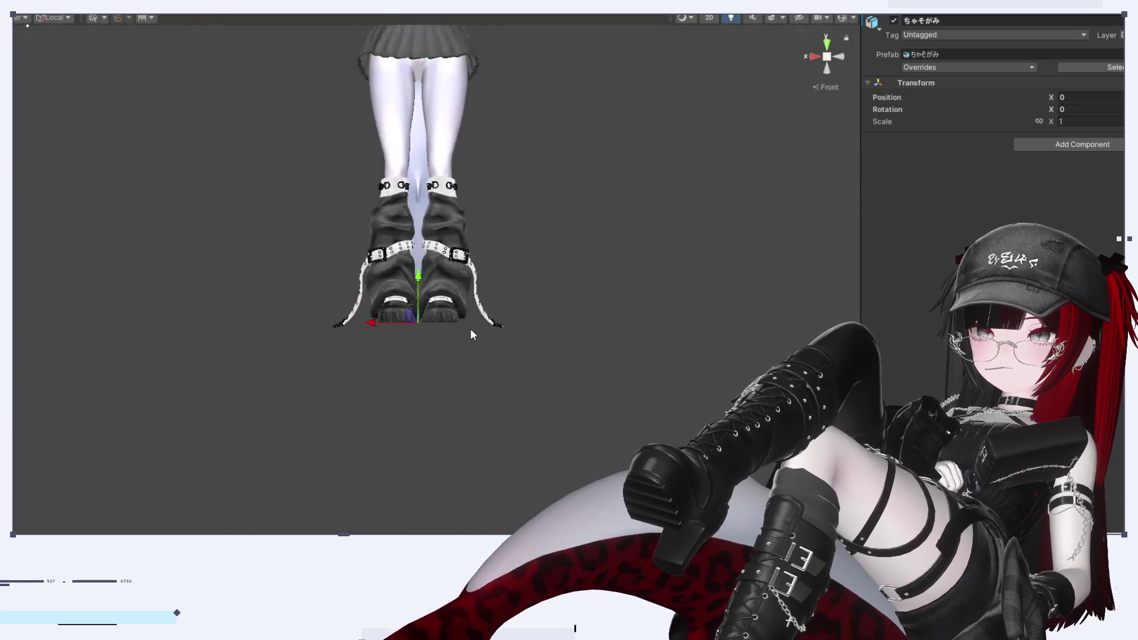
key("f")
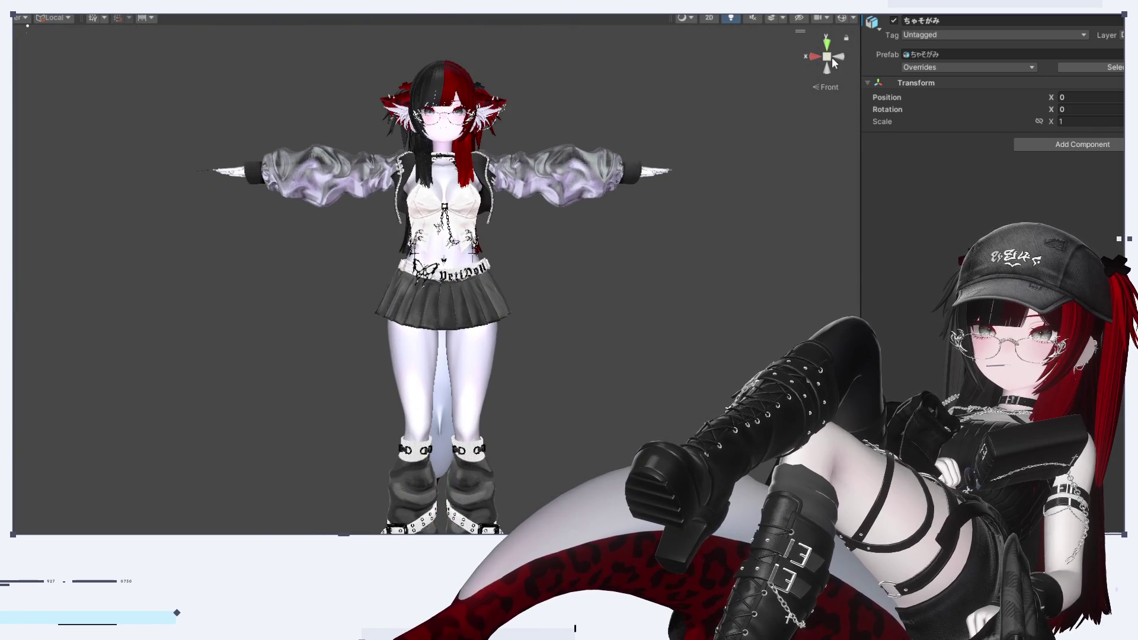
scroll(628, 332, "up", 2)
key("f")
scroll(594, 439, "down", 5)
key("Down")
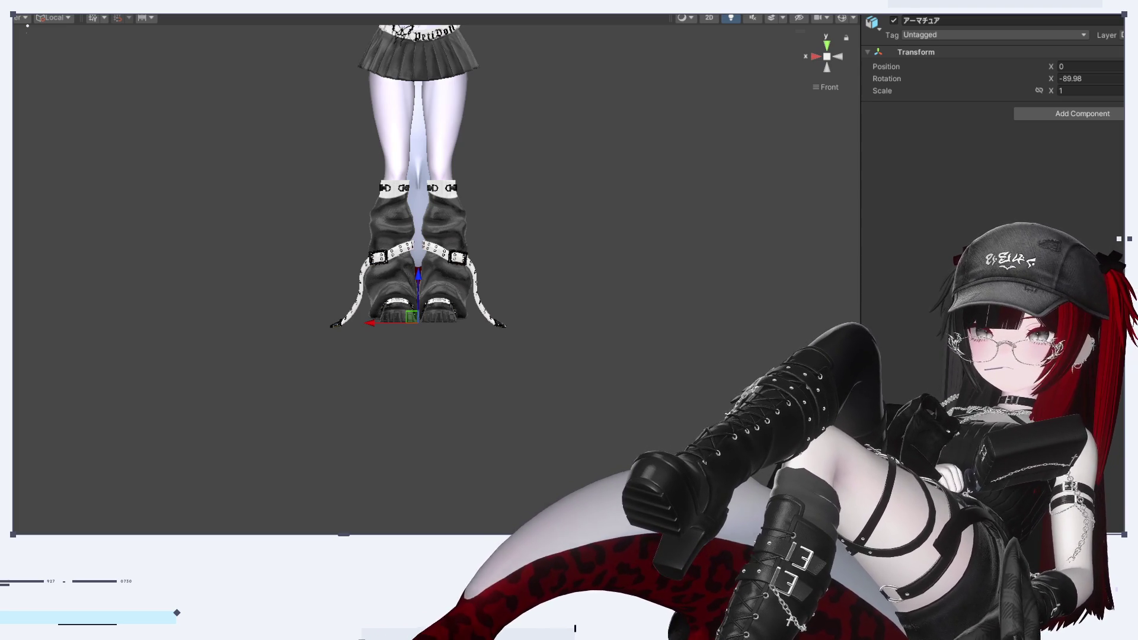
Orbit around the tyaso model and check it from the left and front views
key("shift+d")
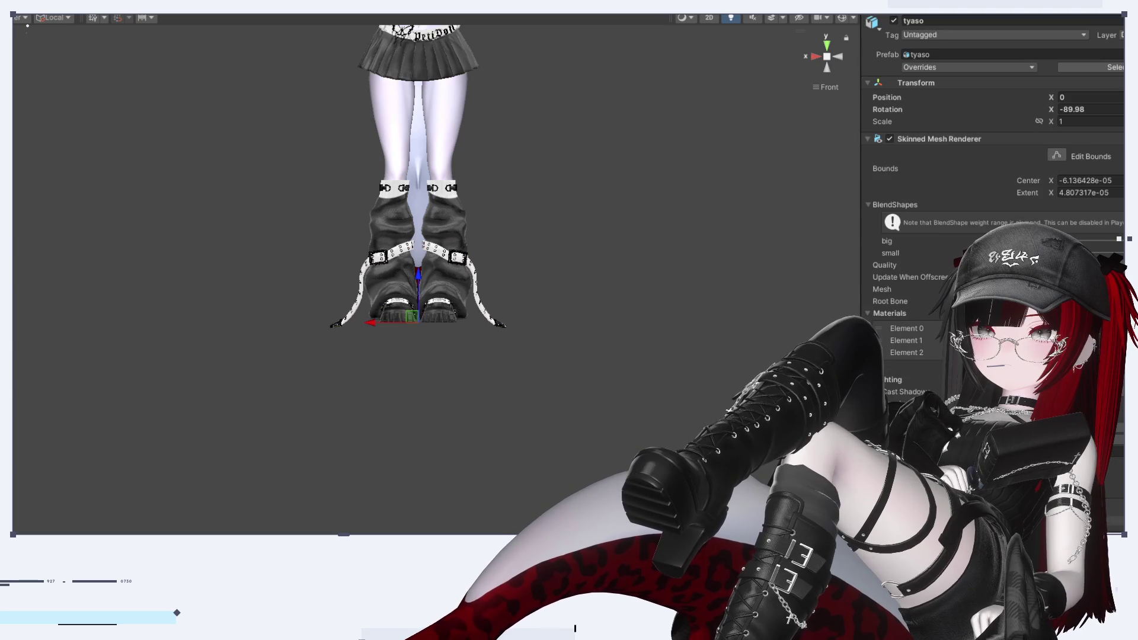
mouse_move(373, 424)
left_mouse_down("alt")
mouse_move(692, 408)
mouse_move(1002, 72)
mouse_move(489, 424)
mouse_move(447, 353)
mouse_move(488, 330)
mouse_move(689, 357)
mouse_move(403, 166)
mouse_move(802, 200)
left_mouse_up("alt")
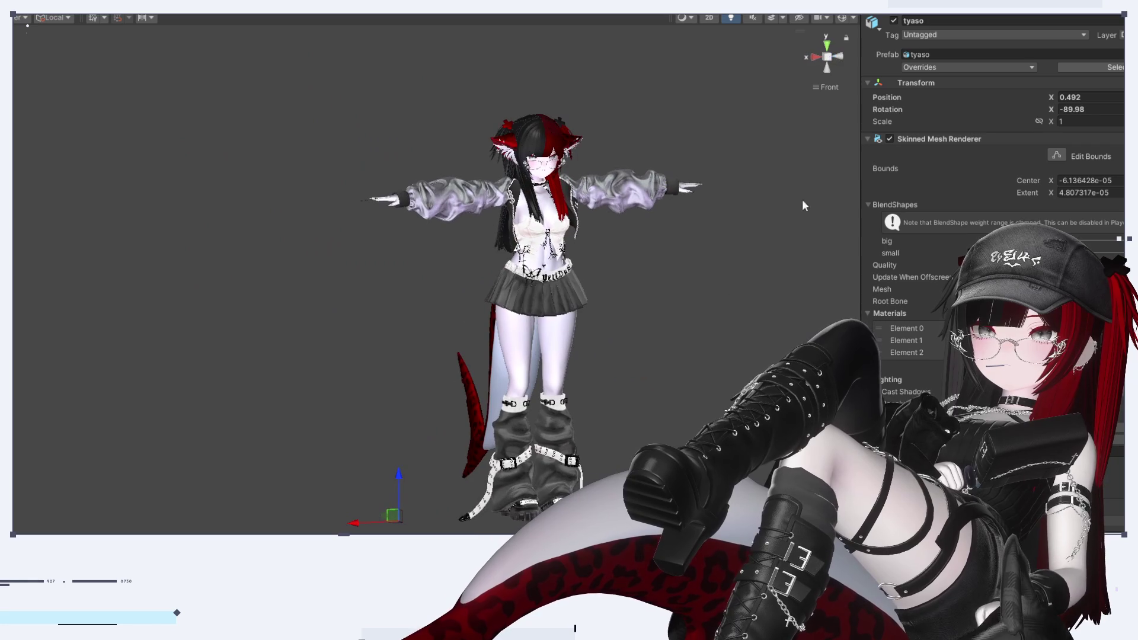
left_click(816, 56)
left_click(808, 57)
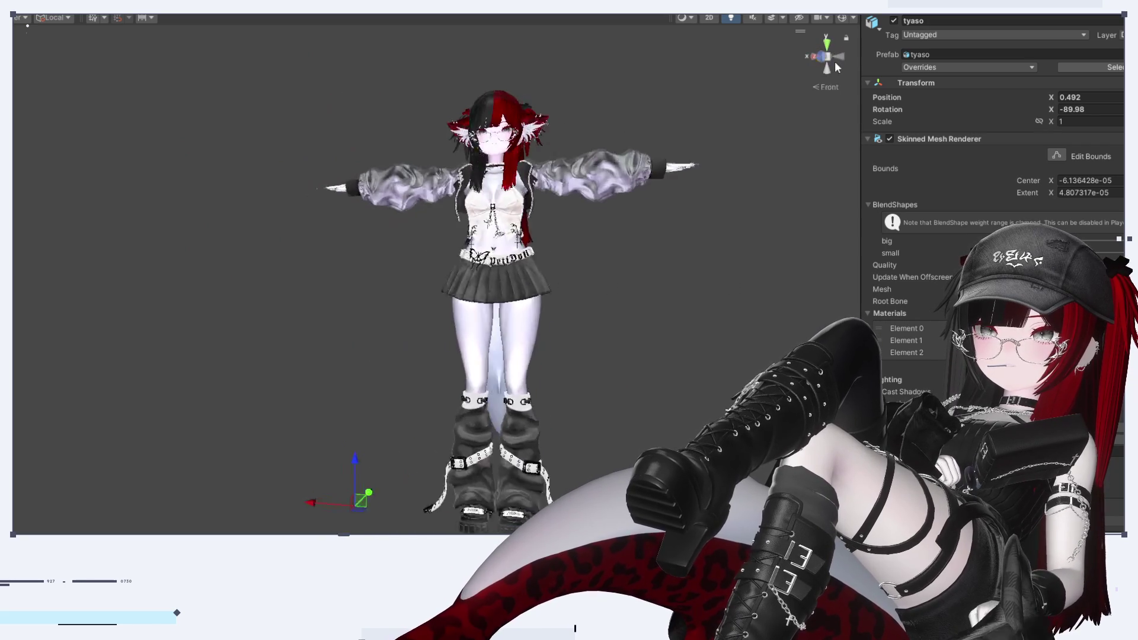
scroll(457, 525, "up", 3)
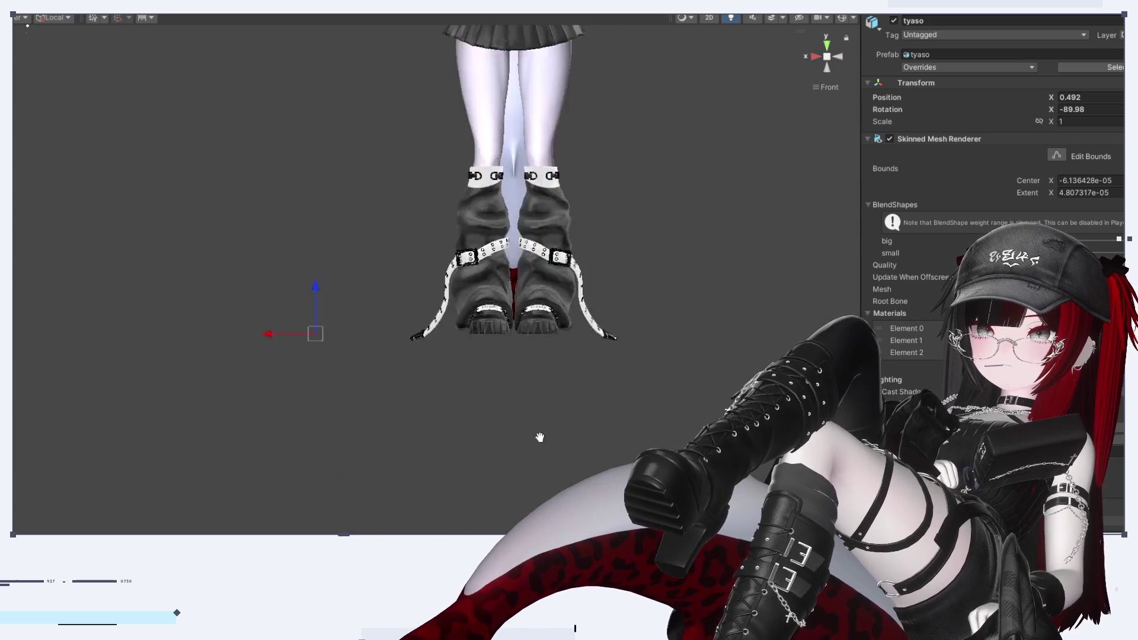
scroll(544, 471, "down", 2)
Select the 平面.006 plane and the ちゃそがみ root, then open its import settings
left_click(538, 450)
left_click(28, 511)
left_click(539, 450)
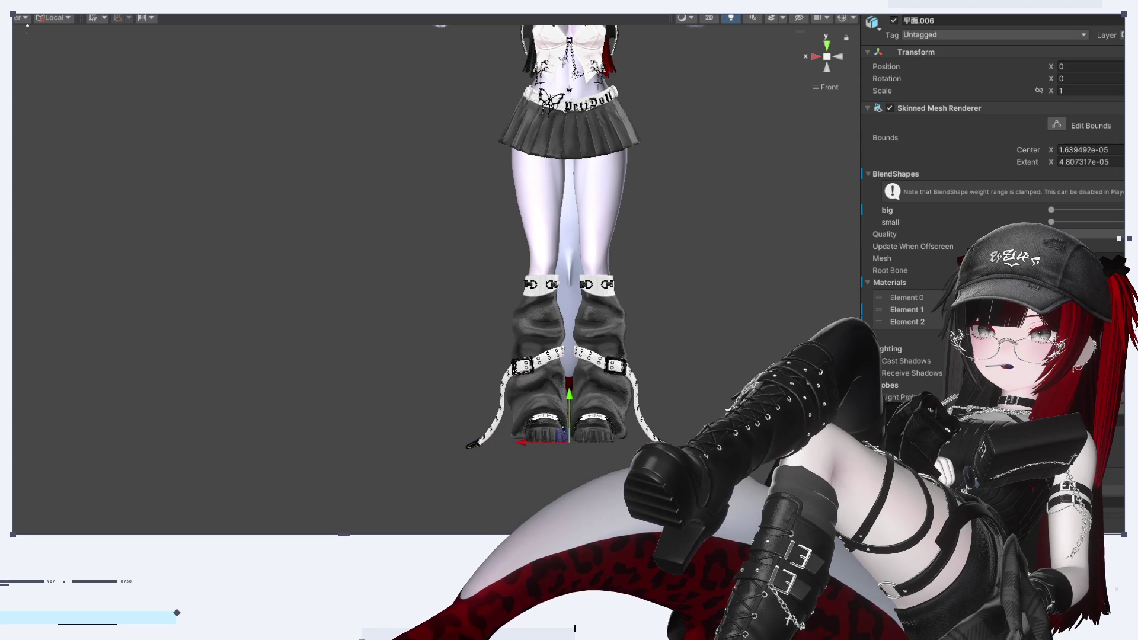
left_click(538, 449)
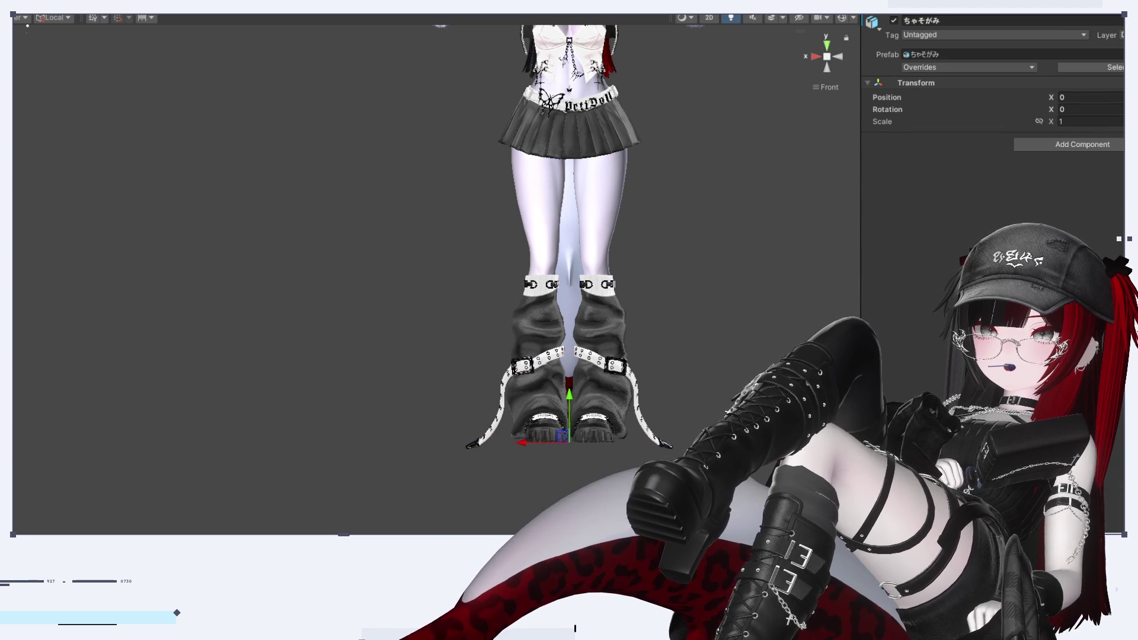
left_click(1091, 67)
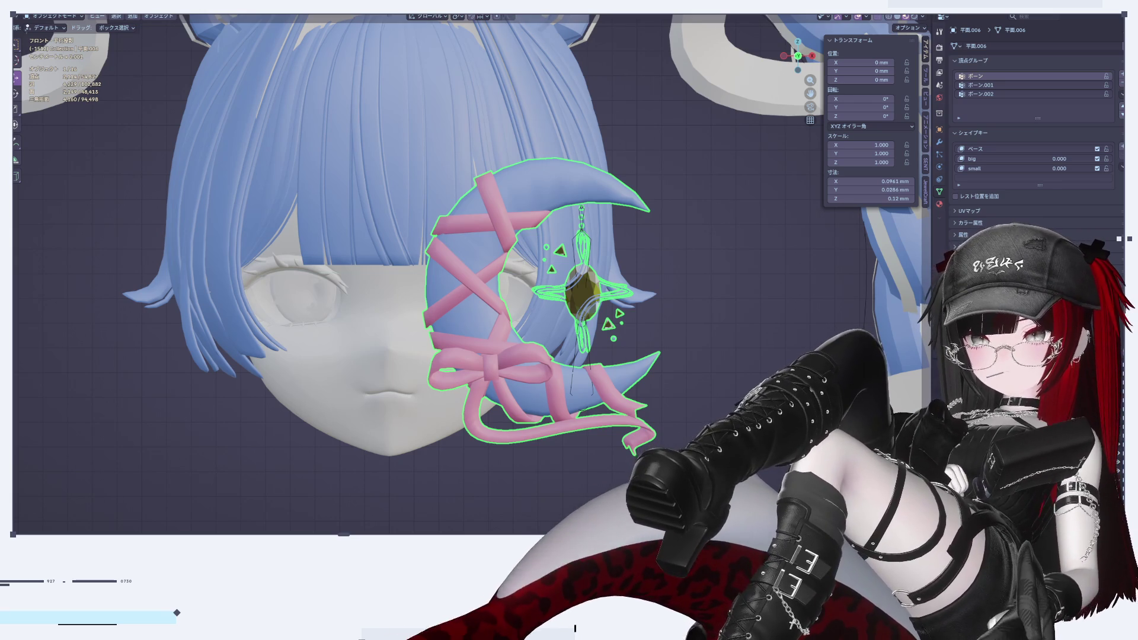
Reselect the moon accessory and display the JewelCraft tools and its Object Constraint properties
left_click(23, 11)
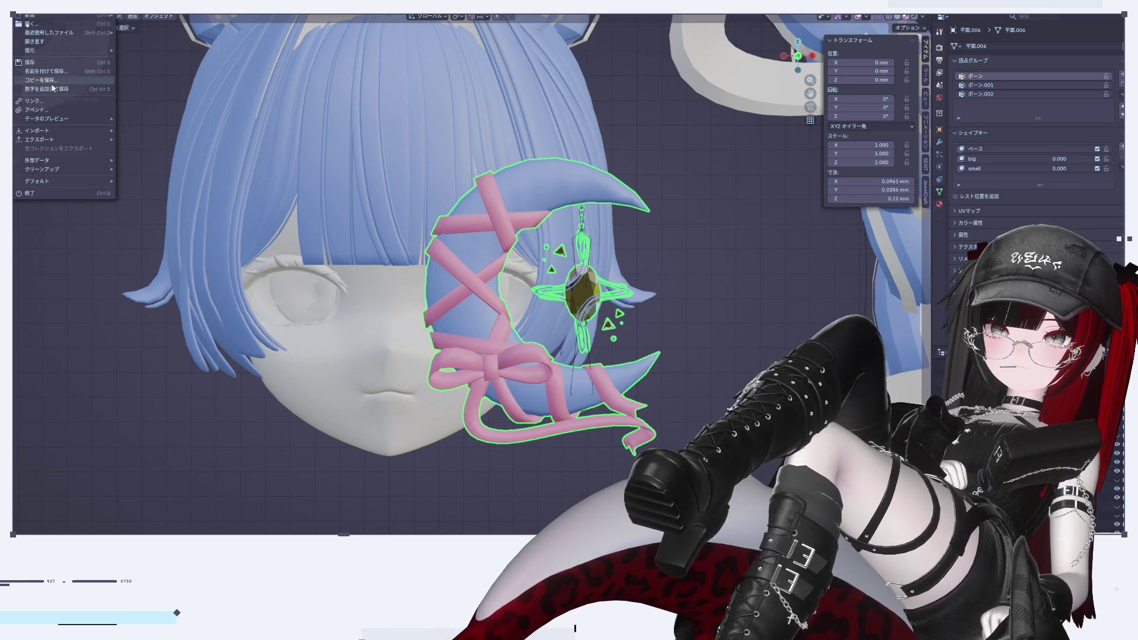
mouse_move(60, 140)
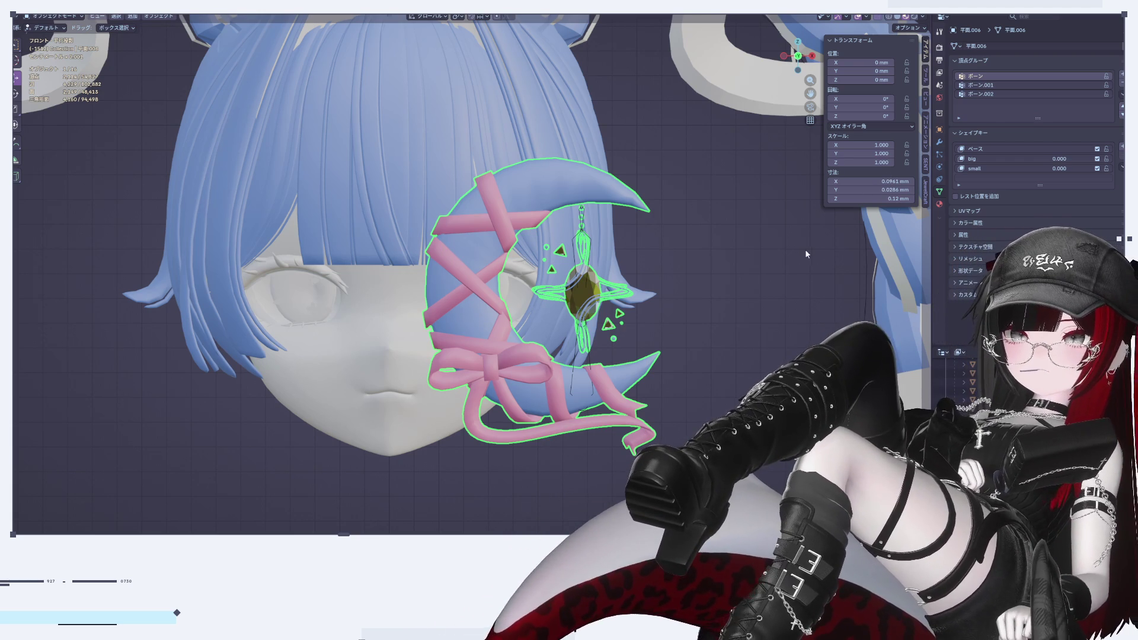
key("alt+a")
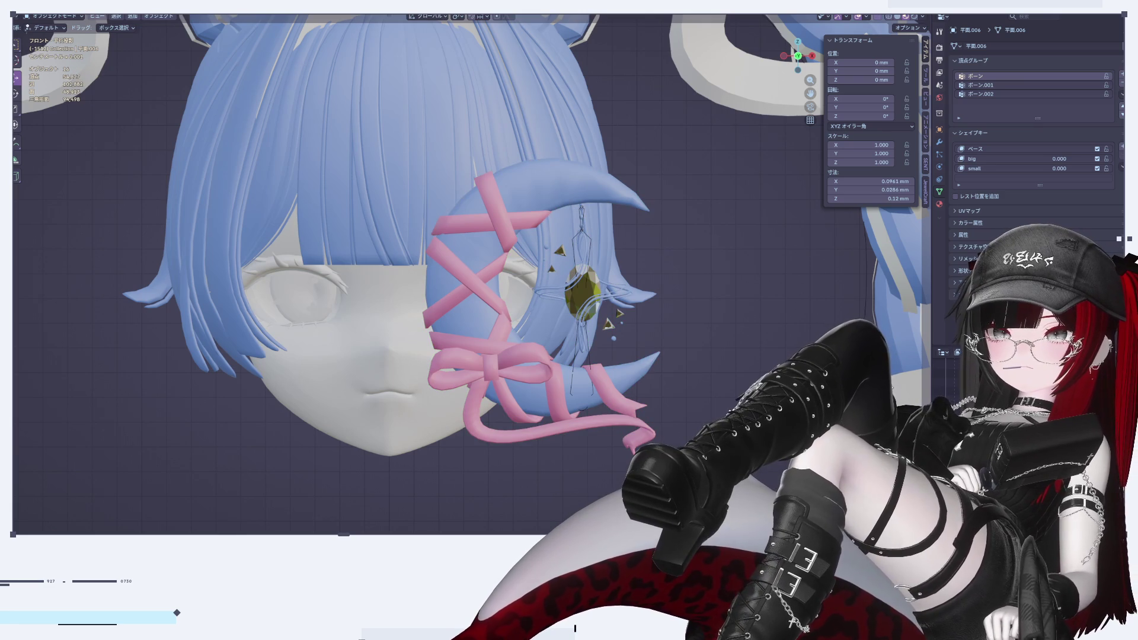
left_click(595, 289)
left_click(590, 294)
left_click(587, 299)
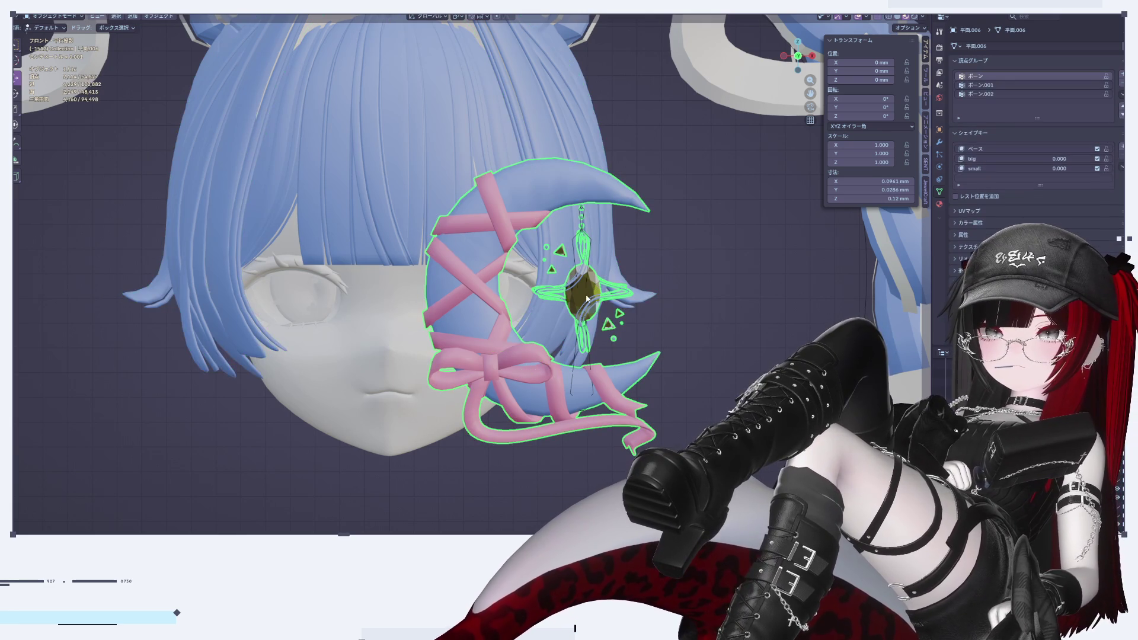
left_click(927, 188)
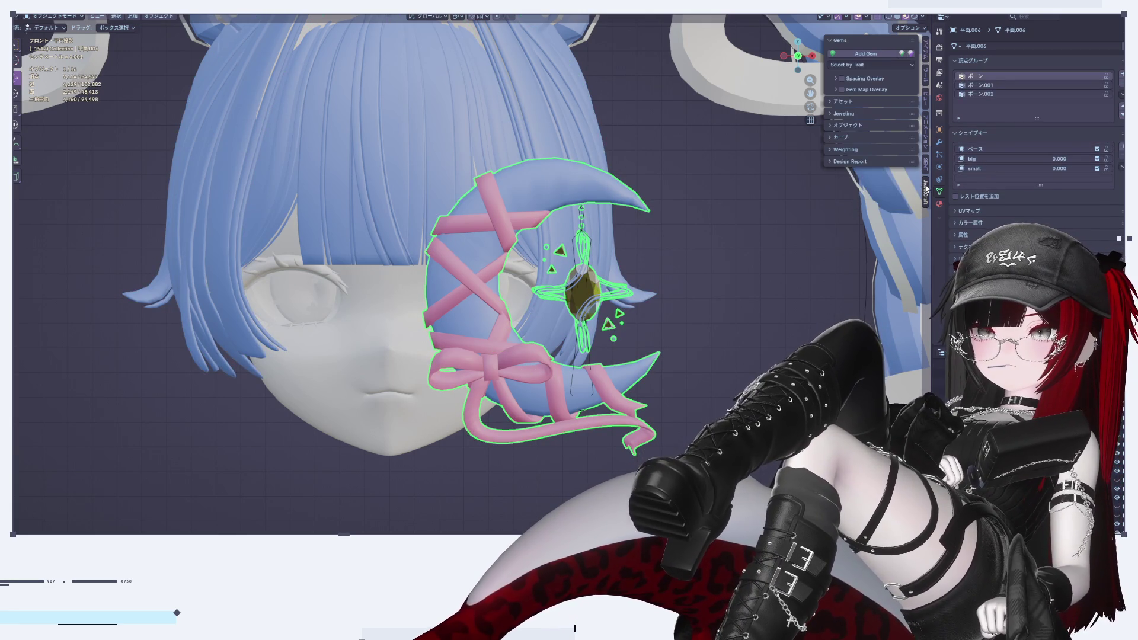
left_click(940, 180)
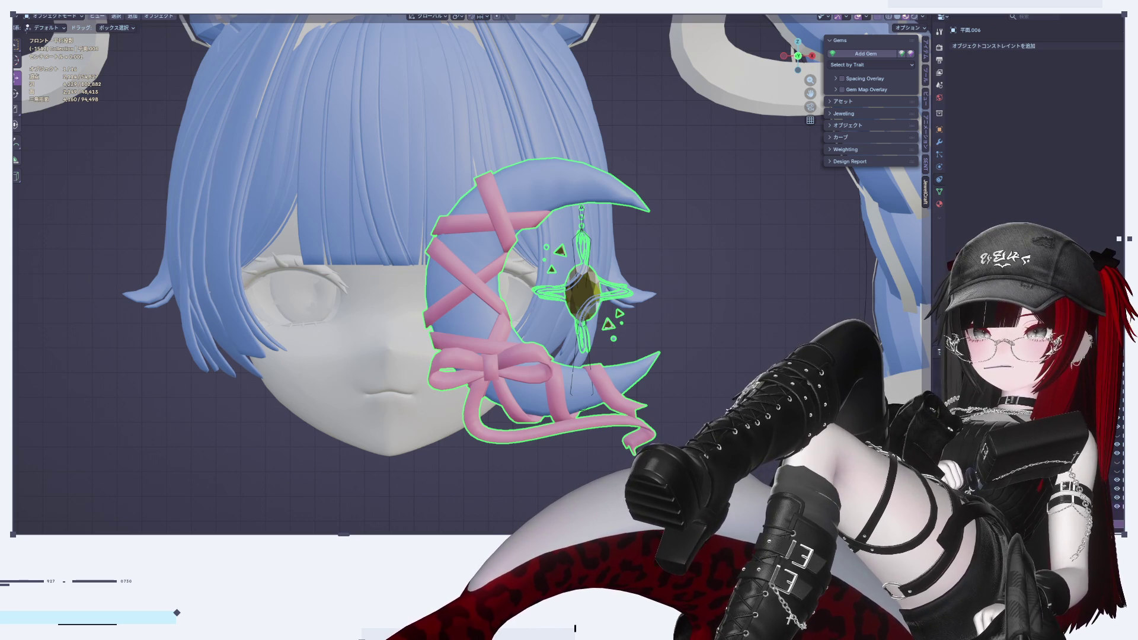
Replace the moon's Colorless material with a new material set to Metallic 1
left_click(939, 204)
left_click(941, 180)
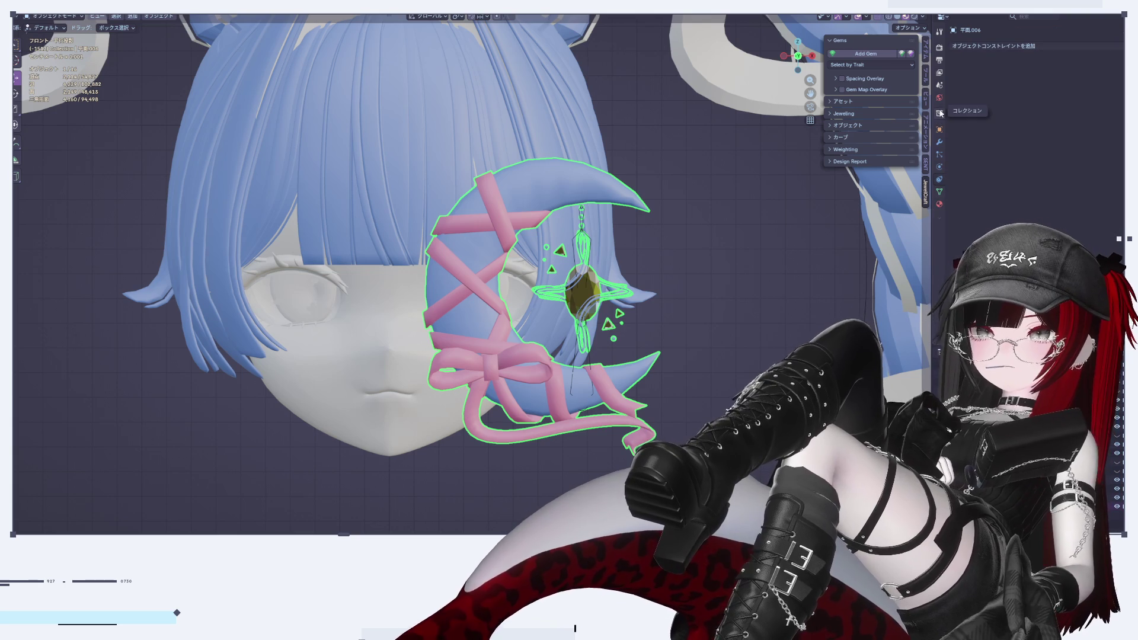
left_click(941, 204)
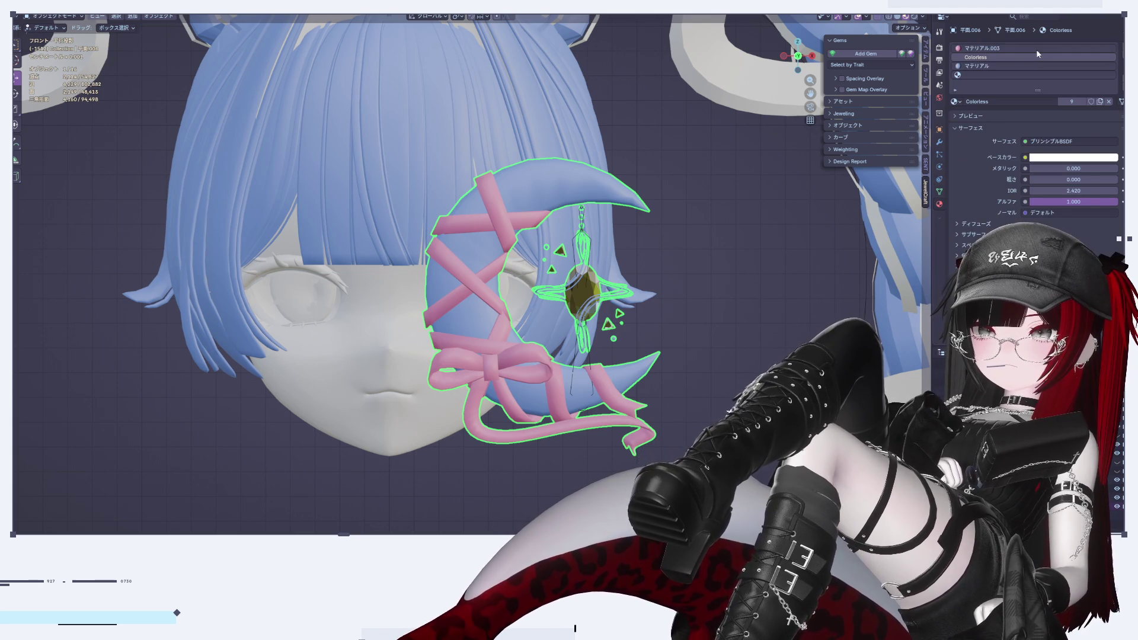
left_click(1121, 60)
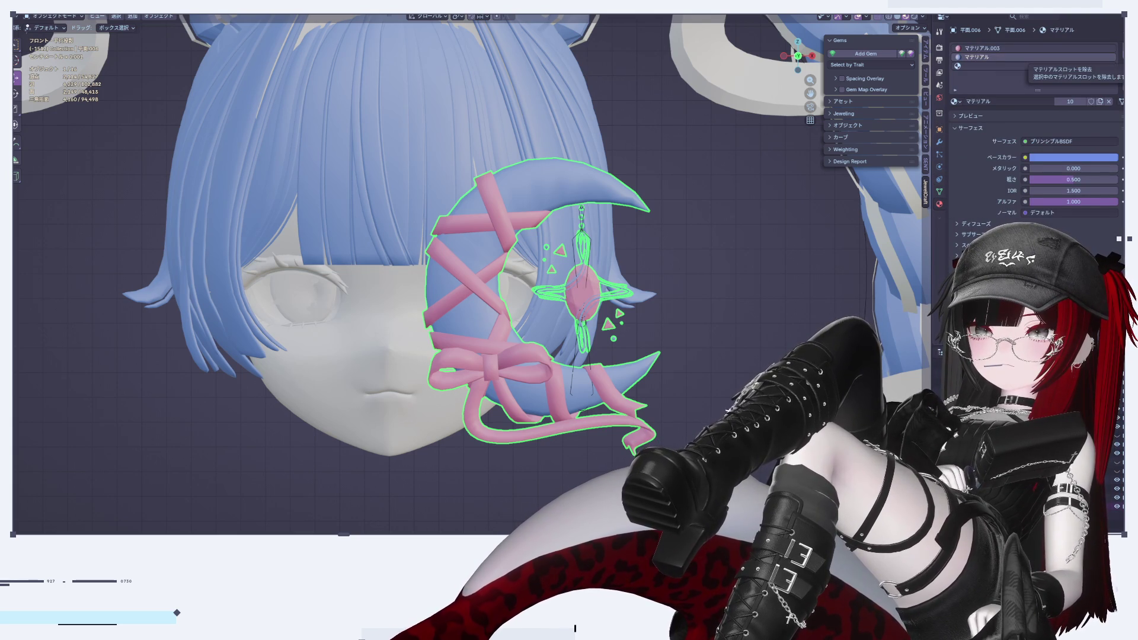
left_click(1015, 65)
left_click(1008, 100)
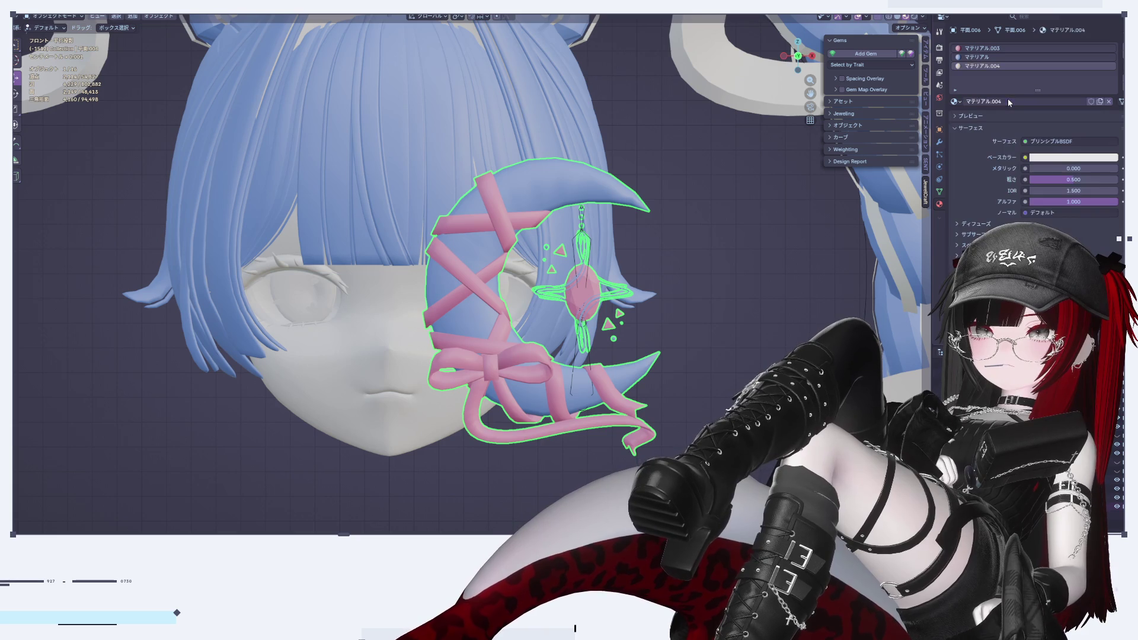
double_click(1051, 168)
type("1")
key("Return")
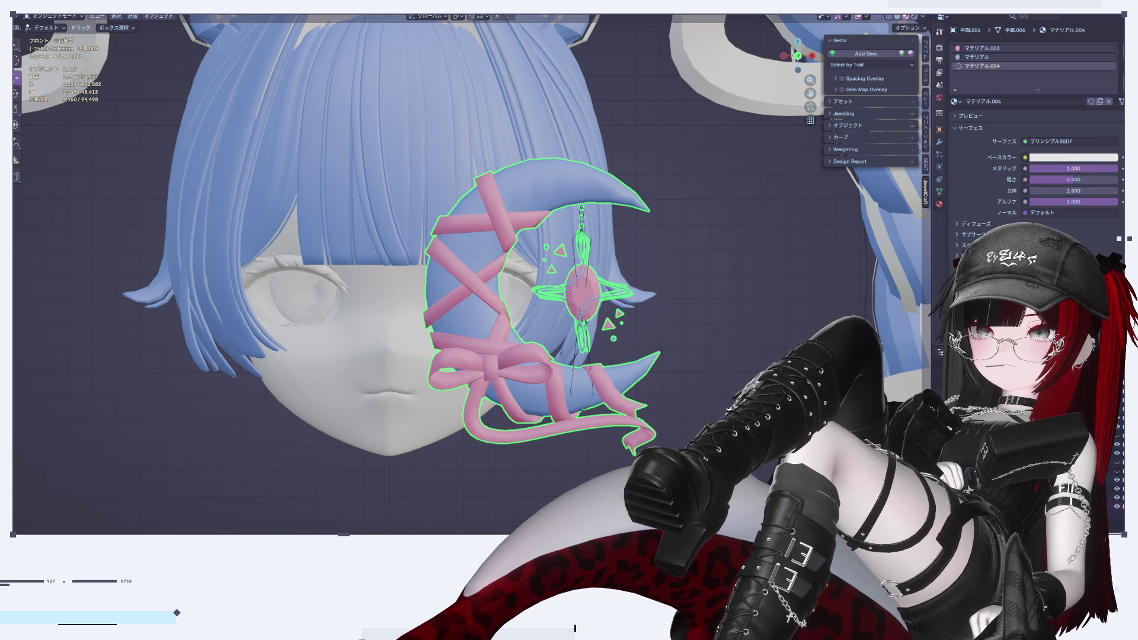
scroll(642, 327, "up", 2)
Assign the new metallic material to the gem and small triangle pieces in Edit Mode
key("Tab")
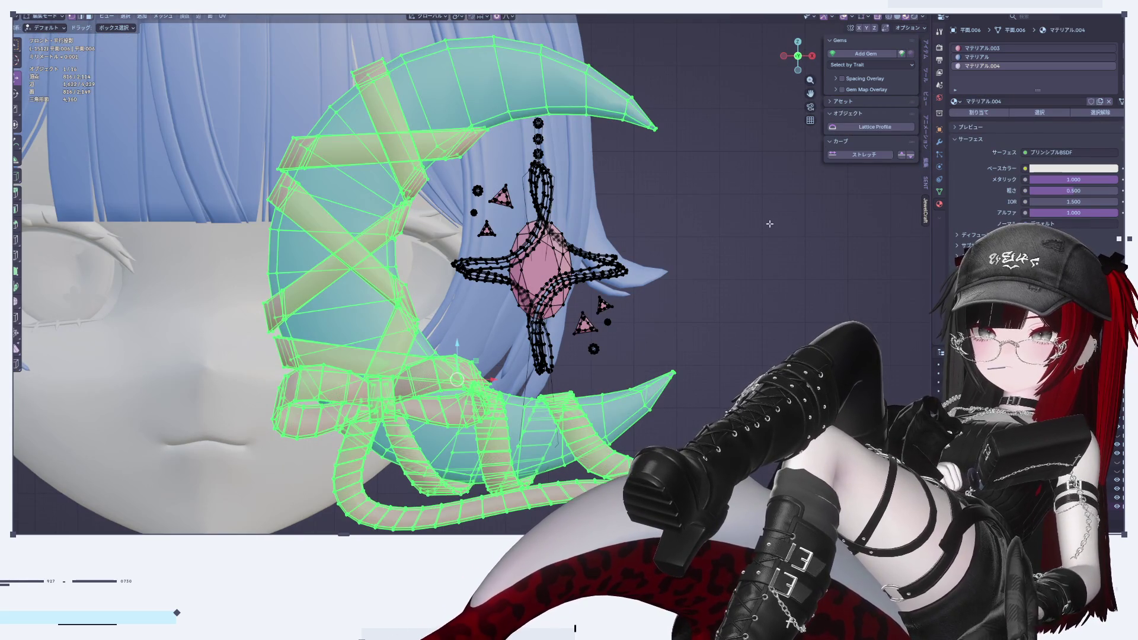
key("alt+a")
key("l")
key("l")
key("l")
key("l")
key("l")
left_click(994, 116)
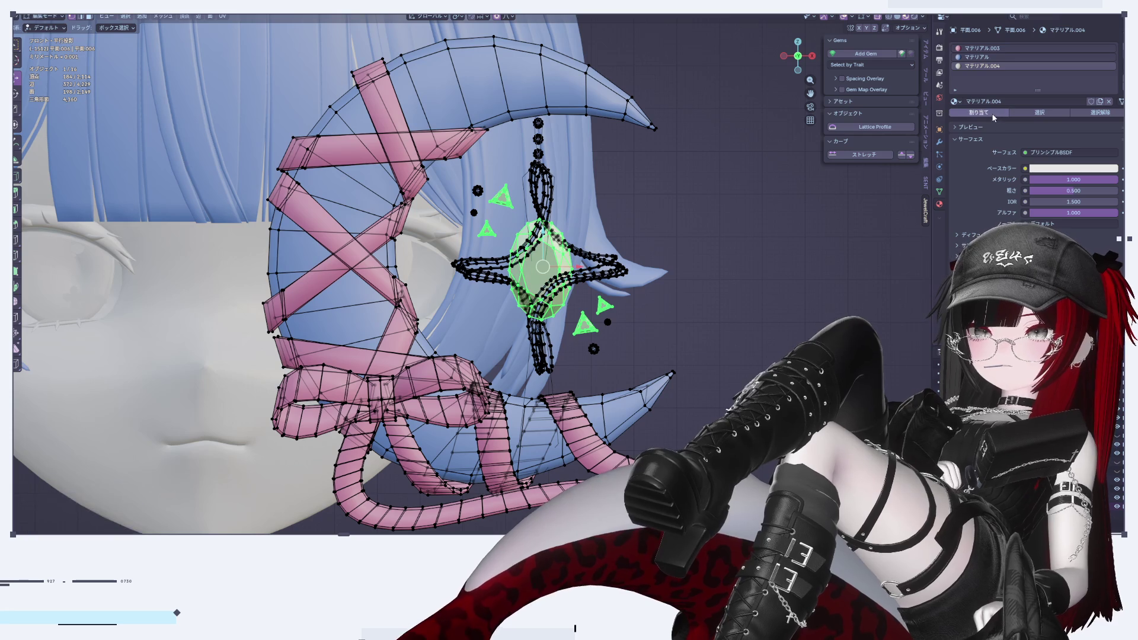
key("Tab")
scroll(734, 294, "down", 2)
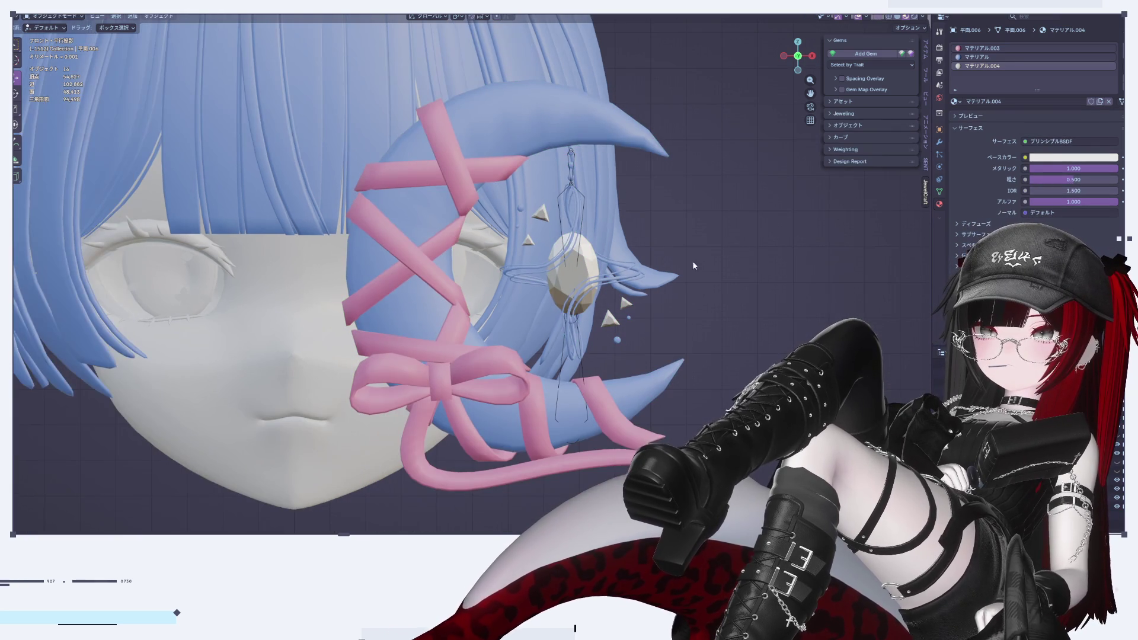
scroll(720, 286, "up", 3)
left_click(573, 172, "shift")
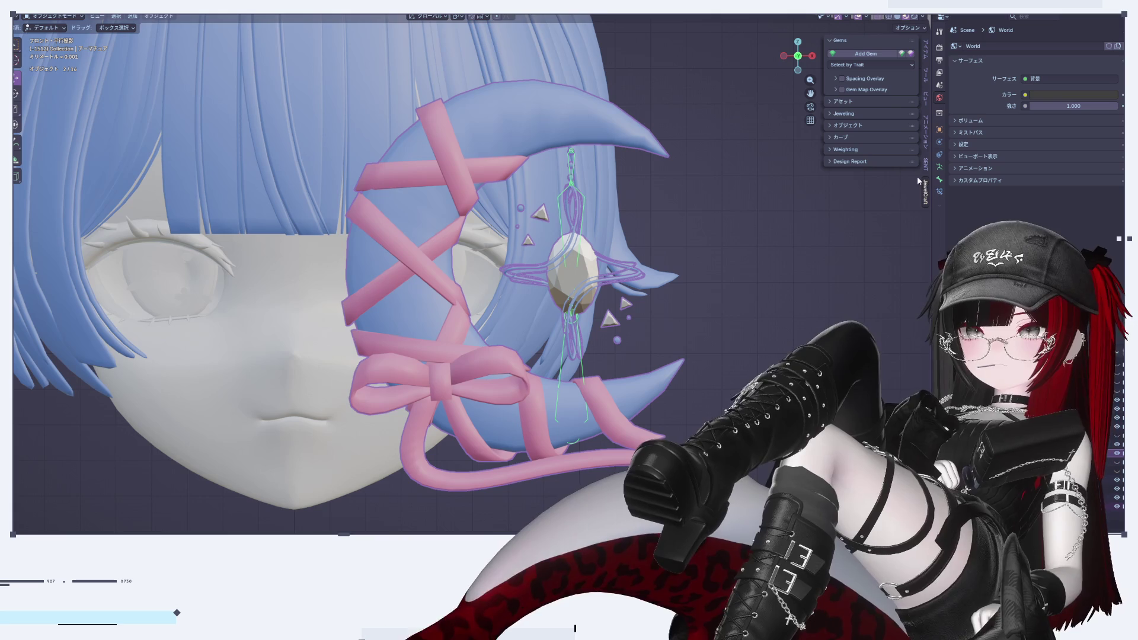
Expand and collapse the JewelCraft design report, weighting and object tool panels
left_click(879, 160)
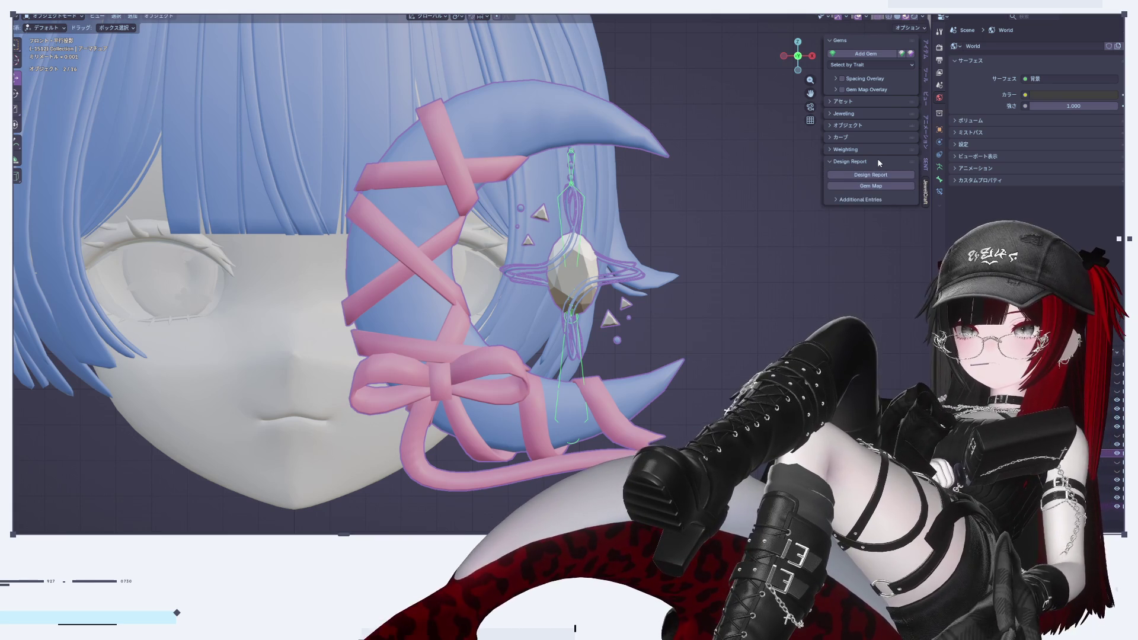
left_click(877, 158)
left_click(877, 149)
left_click(877, 149)
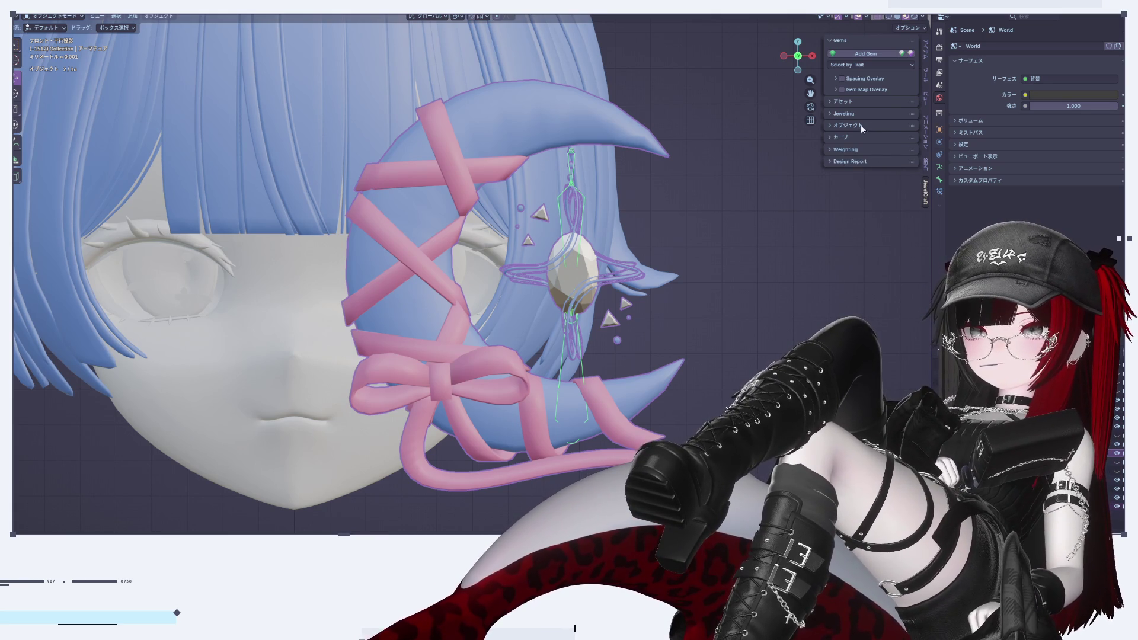
left_click(861, 127)
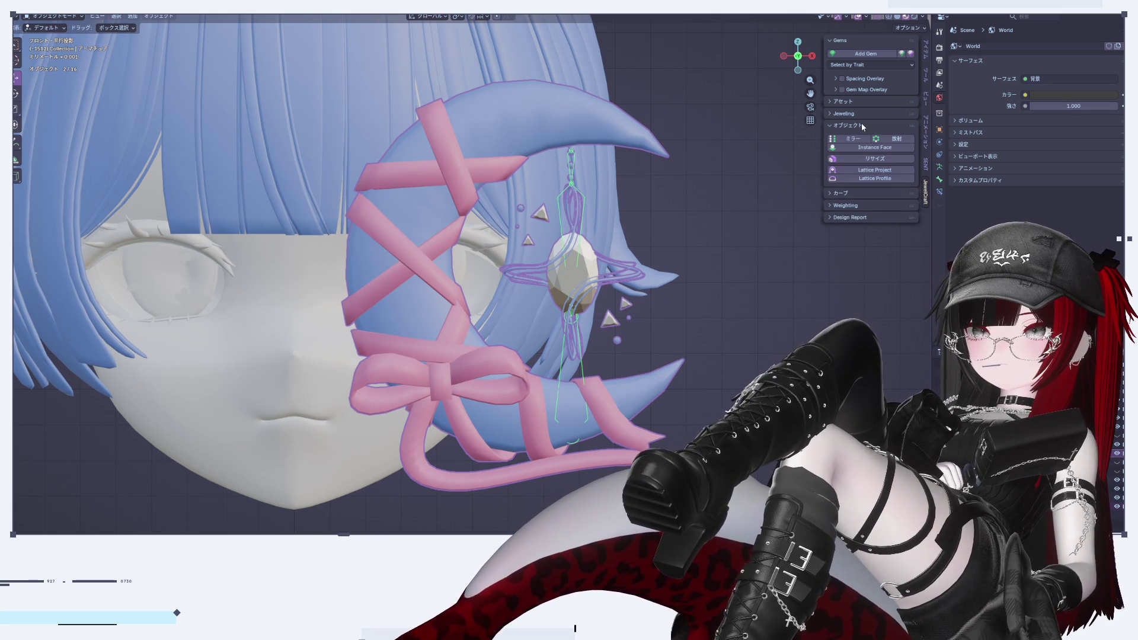
left_click(862, 124)
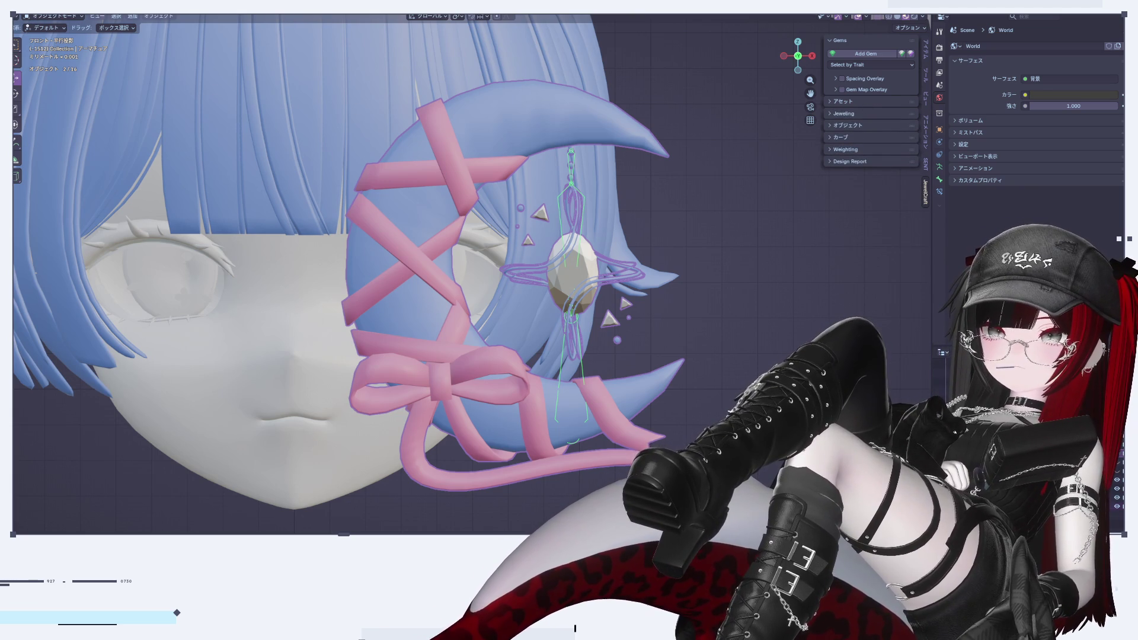
Bring up the FBX export option, then cancel without exporting
left_click(24, 8)
mouse_move(65, 139)
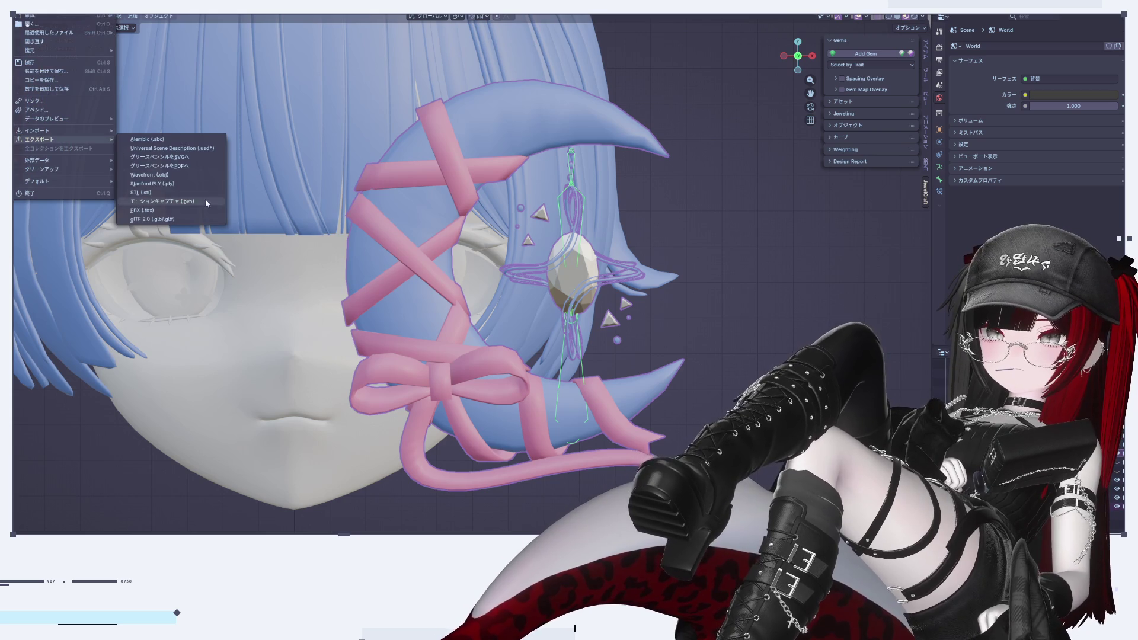
key("Escape")
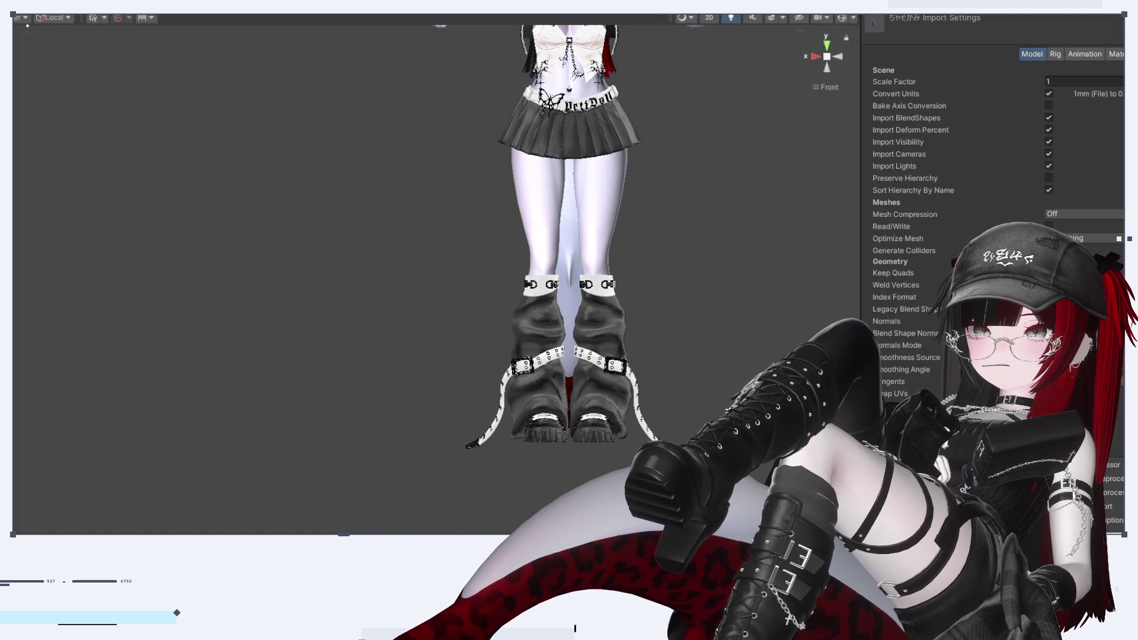
Select the tyaso 1 model and turn off Convert Units in its import settings
left_click(669, 371)
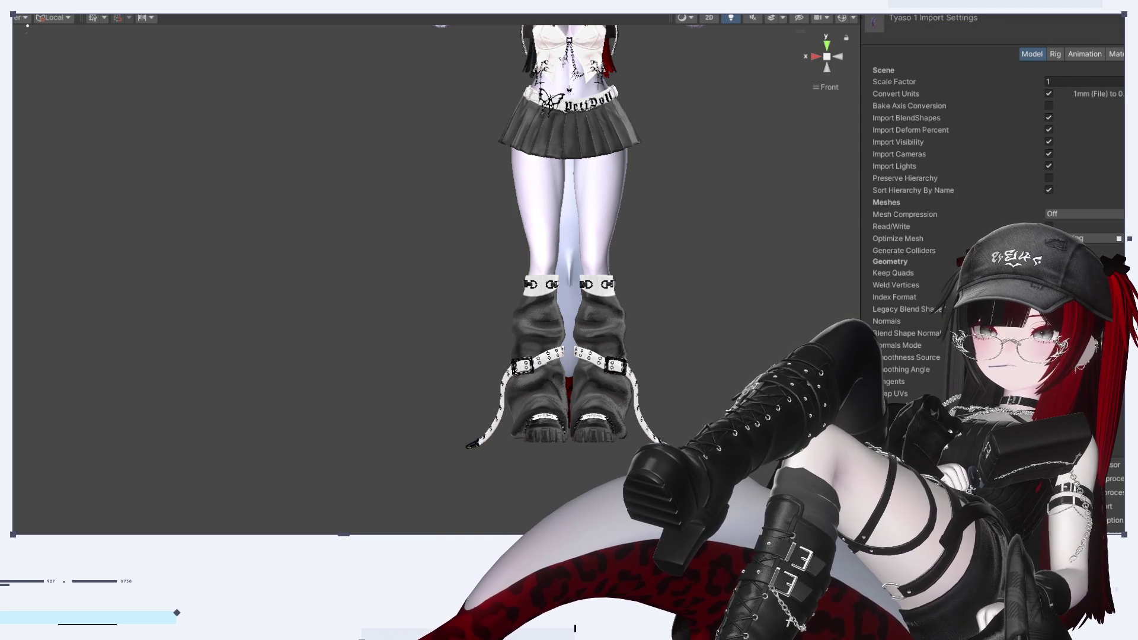
left_click(572, 332)
middle_click_drag(576, 329, 478, 460)
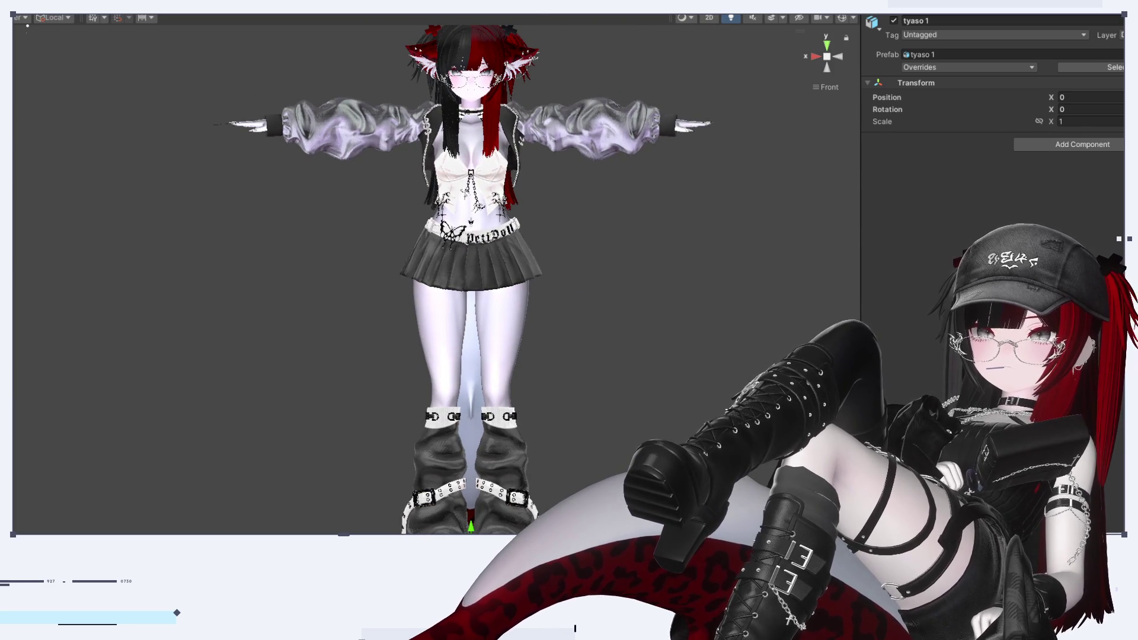
key("h")
key("h")
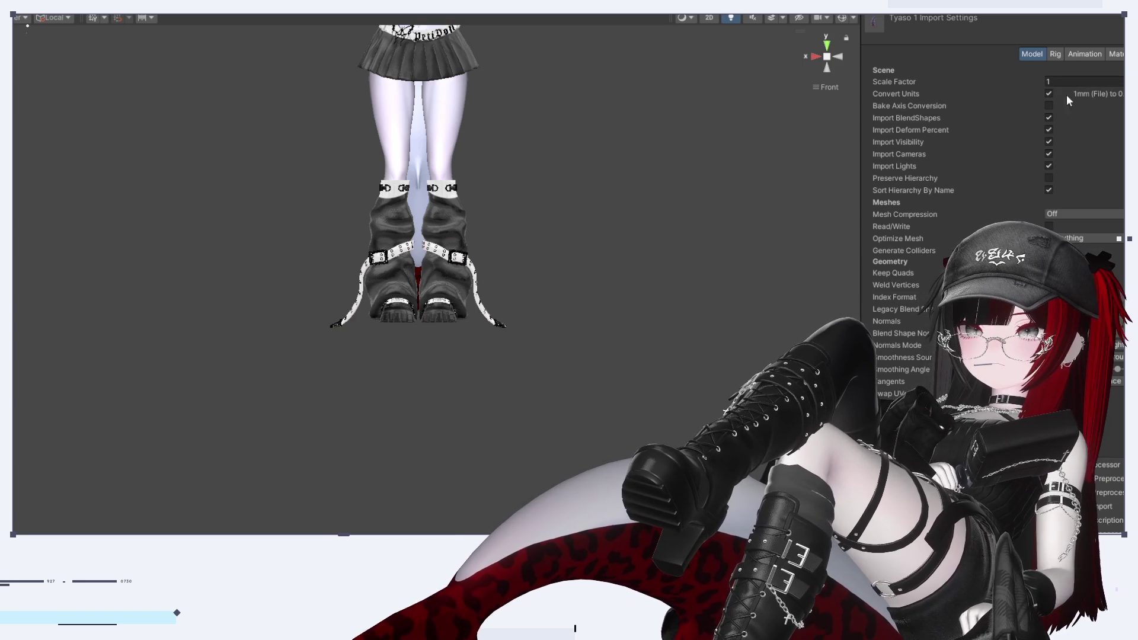
left_click(1051, 93)
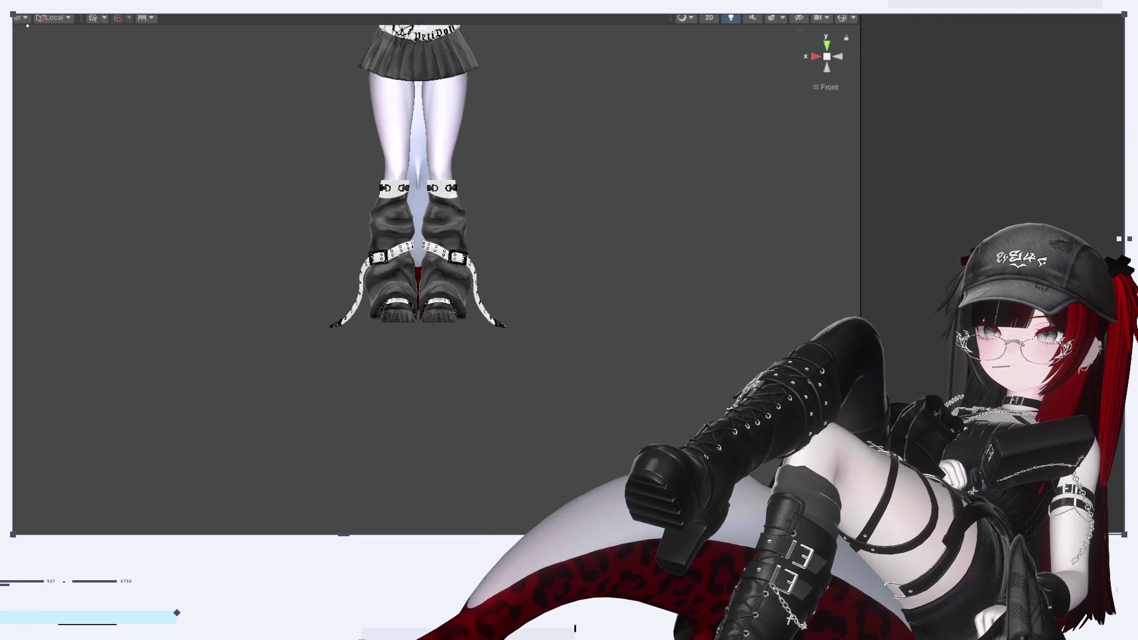
Frame the avatar and inspect its chest moon accessory from the side and front views
key("f")
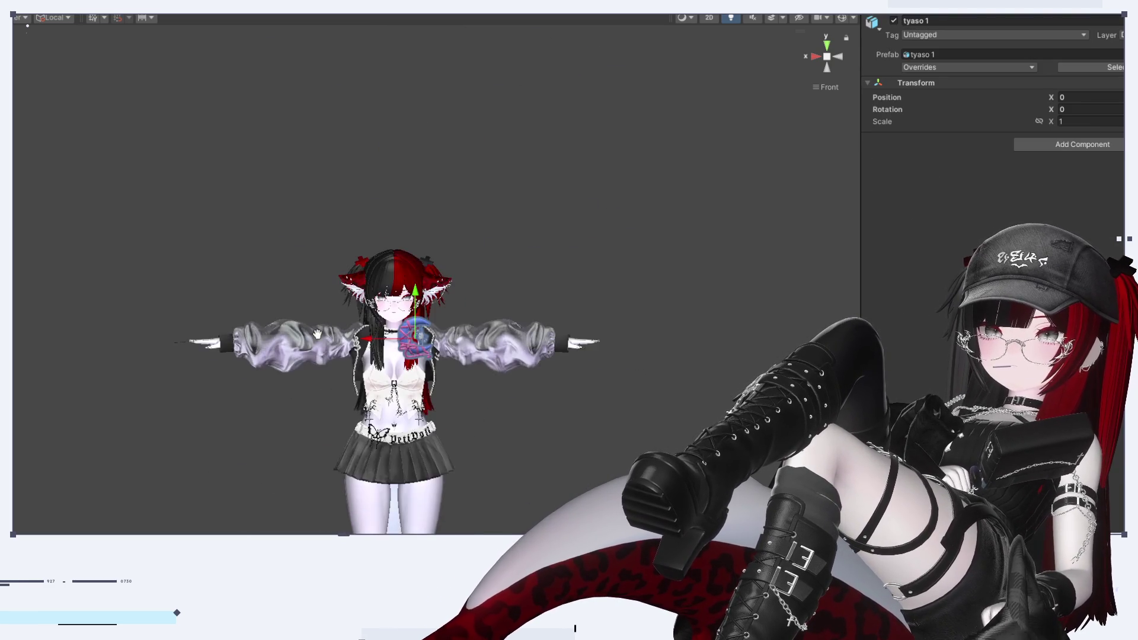
scroll(344, 339, "up", 4)
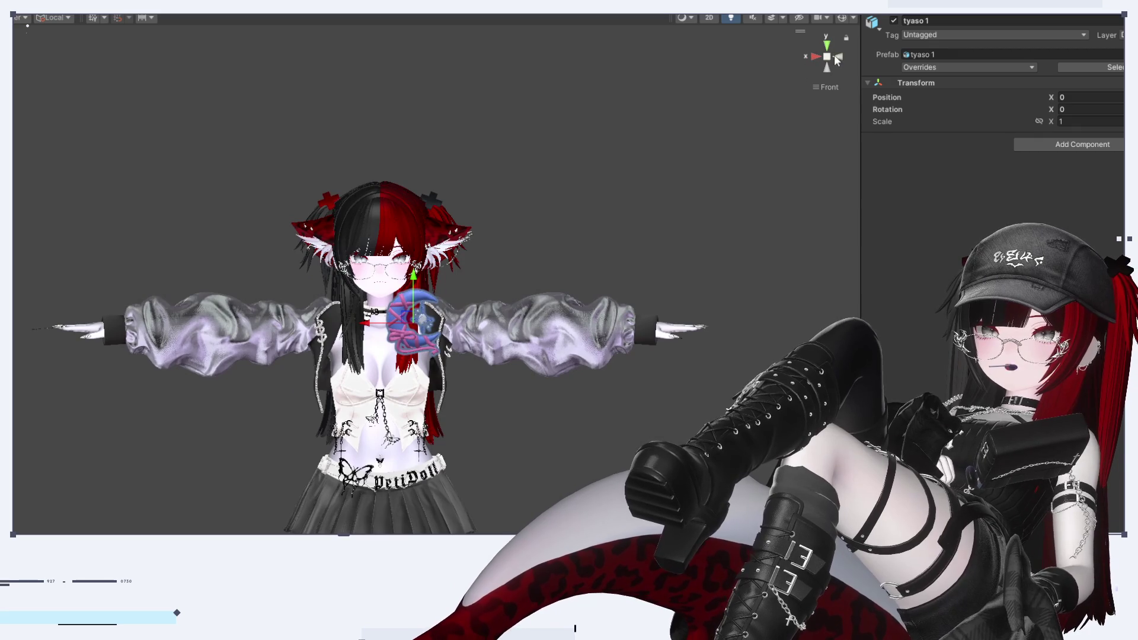
left_click(837, 57)
left_click(837, 58)
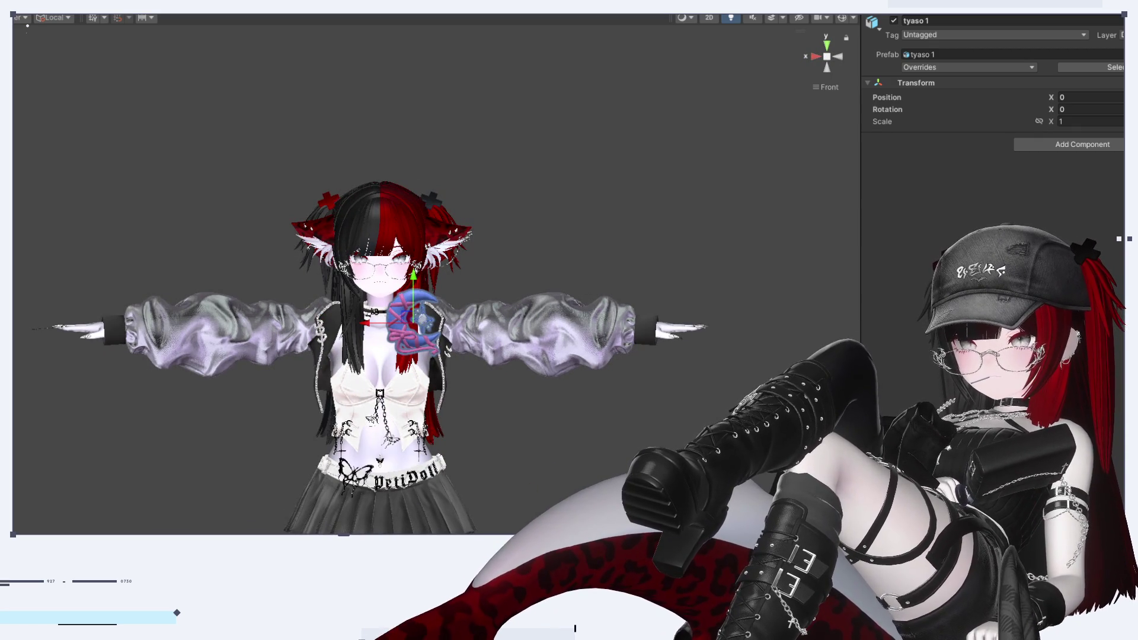
scroll(344, 332, "up", 2)
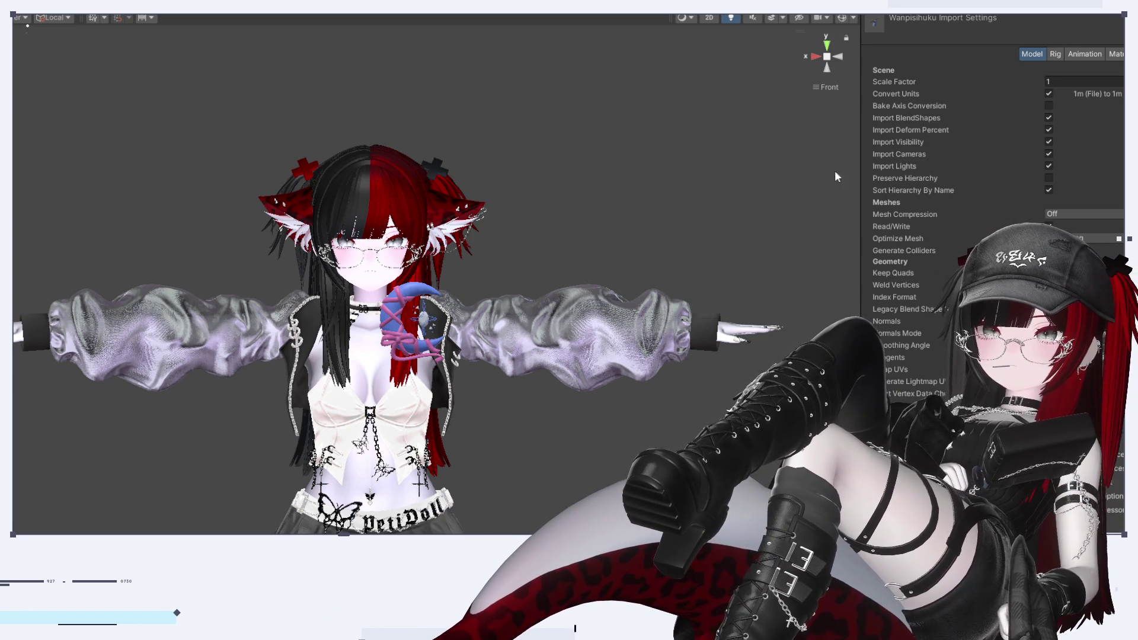
left_click(842, 60)
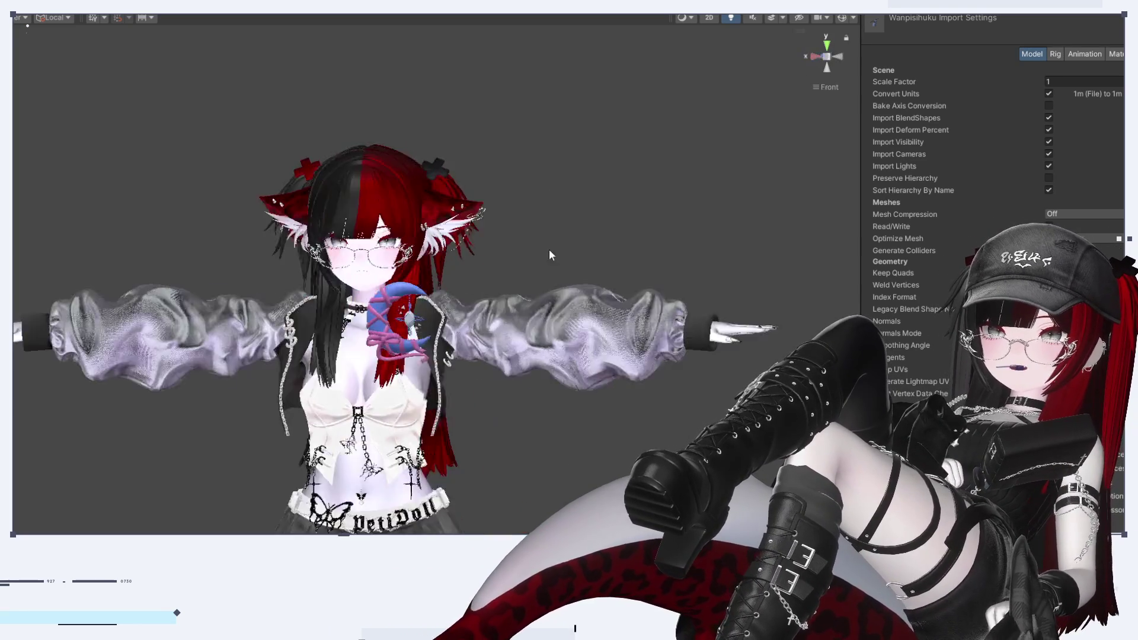
scroll(396, 335, "up", 5)
scroll(396, 336, "up", 3)
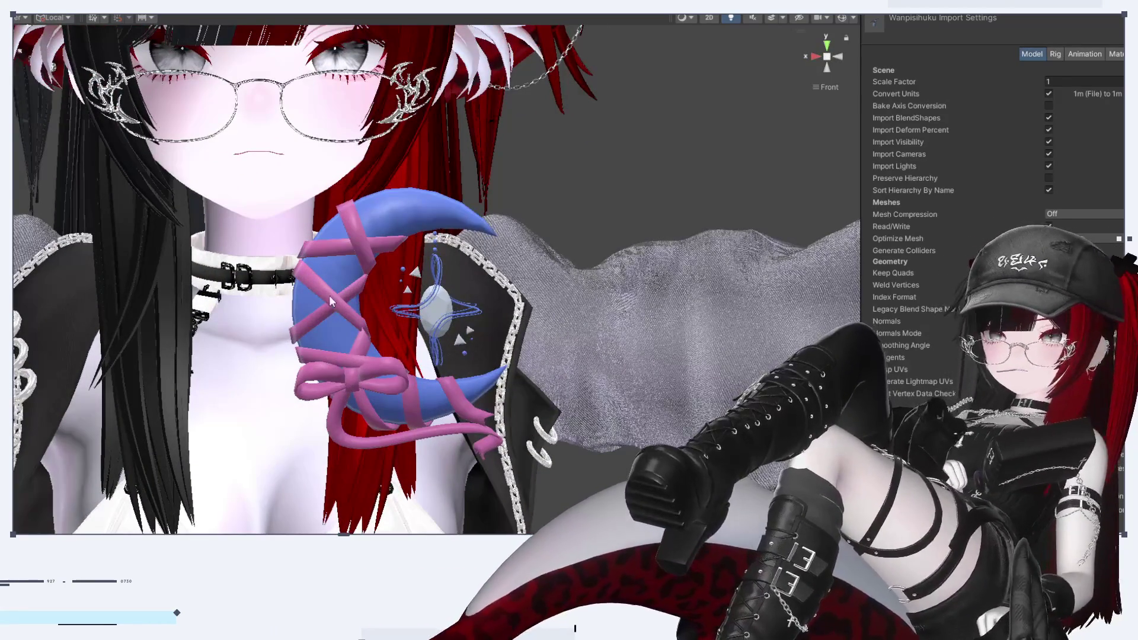
scroll(335, 294, "up", 1)
scroll(487, 379, "down", 2)
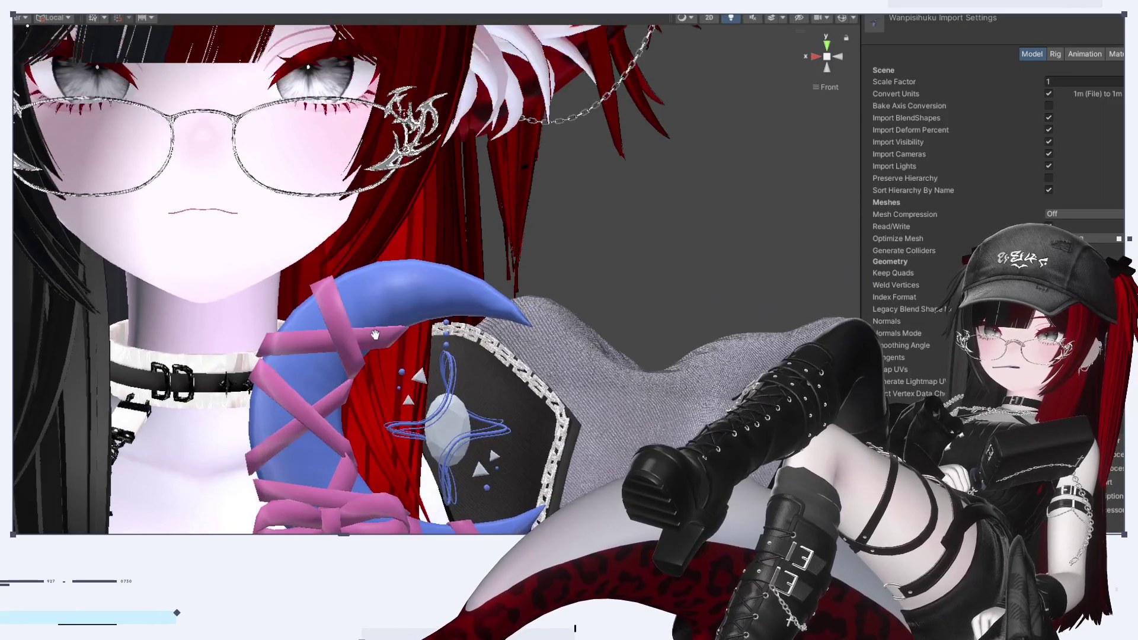
left_click(489, 444)
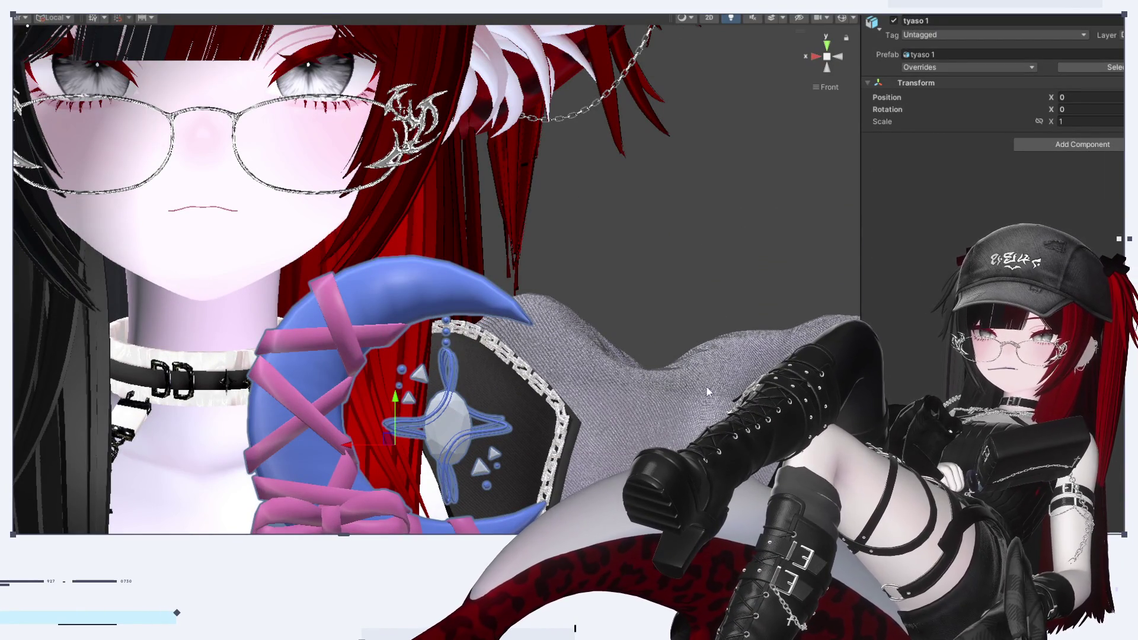
key("r")
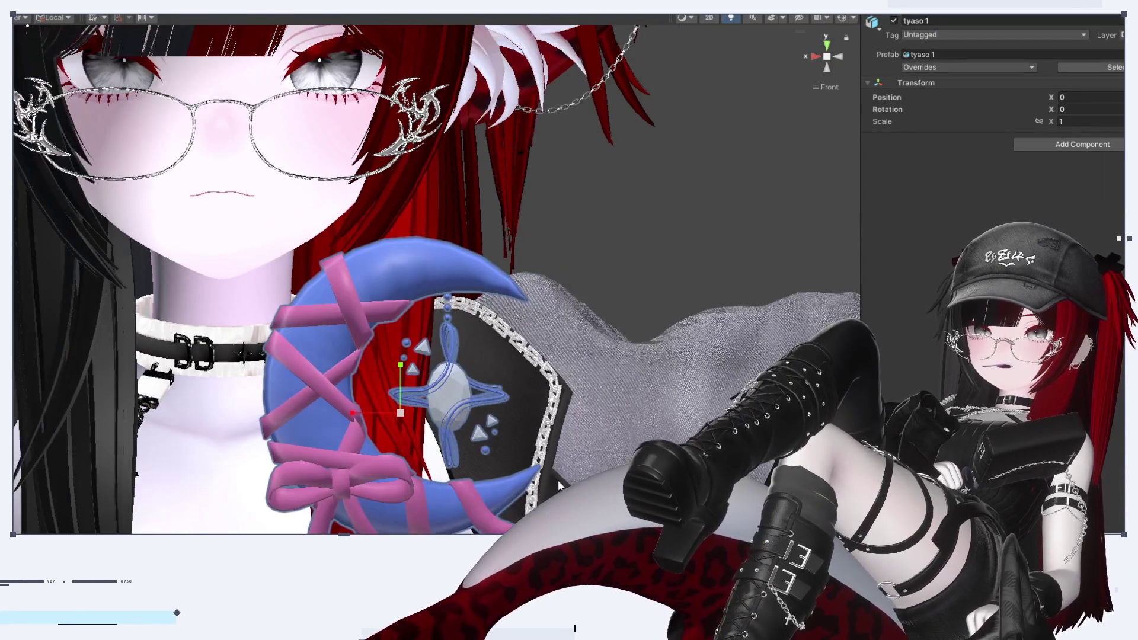
left_click(682, 330)
left_click(462, 406)
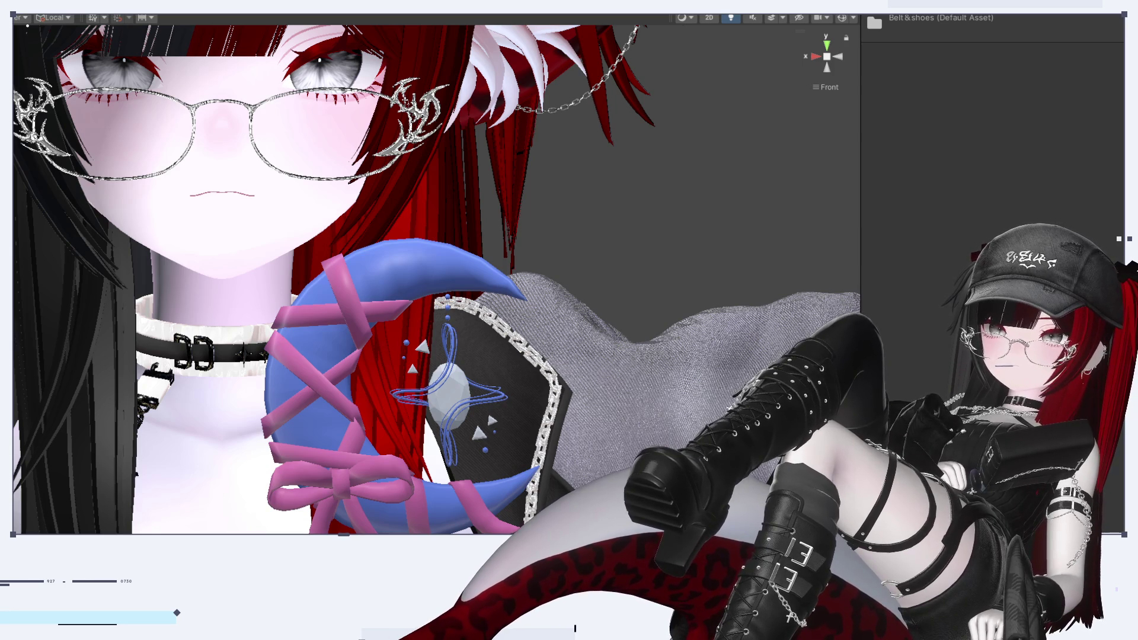
left_click(451, 396)
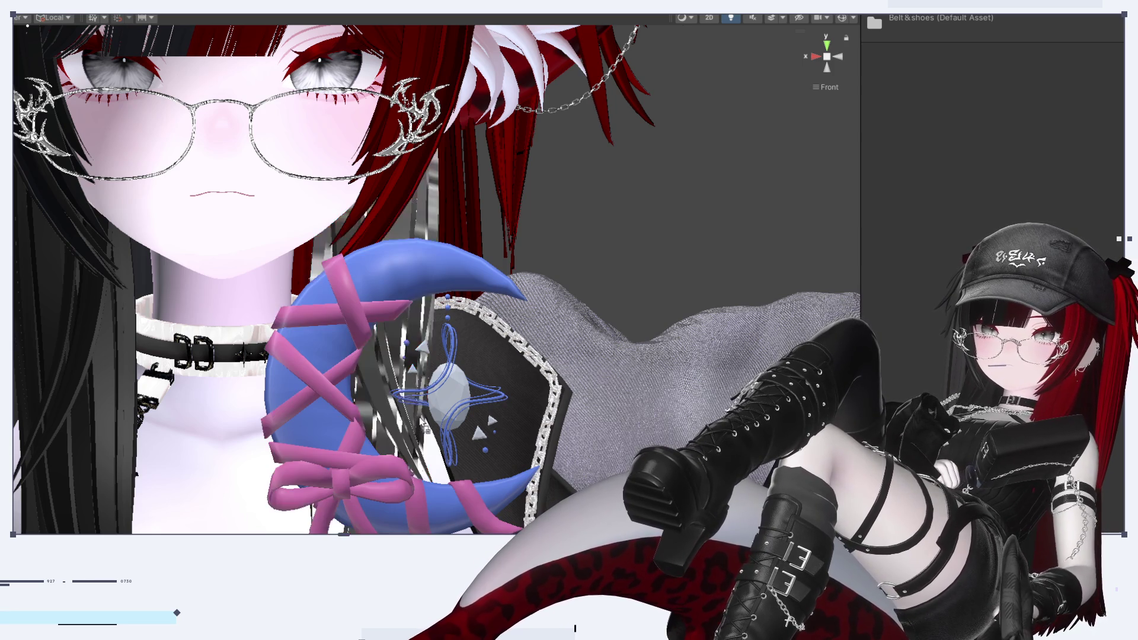
mouse_move(511, 463)
left_mouse_down("alt")
mouse_move(456, 451)
mouse_move(508, 463)
left_mouse_up("alt")
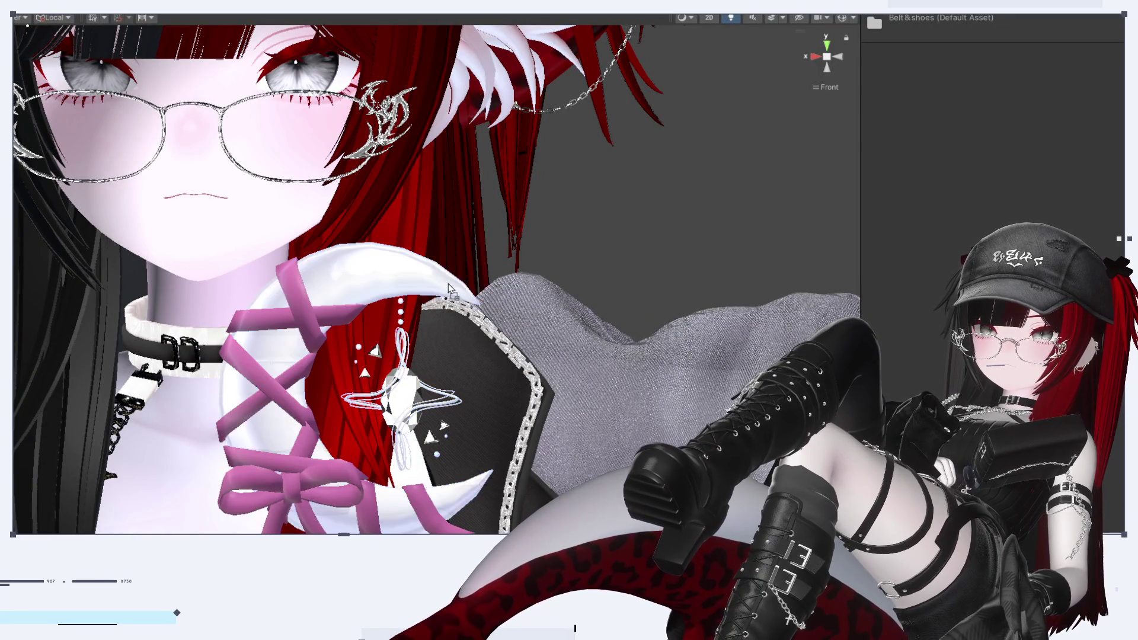
Orbit across the face, moon and collar, and select the moon-and-ribbon accessory mesh
left_click_drag(737, 247, 686, 338, "alt")
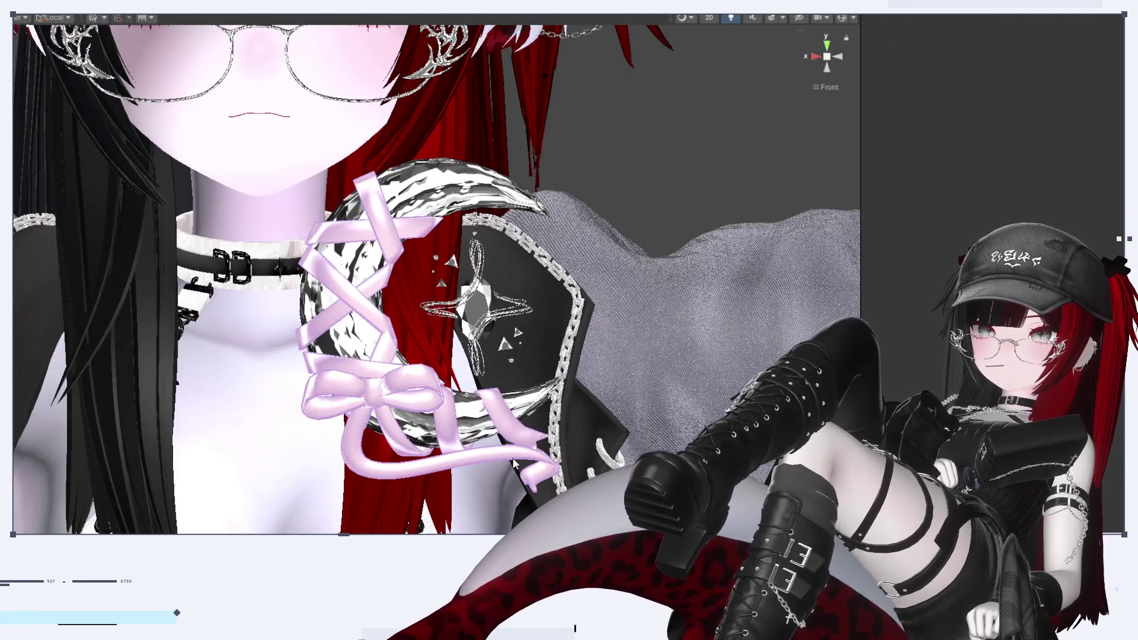
left_click(515, 465)
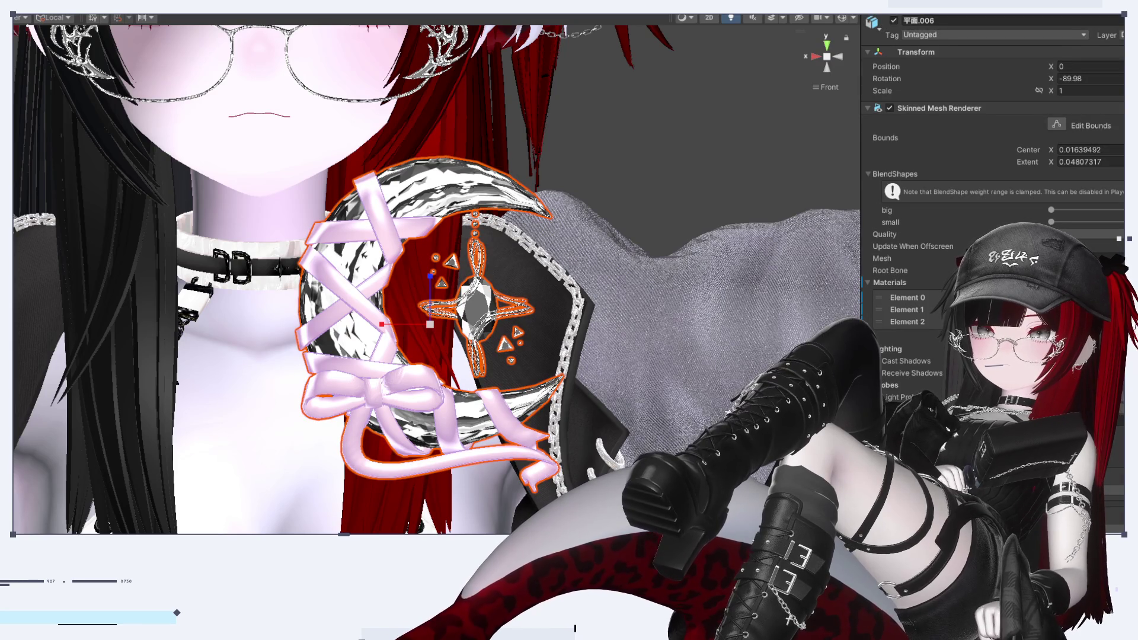
scroll(993, 178, "down", 10)
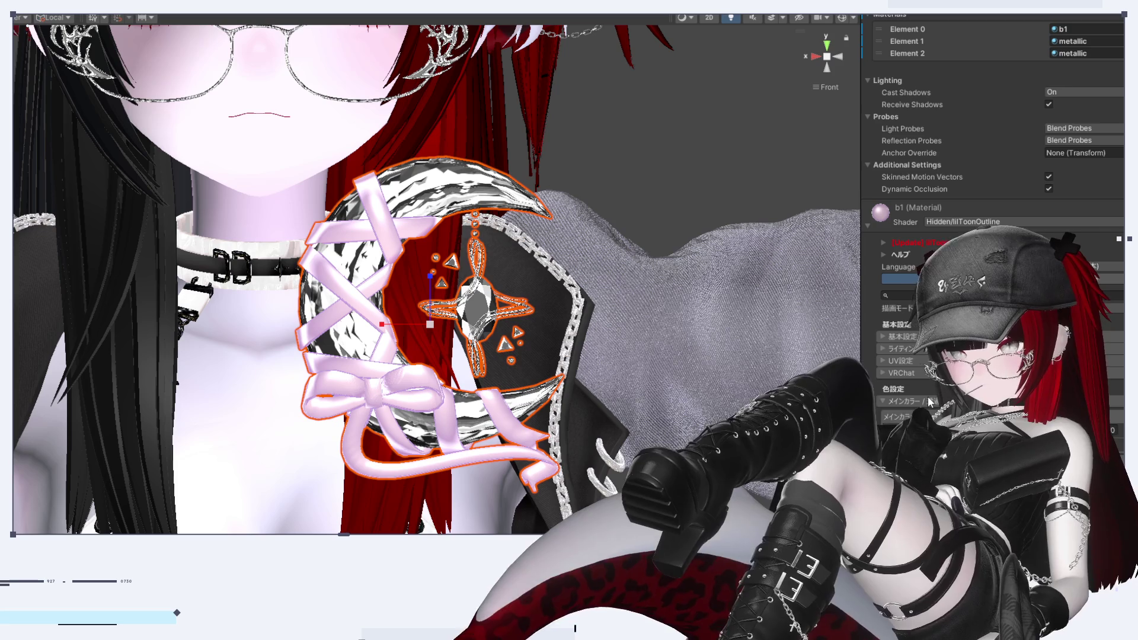
scroll(931, 379, "down", 3)
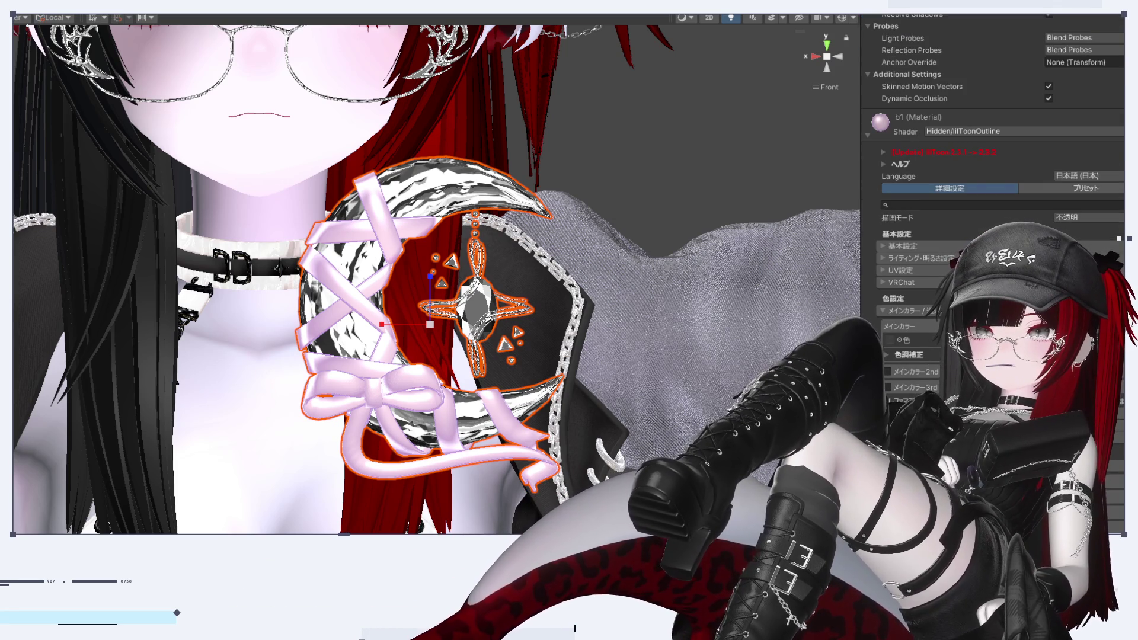
scroll(517, 432, "down", 5)
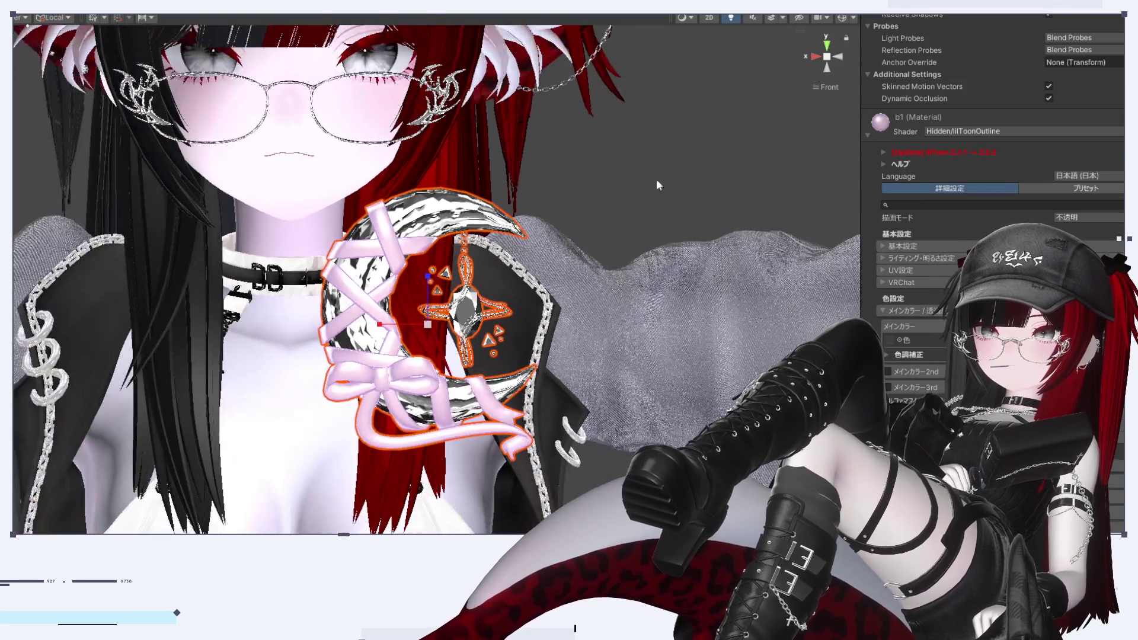
left_click(656, 185)
mouse_move(574, 316)
left_mouse_down("alt")
mouse_move(629, 335)
mouse_move(611, 343)
mouse_move(617, 304)
mouse_move(563, 380)
mouse_move(570, 400)
left_mouse_up("alt")
scroll(533, 309, "up", 3)
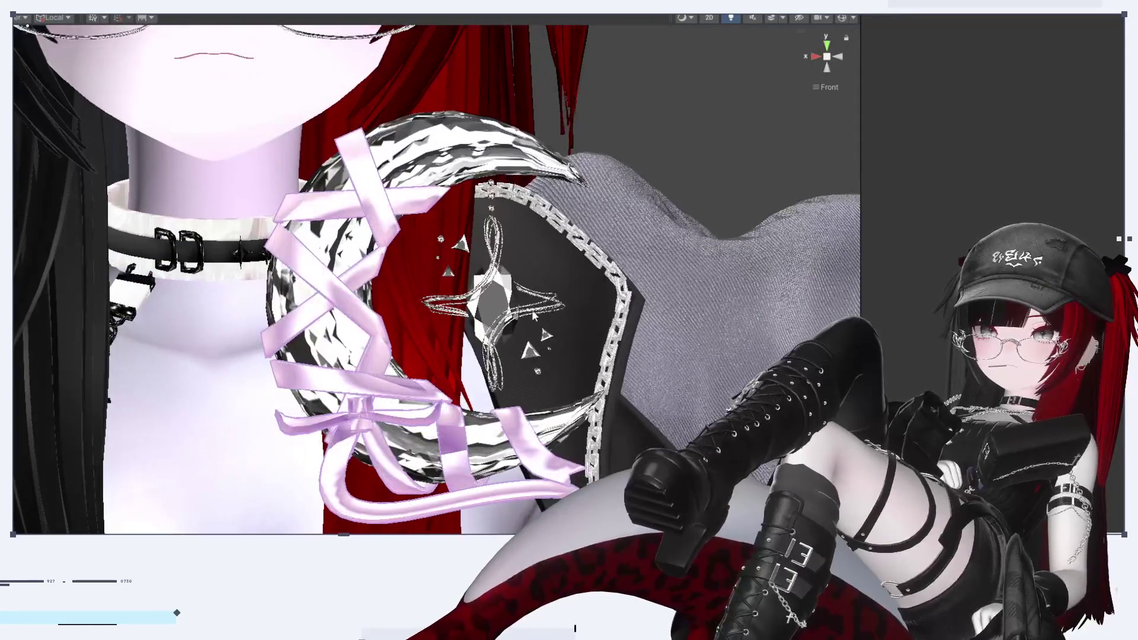
Select the brooch mesh 平面.006 and open its metallic material's lilToon settings
left_click(517, 305)
left_click(517, 306)
left_click(908, 310)
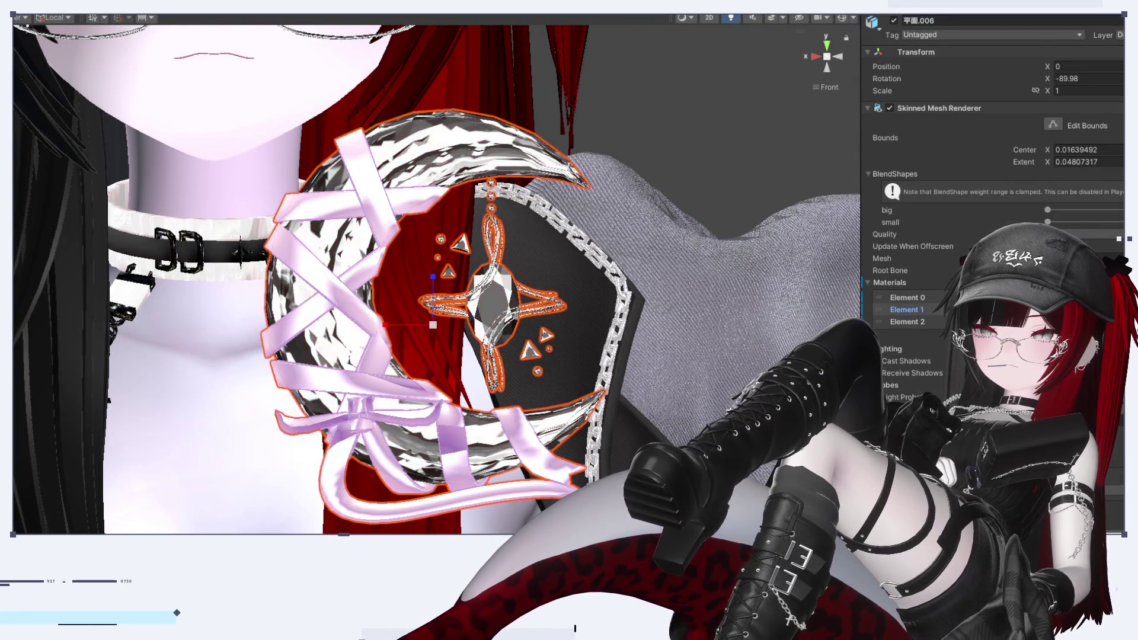
double_click(908, 310)
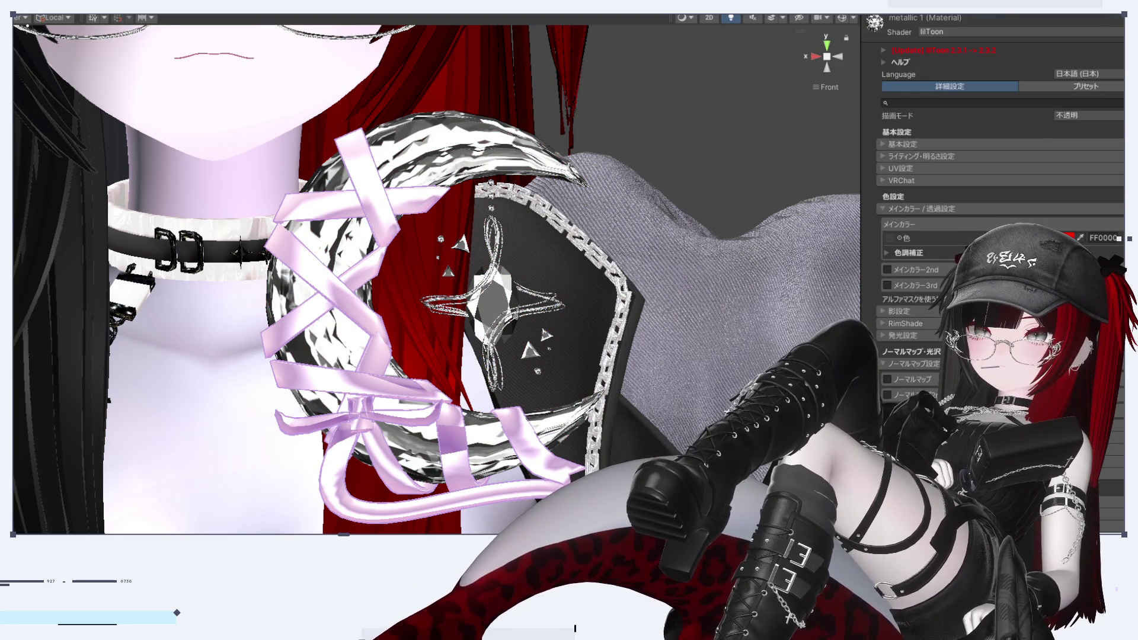
scroll(1002, 237, "down", 3)
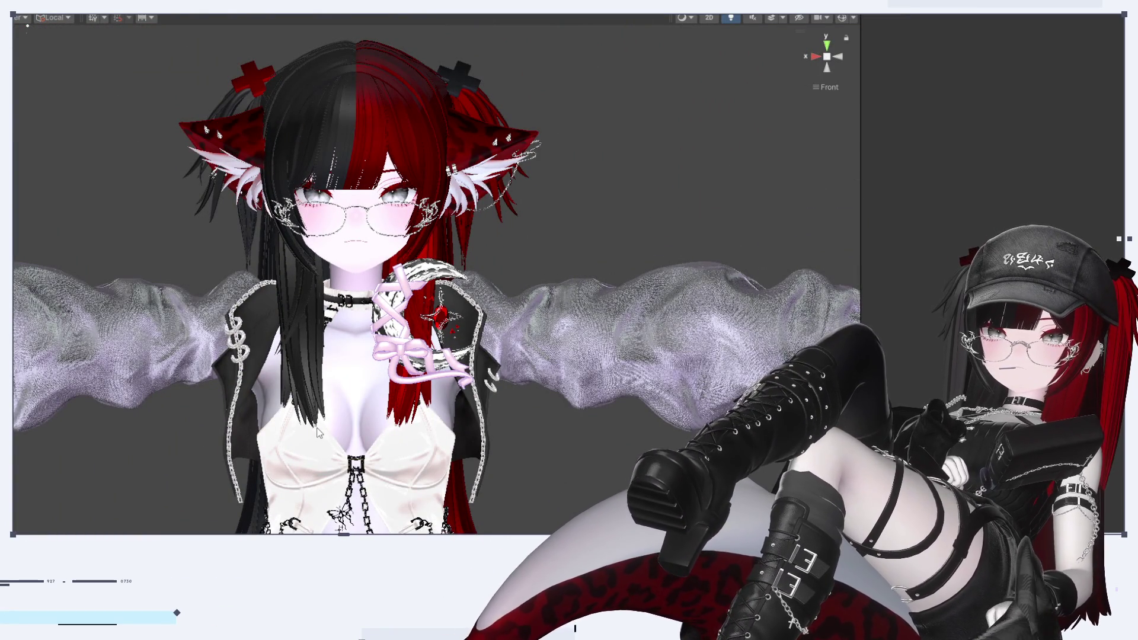
Zoom to the collar and drag the pink material onto the crescent moon mesh
scroll(477, 415, "up", 5)
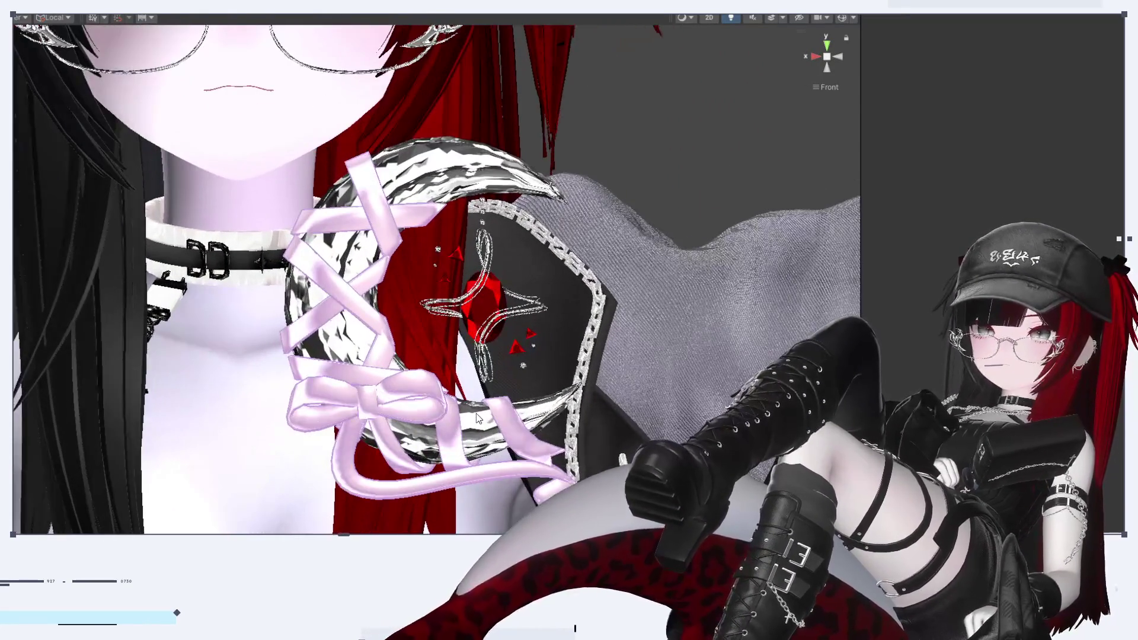
scroll(478, 416, "up", 2)
middle_click_drag(478, 416, 500, 412)
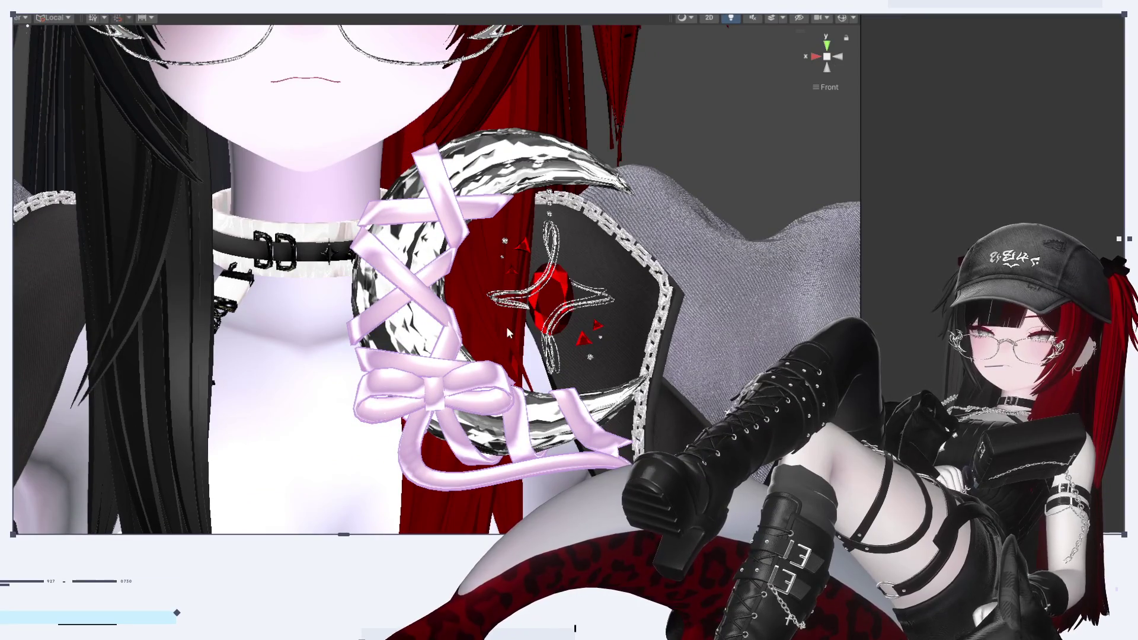
left_click_drag(890, 563, 502, 182)
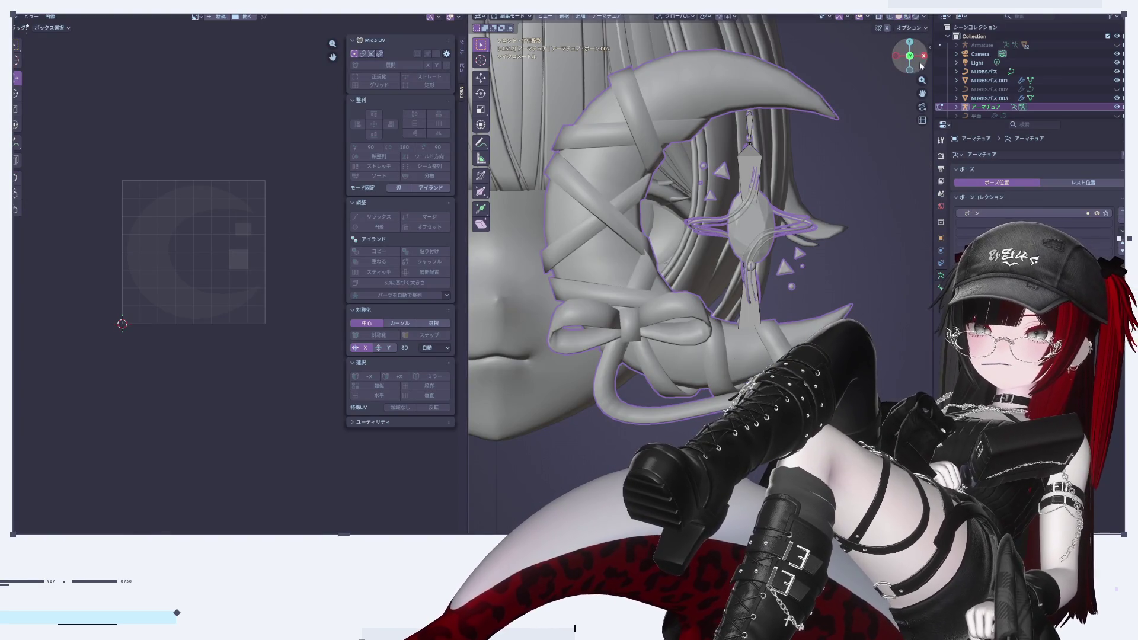
Leave armature editing, select the crescent moon, and select all its mesh geometry
left_click_drag(910, 56, 892, 59)
key("KP_1")
key("Tab")
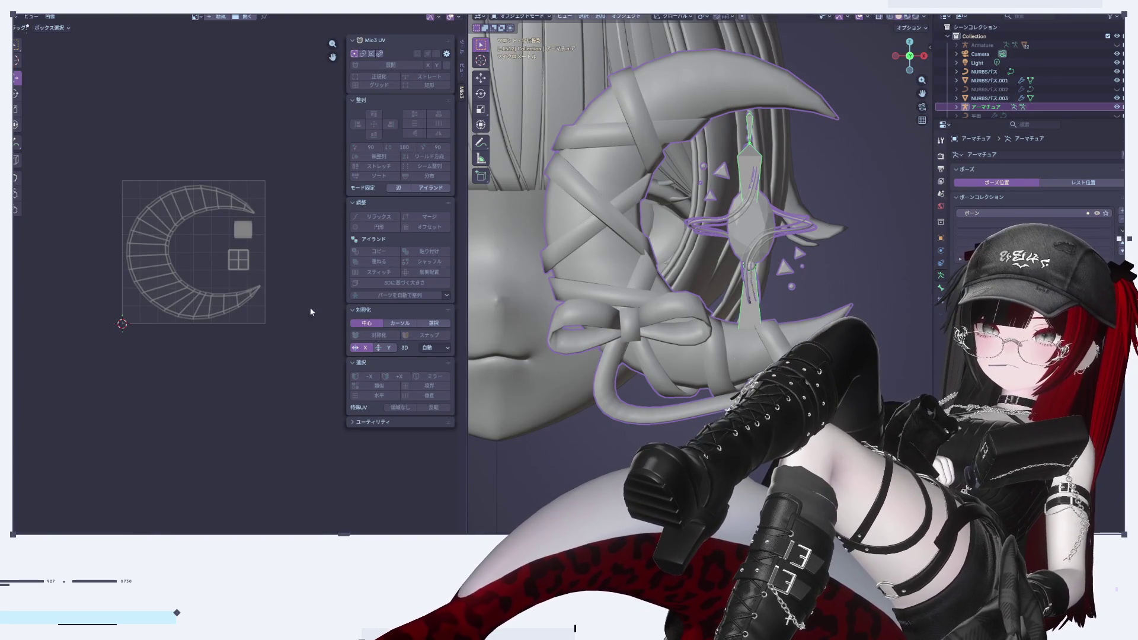
scroll(195, 325, "up", 5)
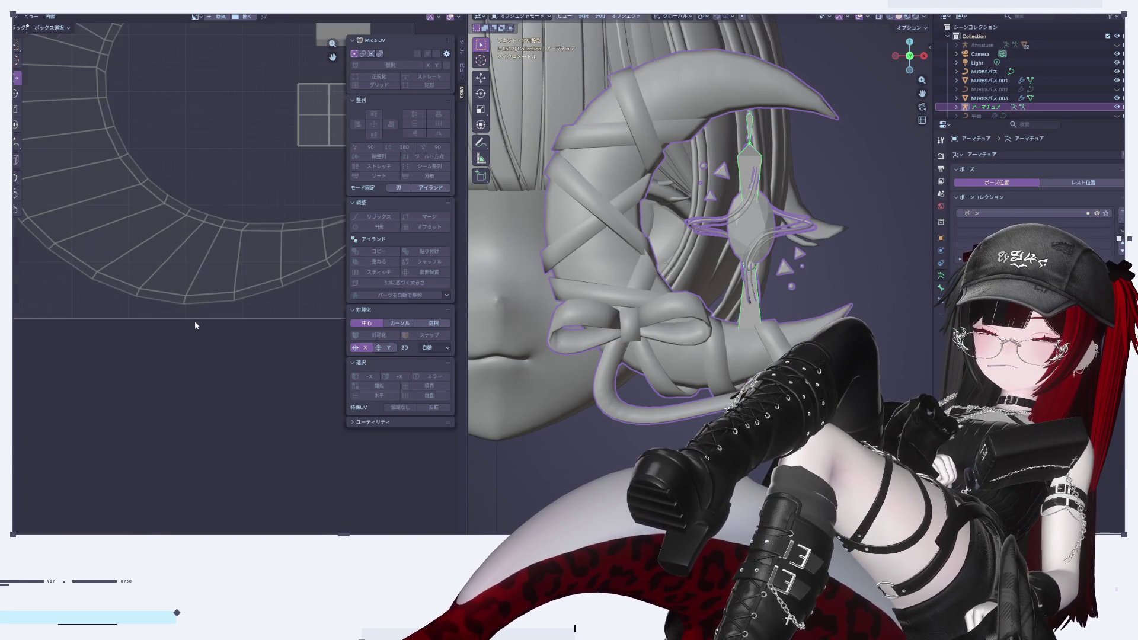
left_click(640, 188)
key("Tab")
key("a")
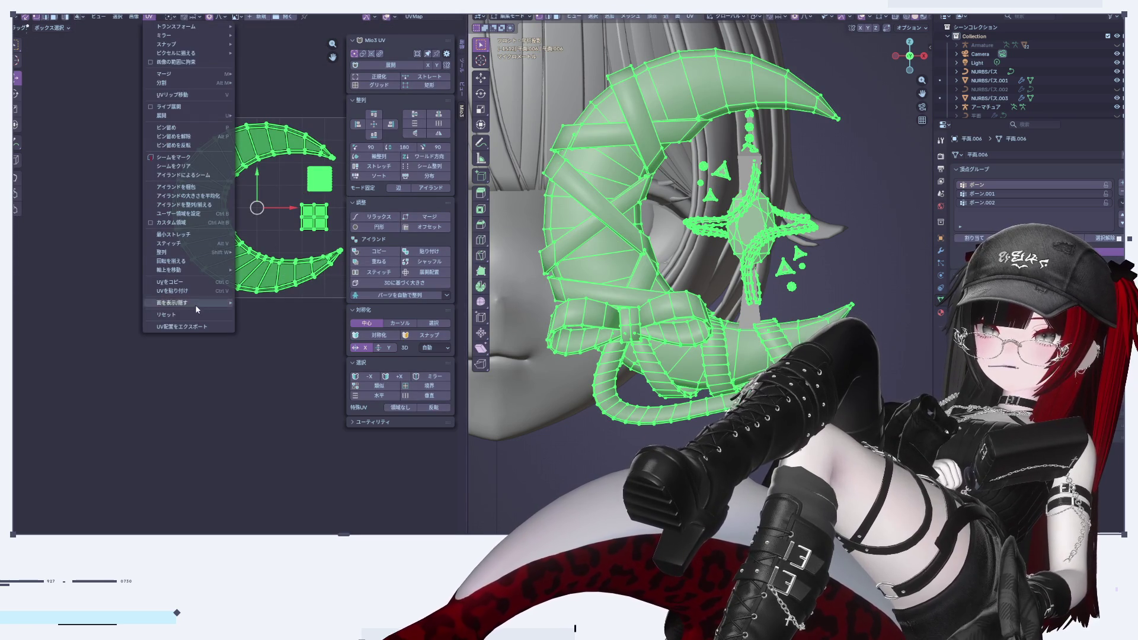
Export the crescent's UV layout as an image and frame the whole UV island
left_click(187, 334)
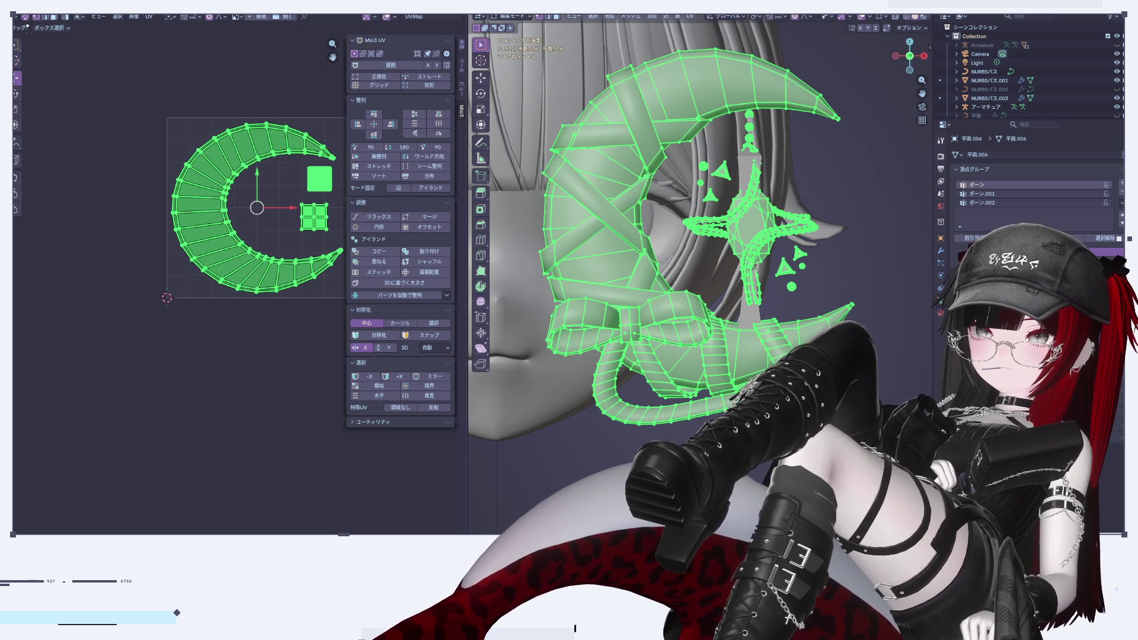
key("alt+a")
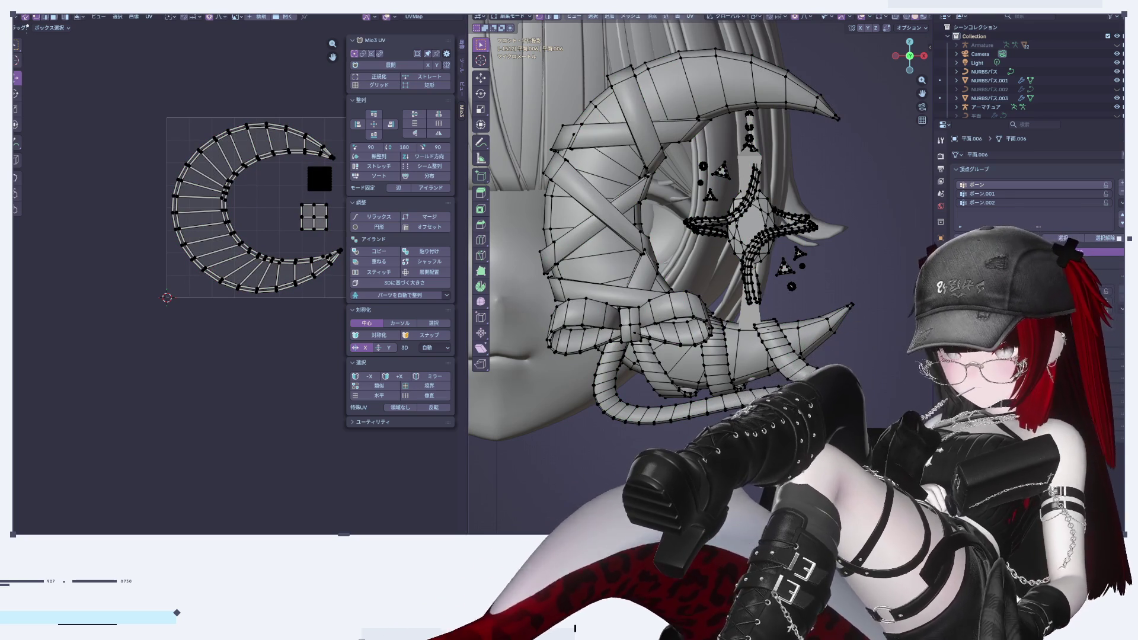
scroll(226, 399, "down", 1)
scroll(229, 405, "up", 3)
mouse_move(228, 405)
middle_mouse_down()
mouse_move(195, 472)
mouse_move(184, 559)
middle_mouse_up()
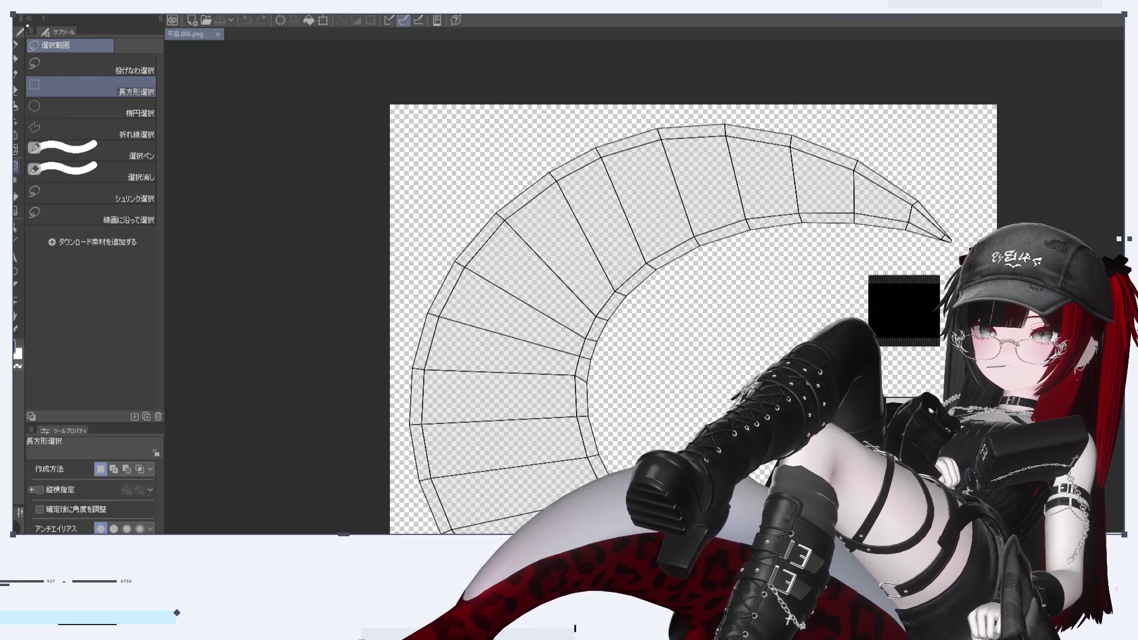
scroll(979, 461, "up", 1)
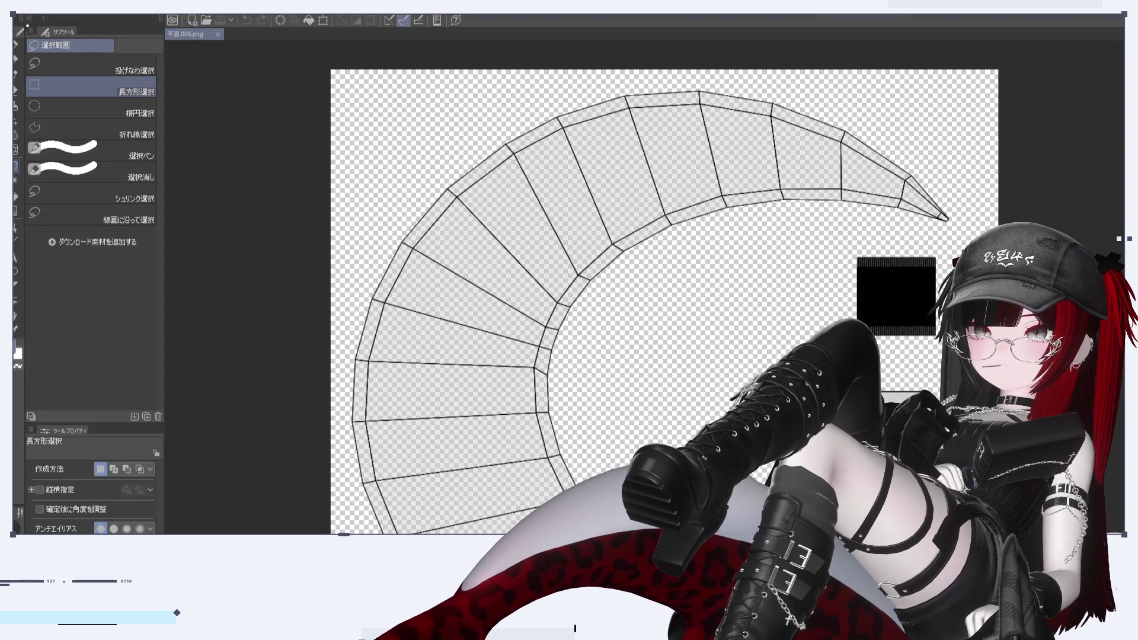
key("ctrl+v")
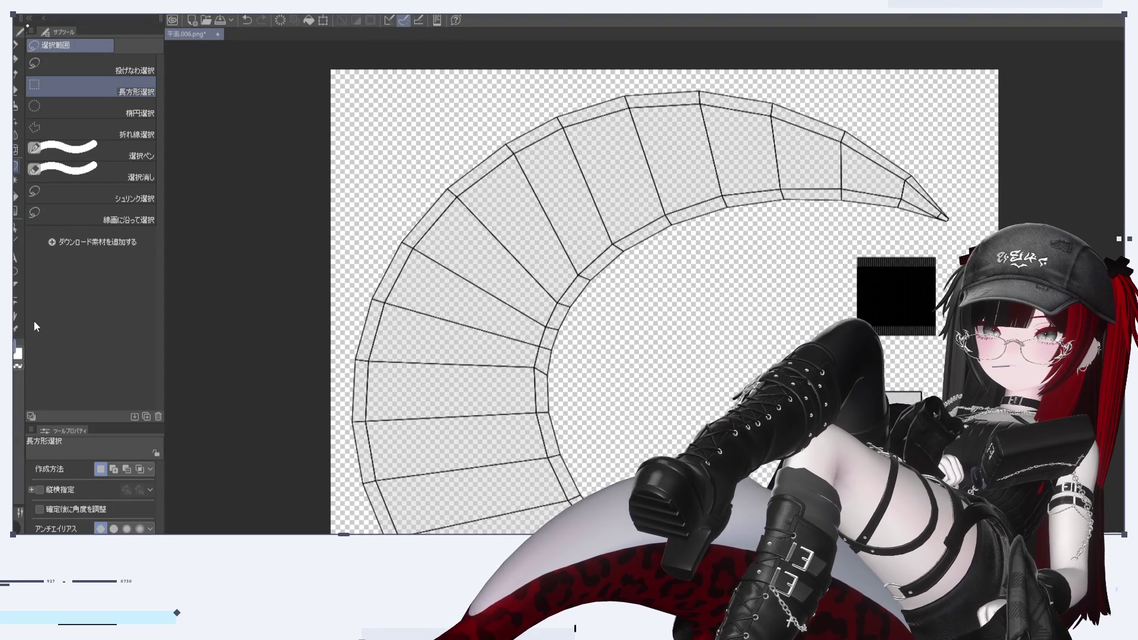
Try filling the canvas with pale pink, then undo the fill
left_click(19, 197)
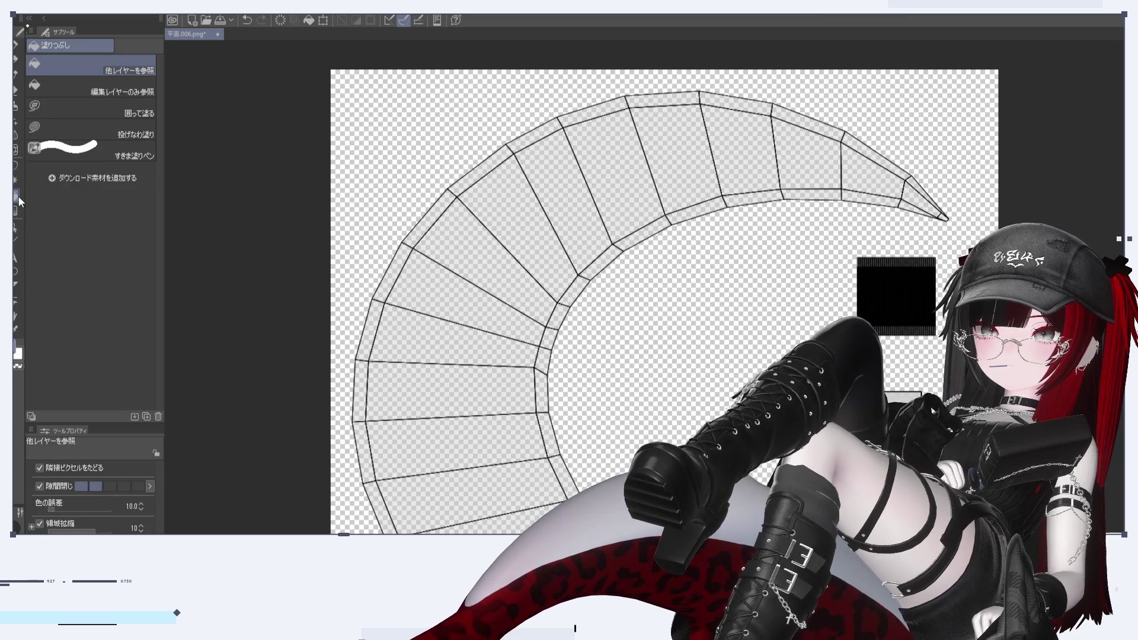
left_click(316, 20)
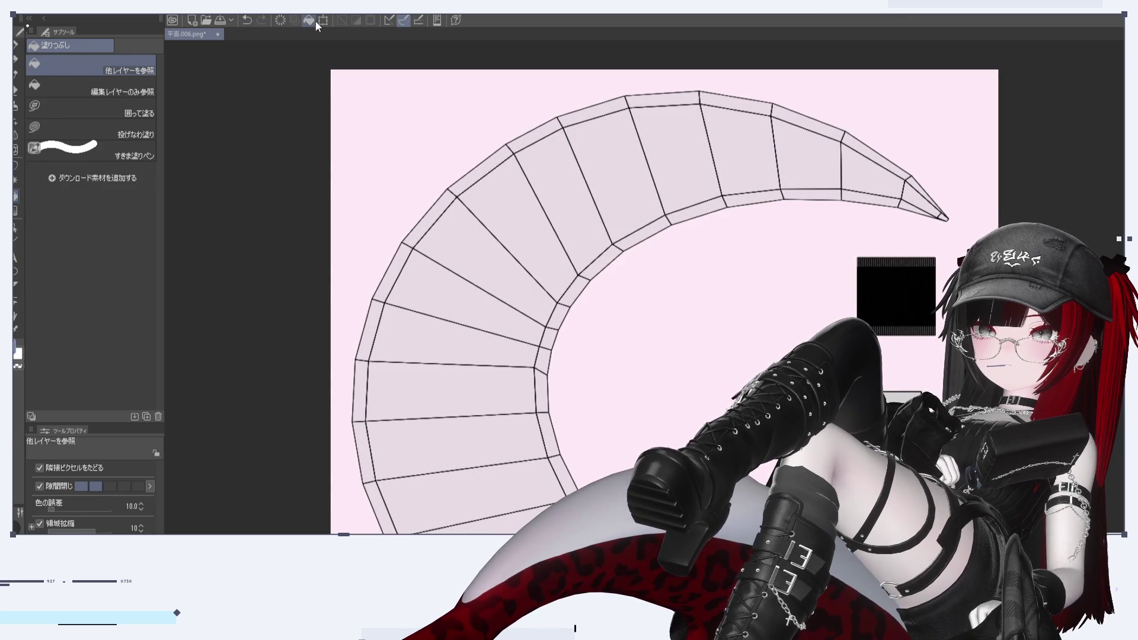
scroll(846, 440, "up", 3)
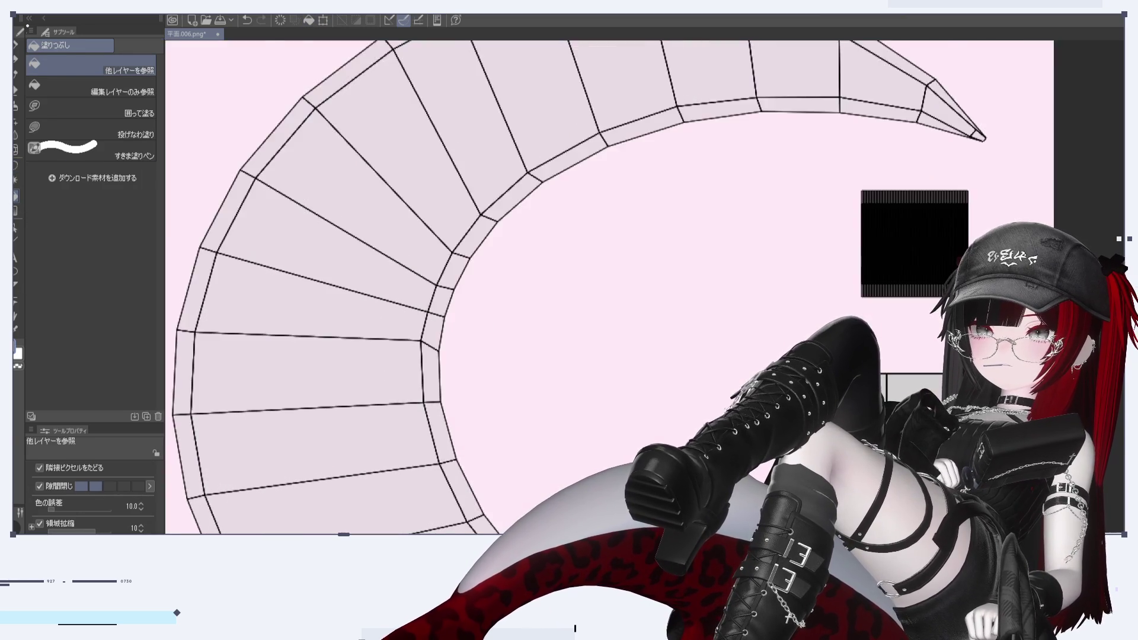
scroll(353, 86, "down", 3)
left_click(248, 20)
Draw a rectangular selection, then loop a Shrink Selection around the crescent
left_click(15, 166)
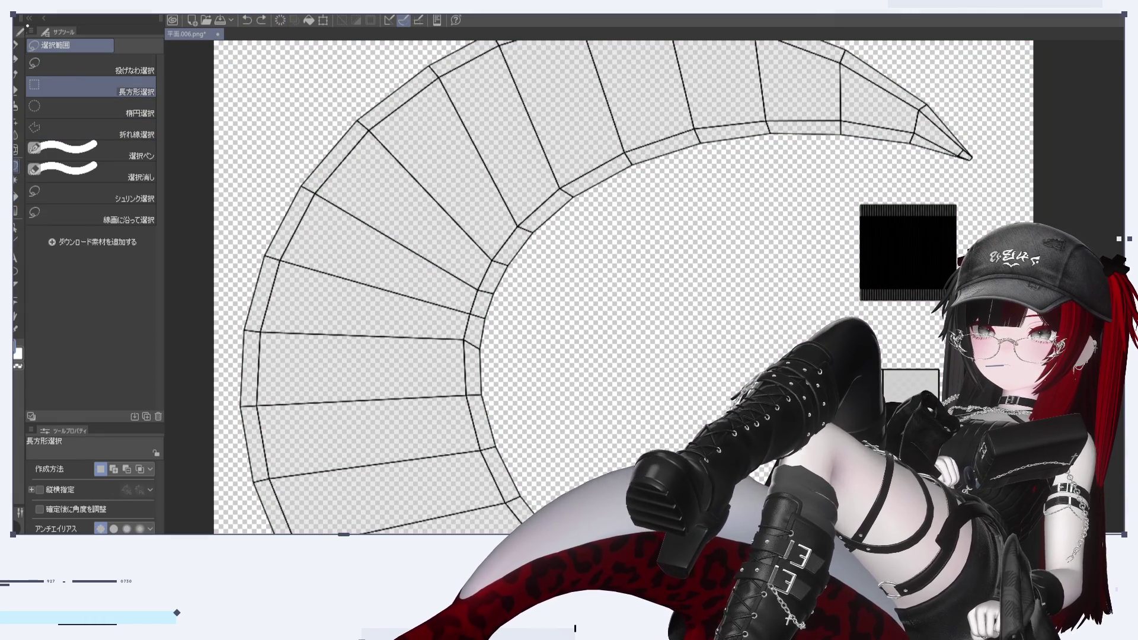
left_click_drag(883, 361, 1031, 531)
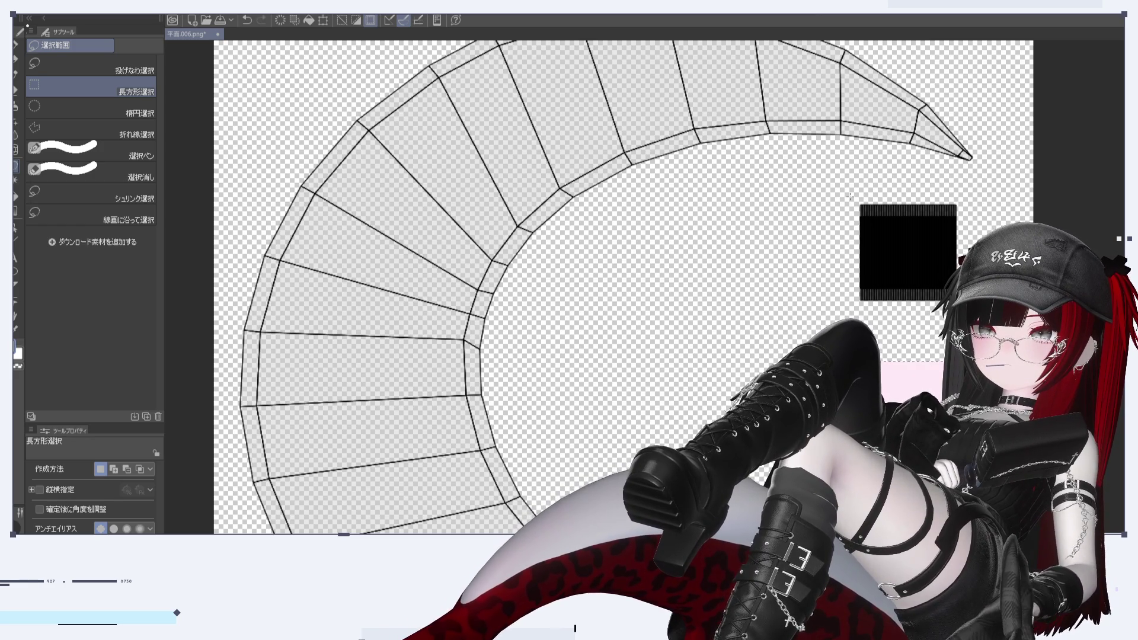
scroll(963, 282, "down", 2)
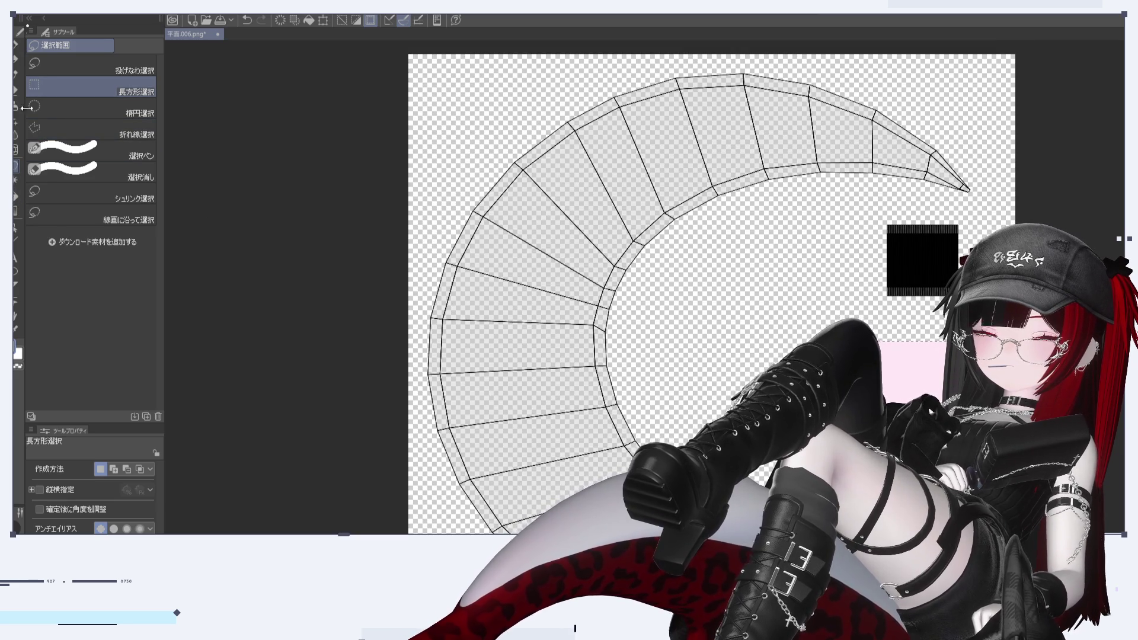
left_click(120, 192)
mouse_move(795, 212)
left_mouse_down()
mouse_move(925, 201)
mouse_move(1008, 89)
mouse_move(249, 457)
mouse_move(240, 528)
mouse_move(483, 529)
mouse_move(1076, 190)
mouse_move(1097, 36)
mouse_move(1072, 72)
mouse_move(1095, 19)
left_mouse_up()
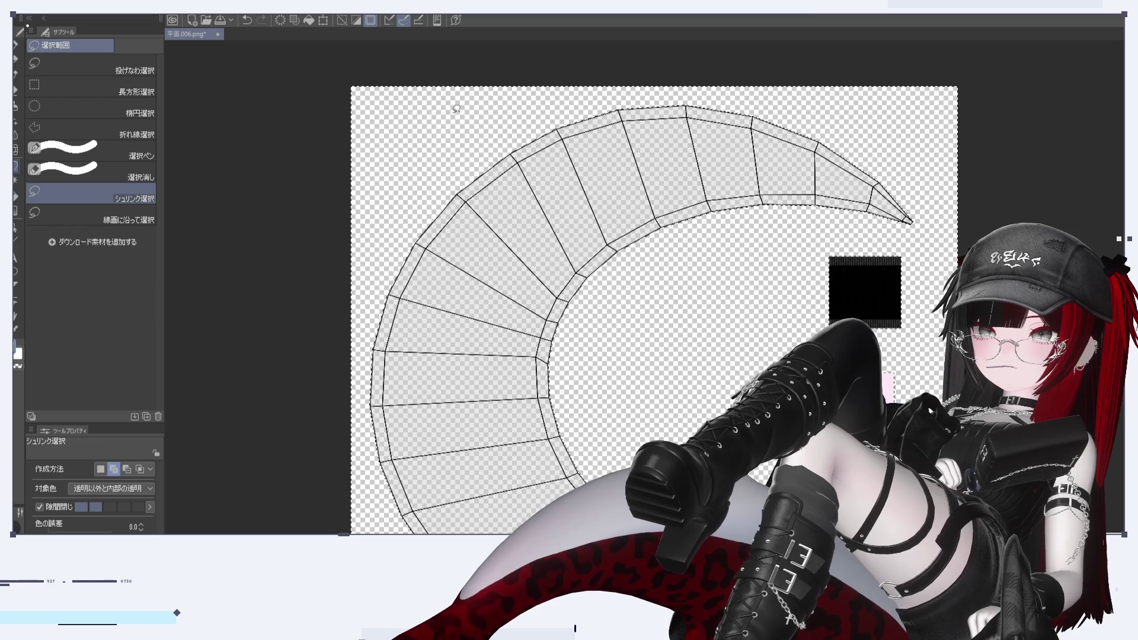
Clear the selection and redraw a Shrink Selection loop that snaps onto the crescent
left_click(343, 20)
left_click_drag(679, 340, 776, 212)
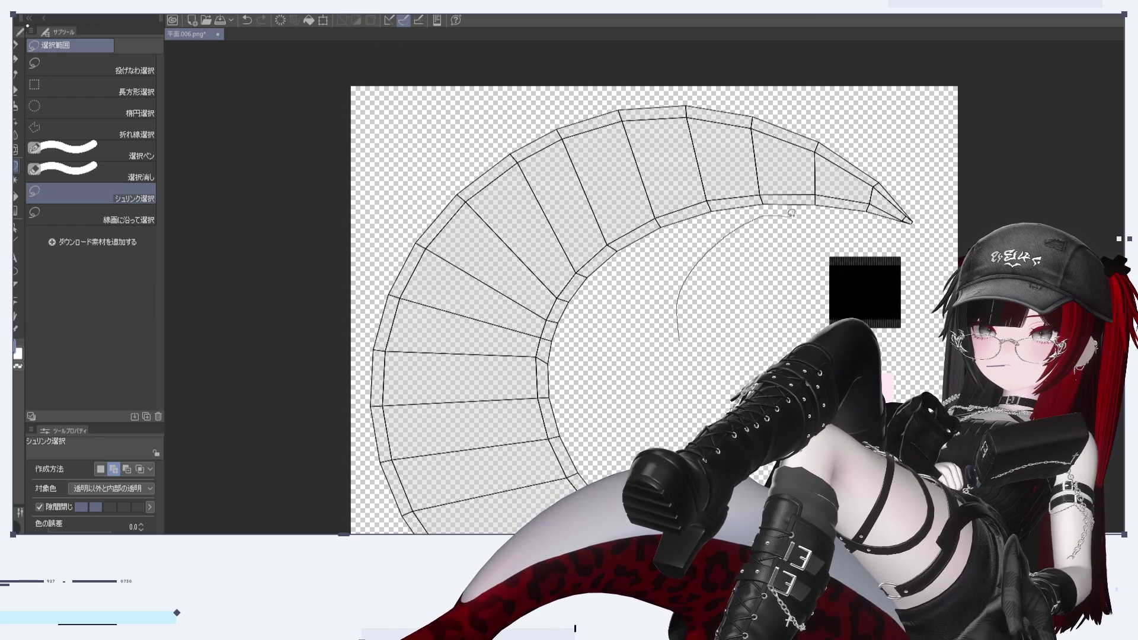
mouse_move(943, 237)
left_mouse_down()
mouse_move(752, 70)
mouse_move(280, 357)
mouse_move(306, 533)
left_mouse_up()
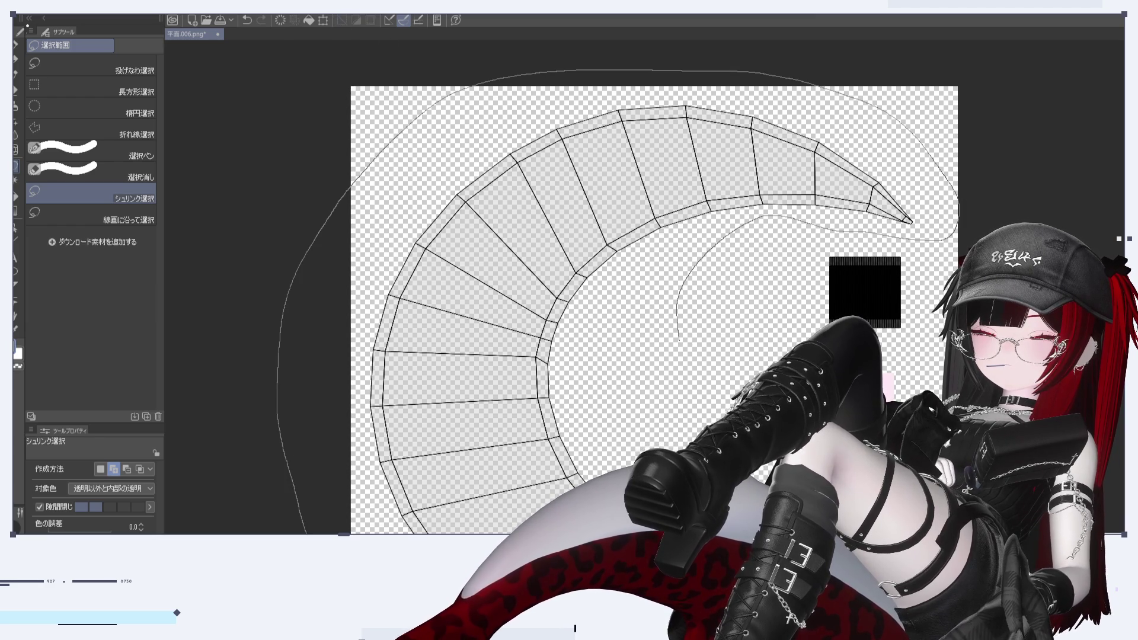
left_click_drag(702, 419, 688, 380)
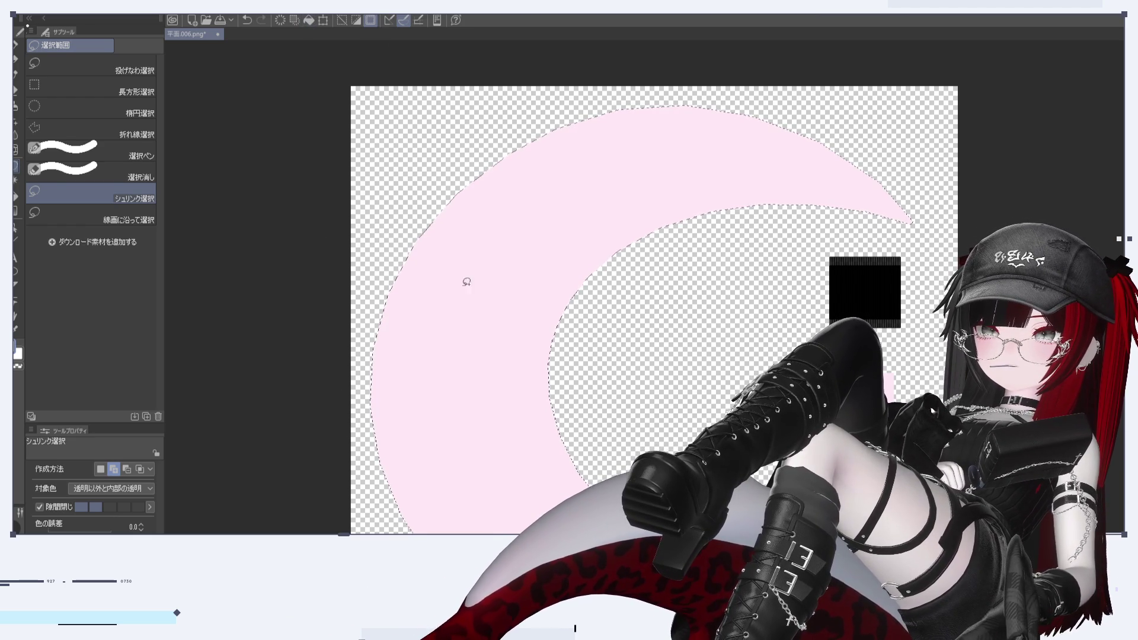
Deselect the pale pink crescent and reselect it with a new Shrink Selection loop
left_click(346, 20)
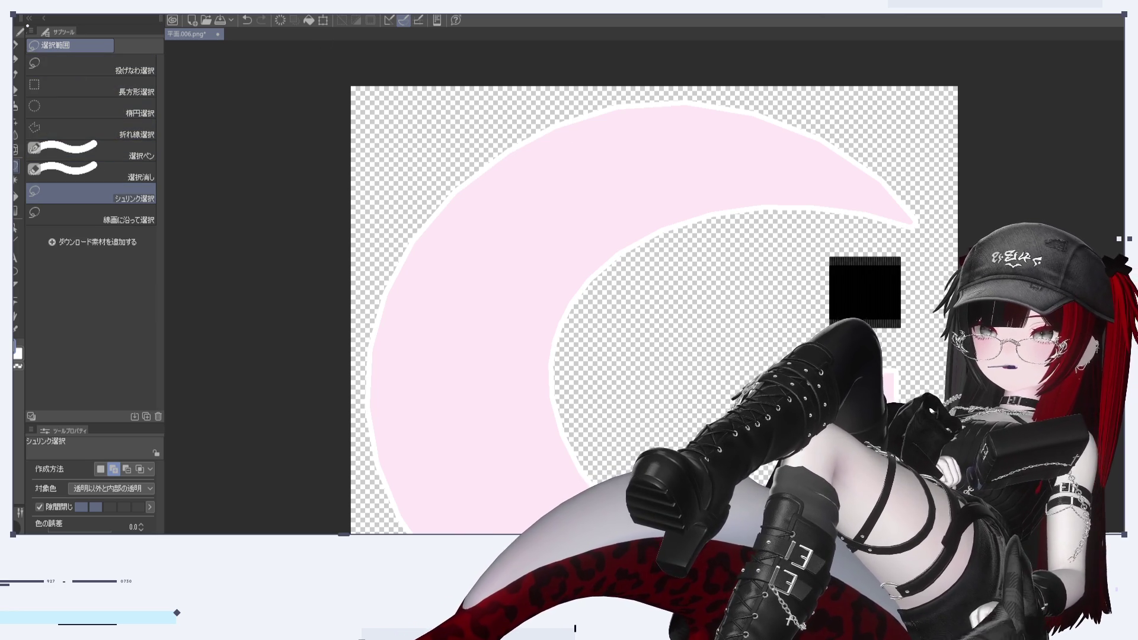
key("ctrl+d")
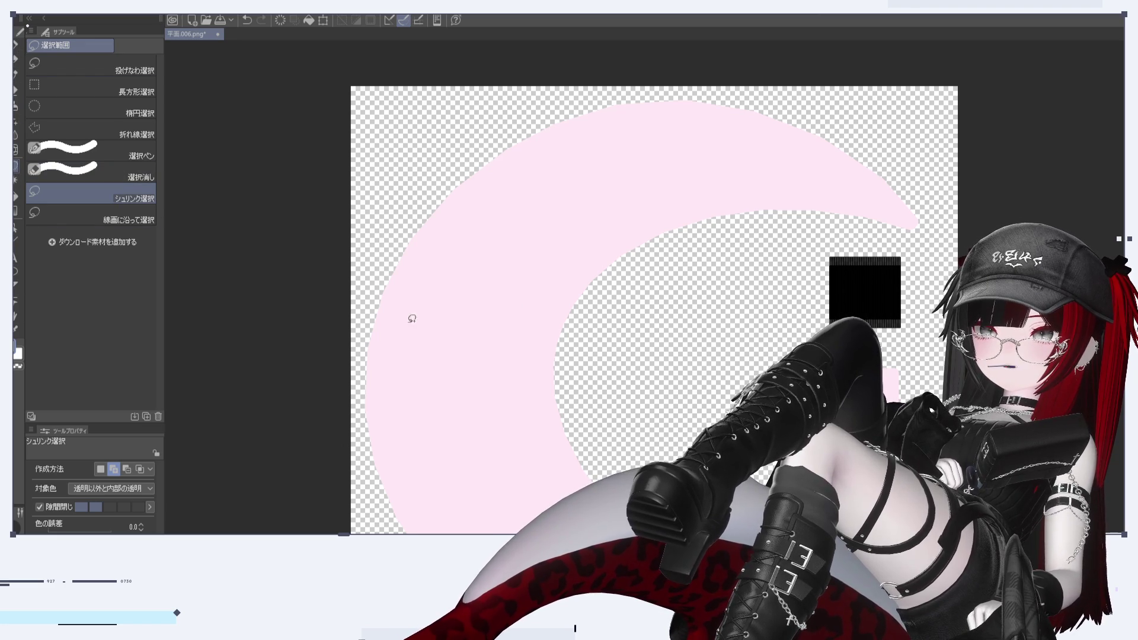
mouse_move(714, 290)
left_mouse_down()
mouse_move(911, 238)
mouse_move(350, 206)
mouse_move(299, 530)
mouse_move(311, 534)
left_mouse_up()
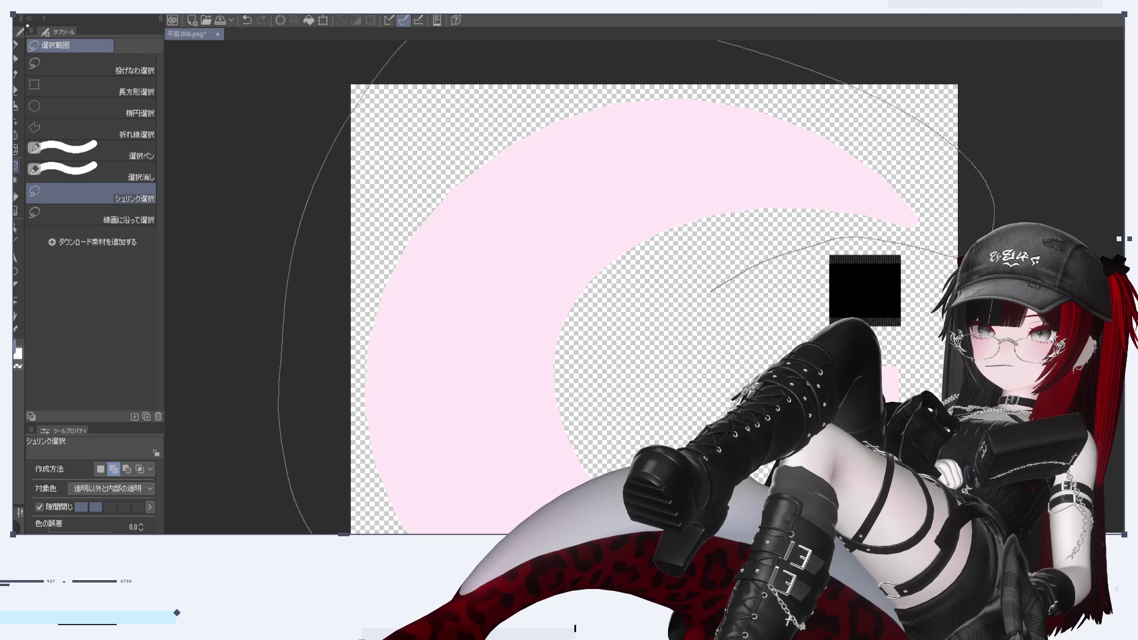
left_click_drag(712, 291, 740, 308)
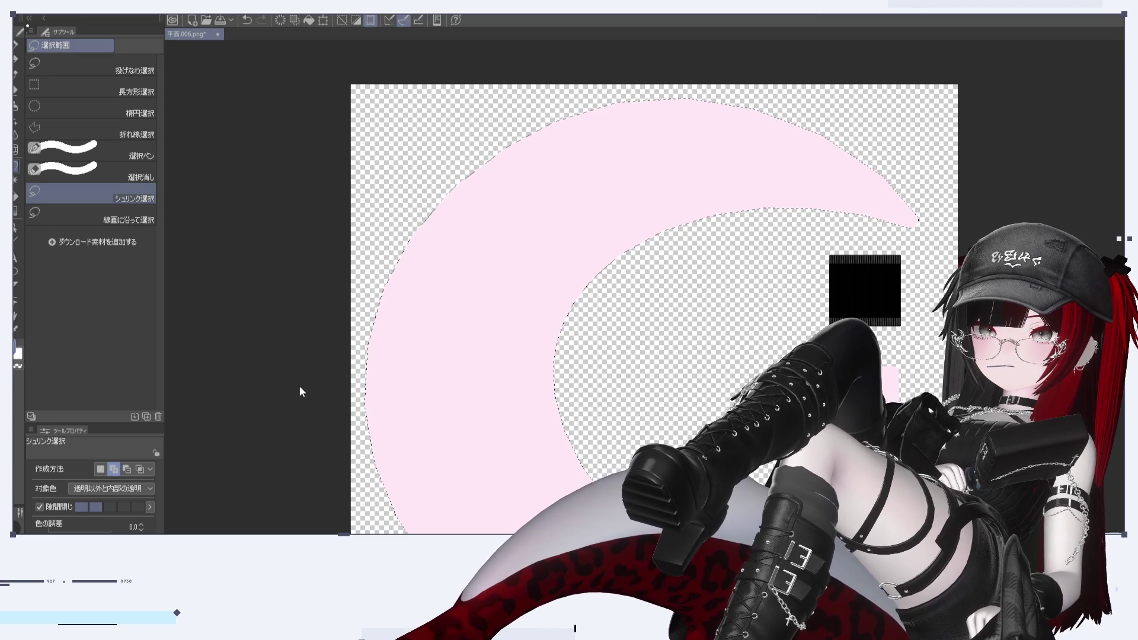
key("space")
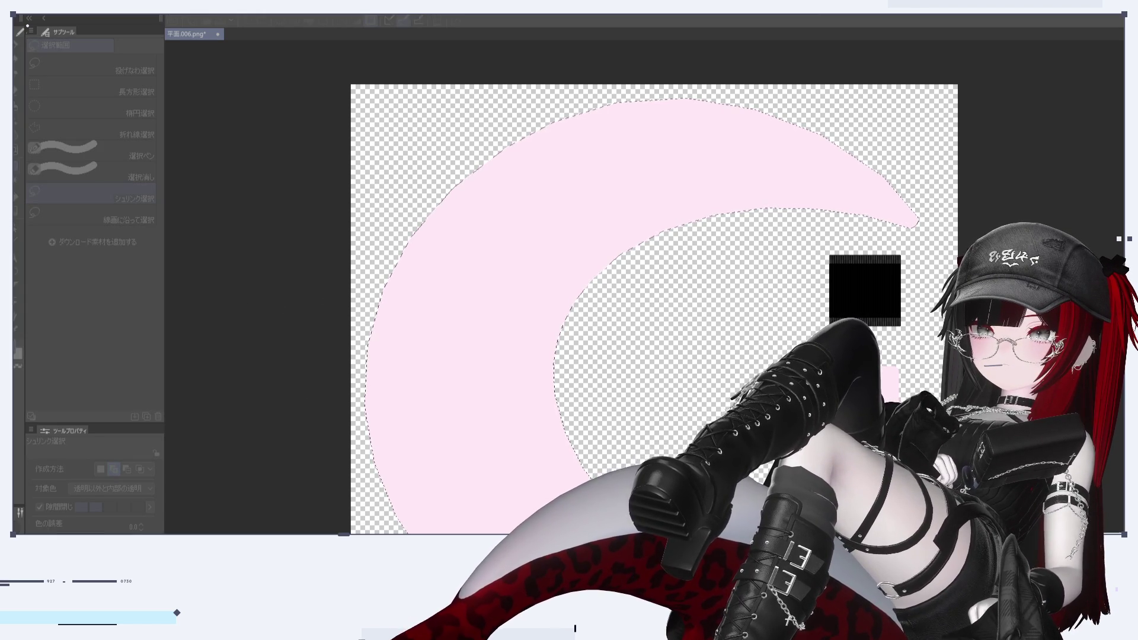
Fill the selected crescent with cream using Alt+Backspace, then deselect it
key("alt+BackSpace")
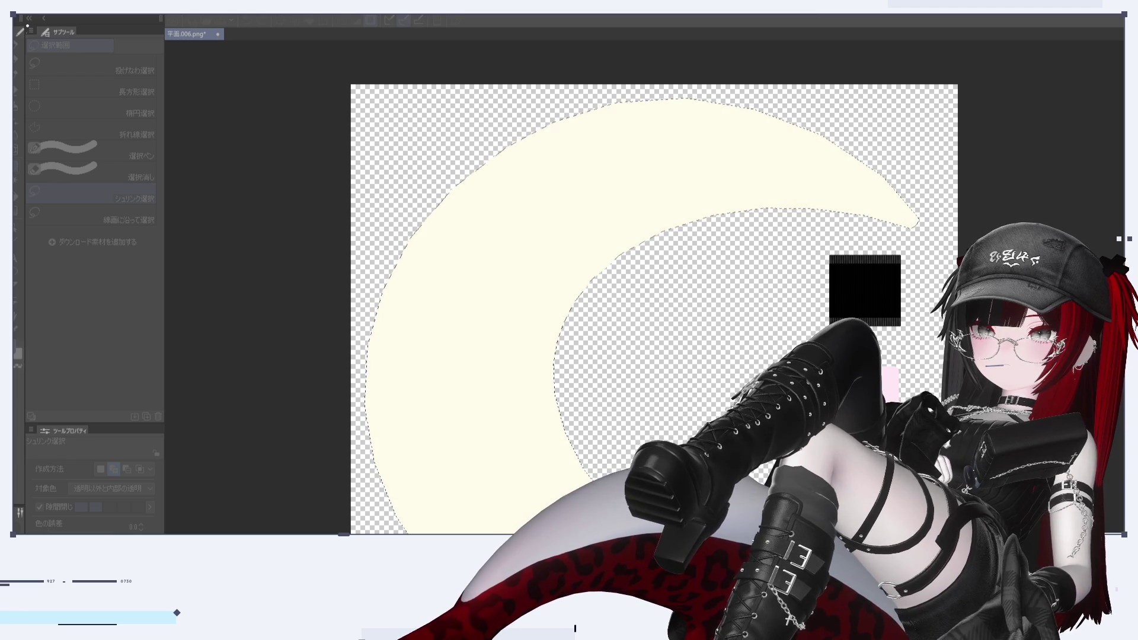
left_click(338, 22)
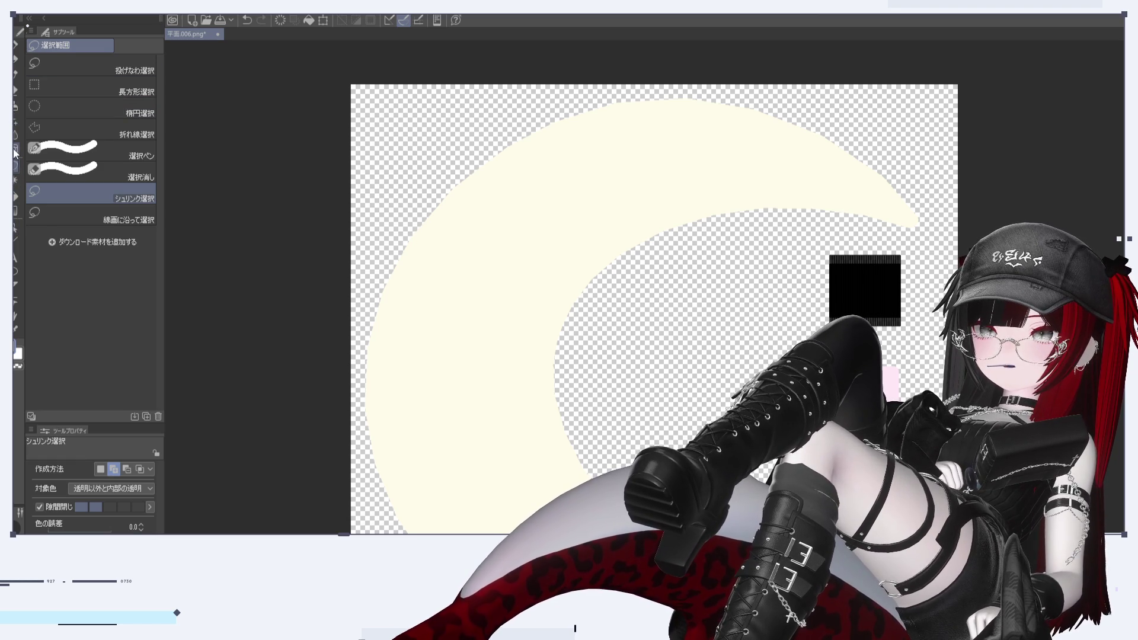
left_click(83, 86)
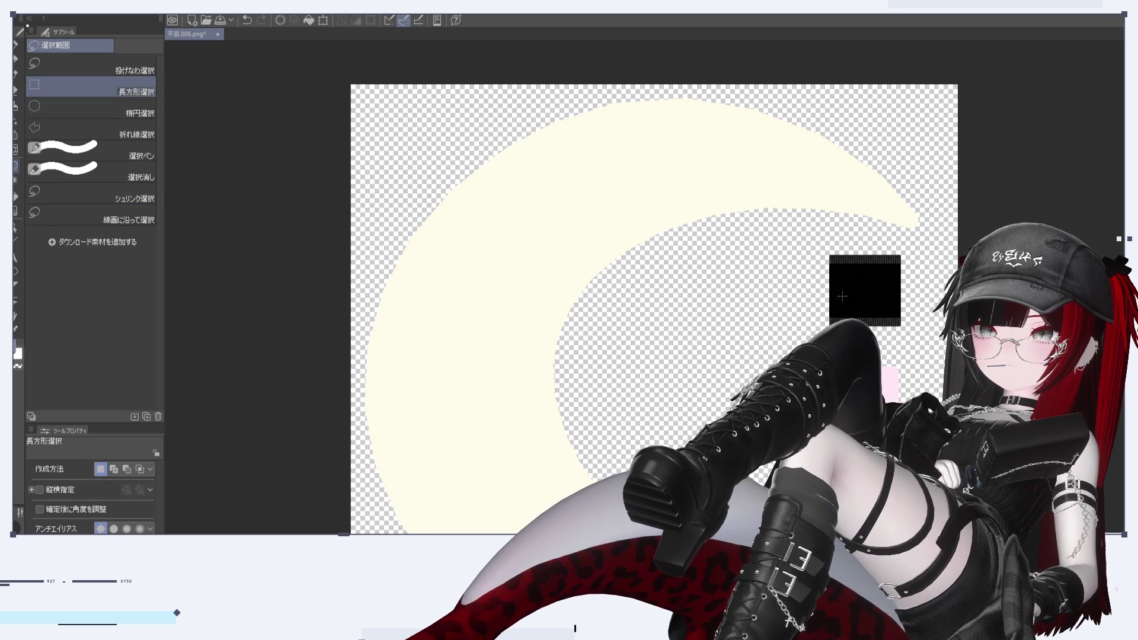
Select the small square, swap the main colour to white, and fill the canvas black
left_click_drag(824, 244, 919, 333)
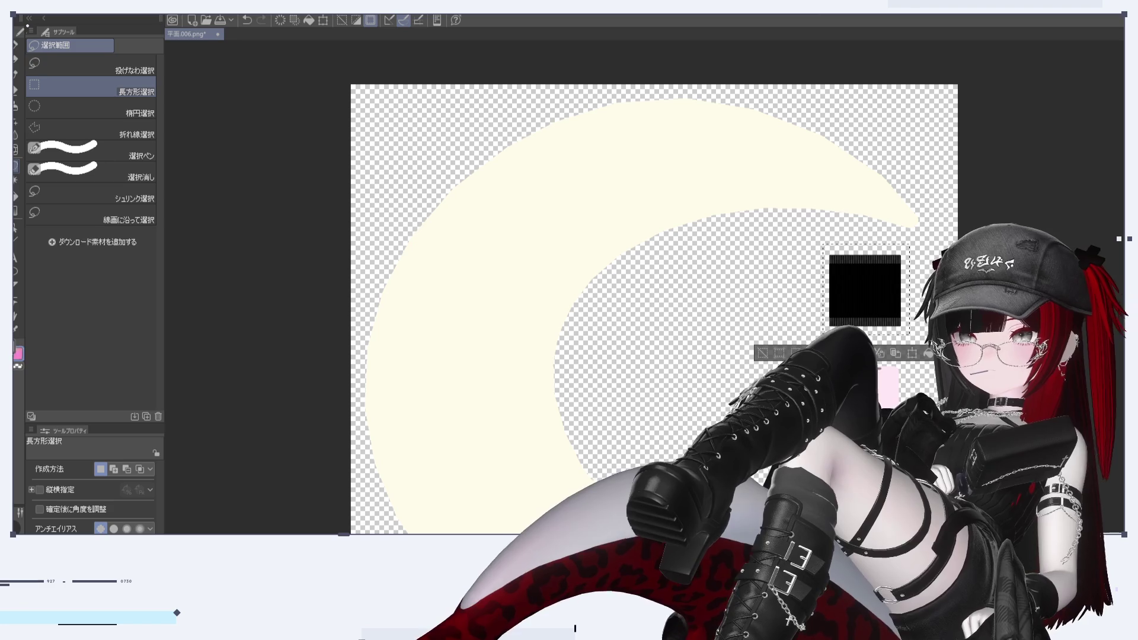
key("x")
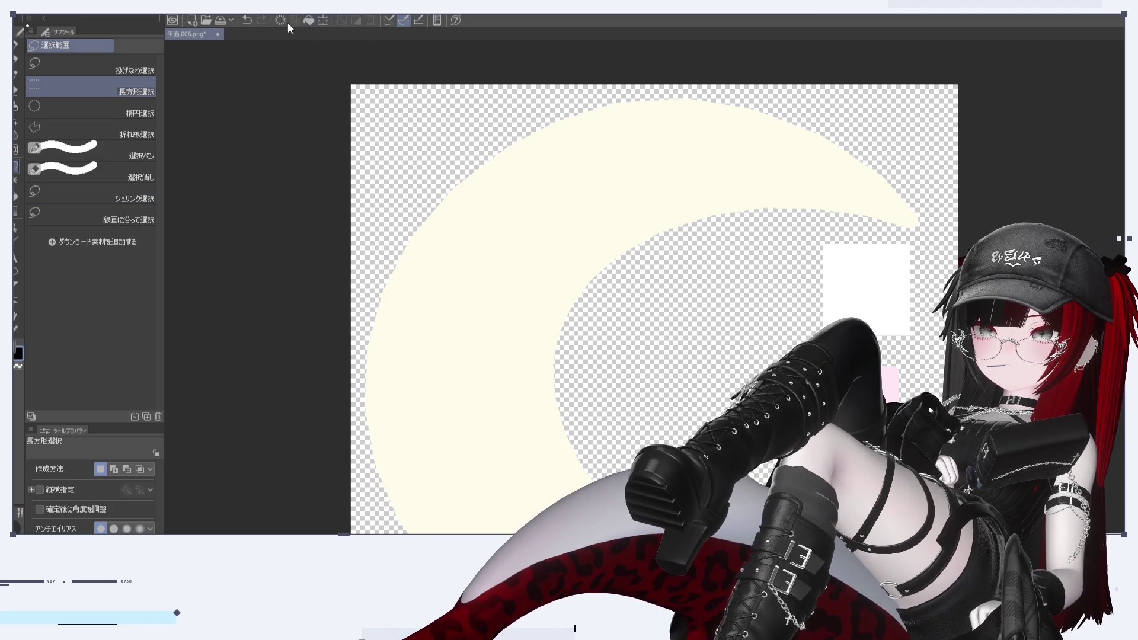
left_click(311, 21)
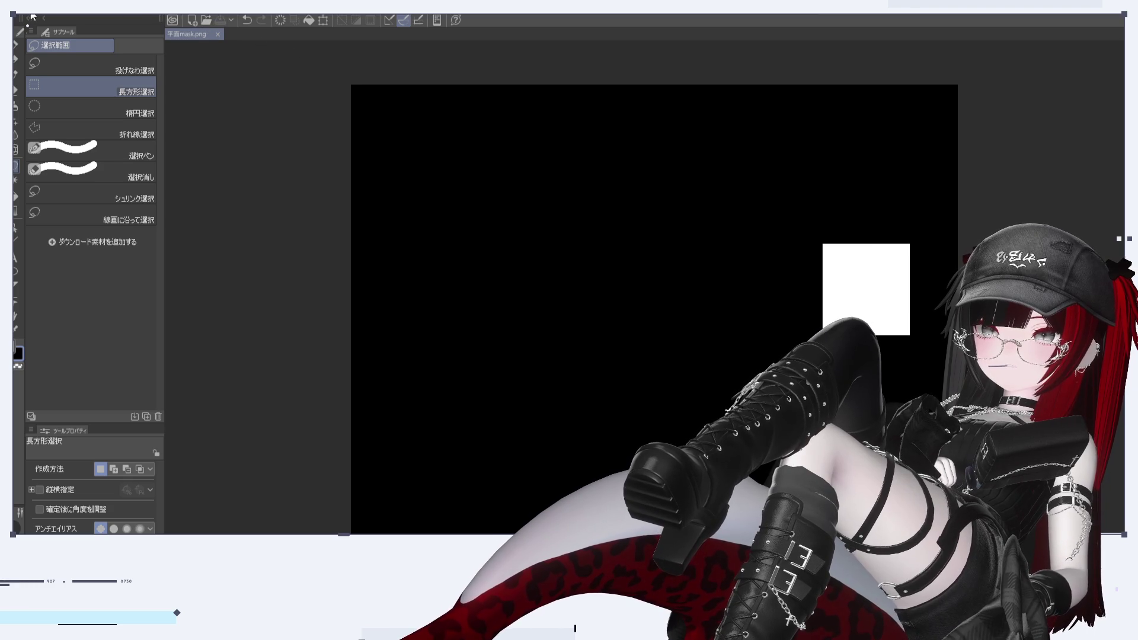
Undo the black fill, then select and delete the small black square beside the crescent
key("ctrl+z")
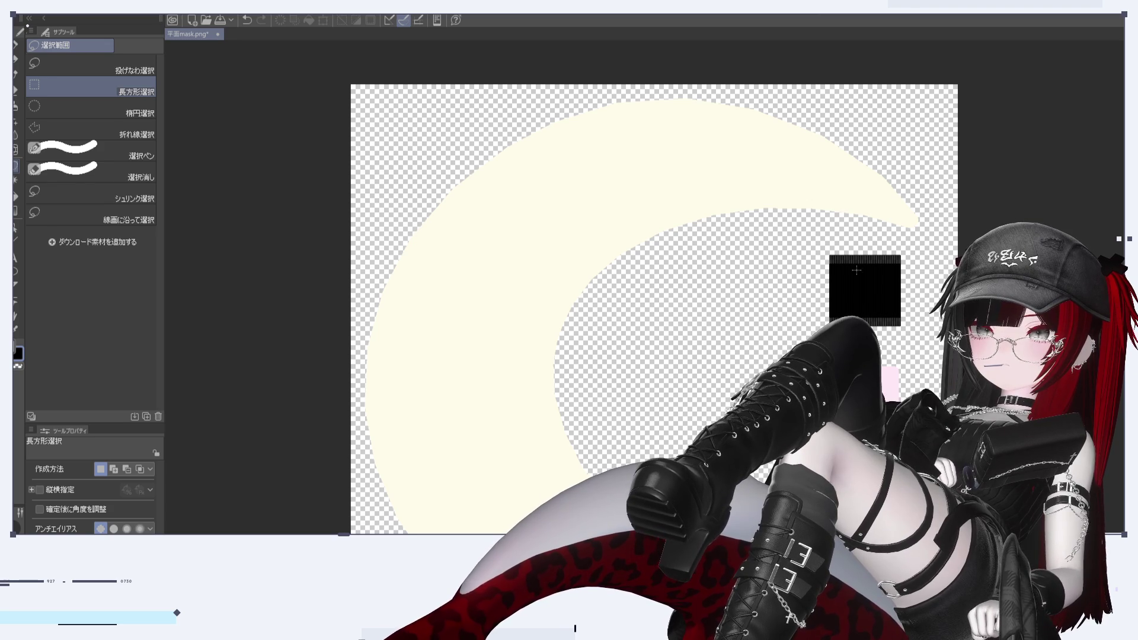
left_click_drag(813, 248, 938, 346)
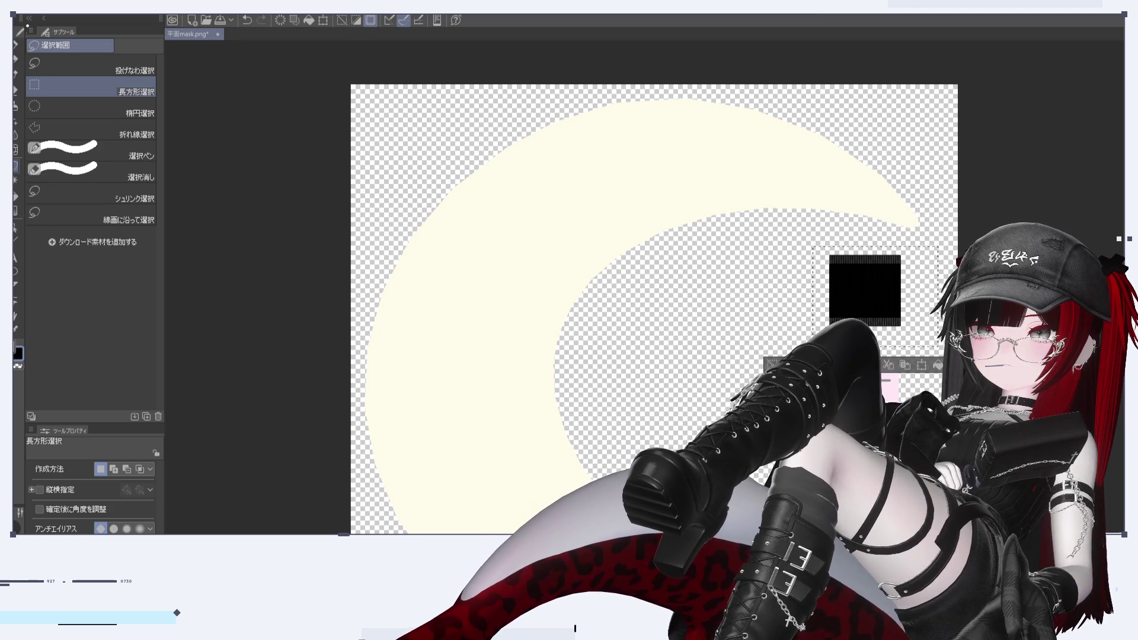
key("Delete")
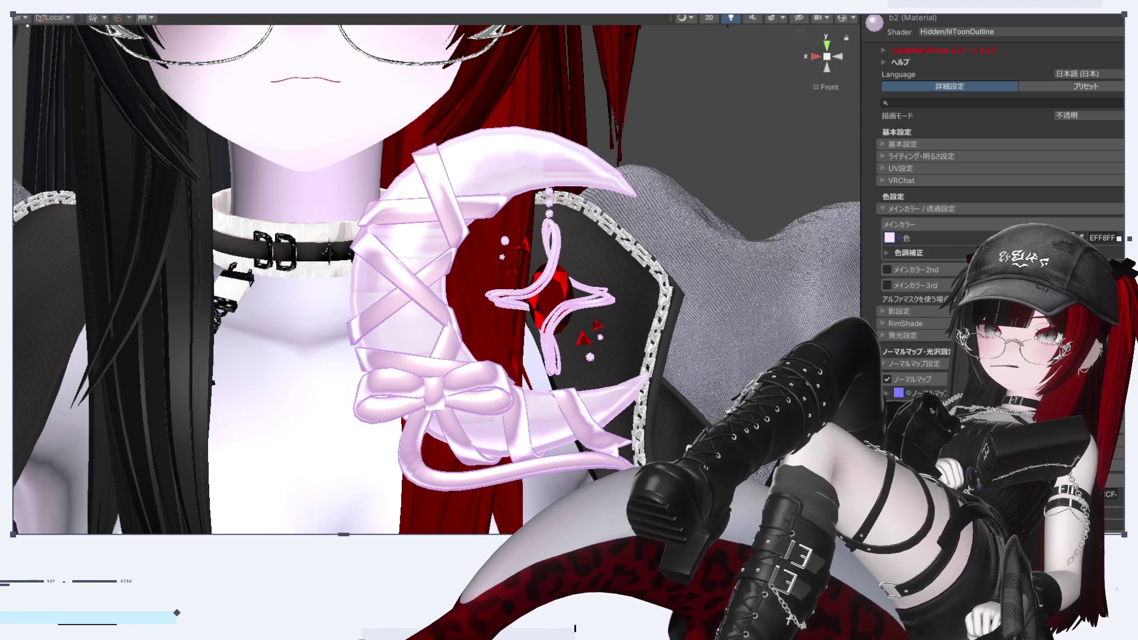
Select the moon accessory and drag b1 onto its Element 1 slot, replacing b2
left_click(741, 196)
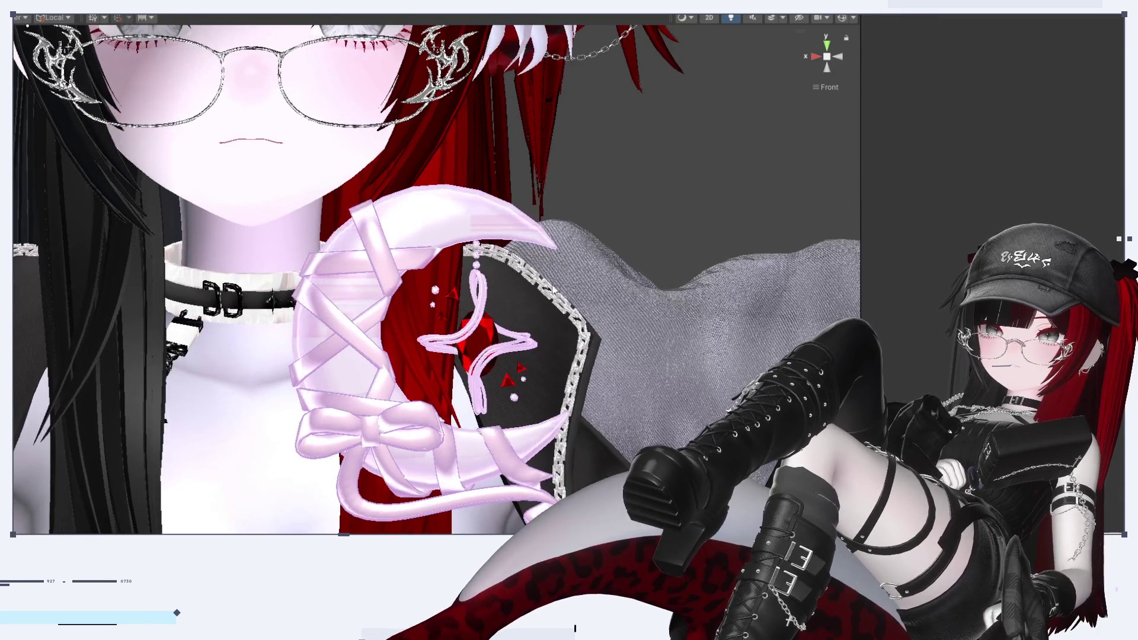
left_click(475, 209)
scroll(936, 198, "down", 10)
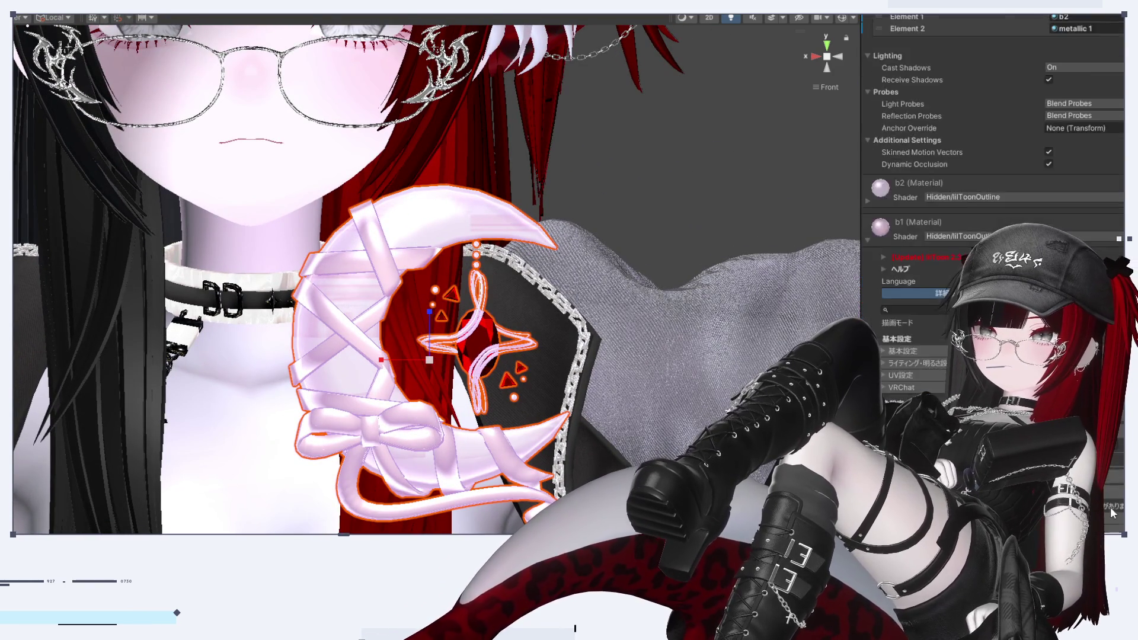
scroll(936, 198, "up", 5)
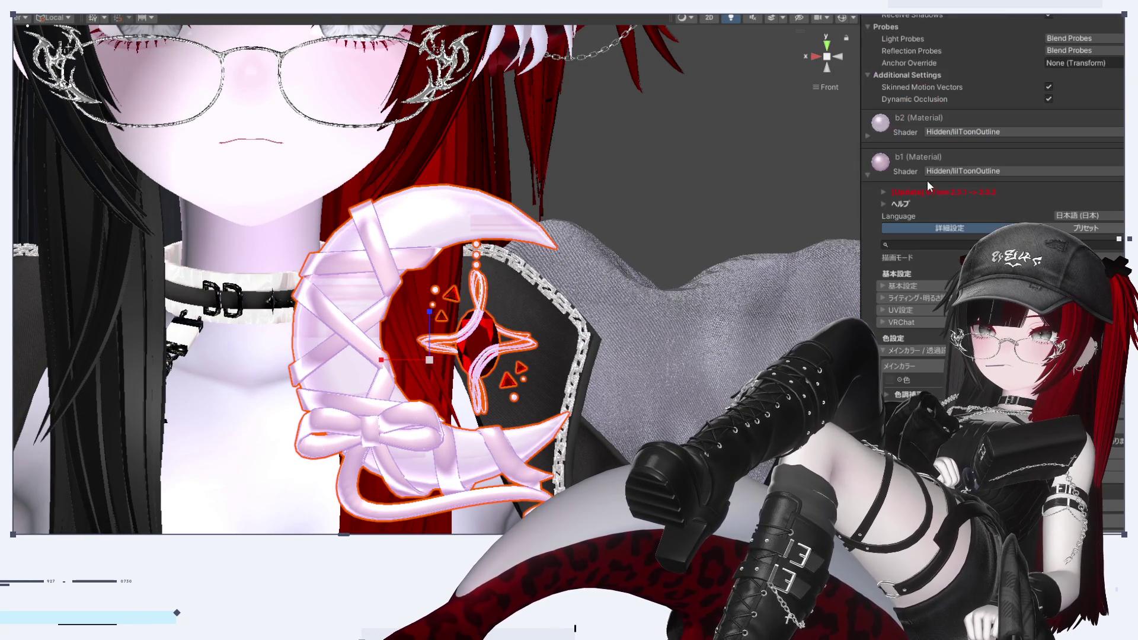
scroll(1076, 118, "up", 2)
left_click(1069, 81)
left_click(1080, 70)
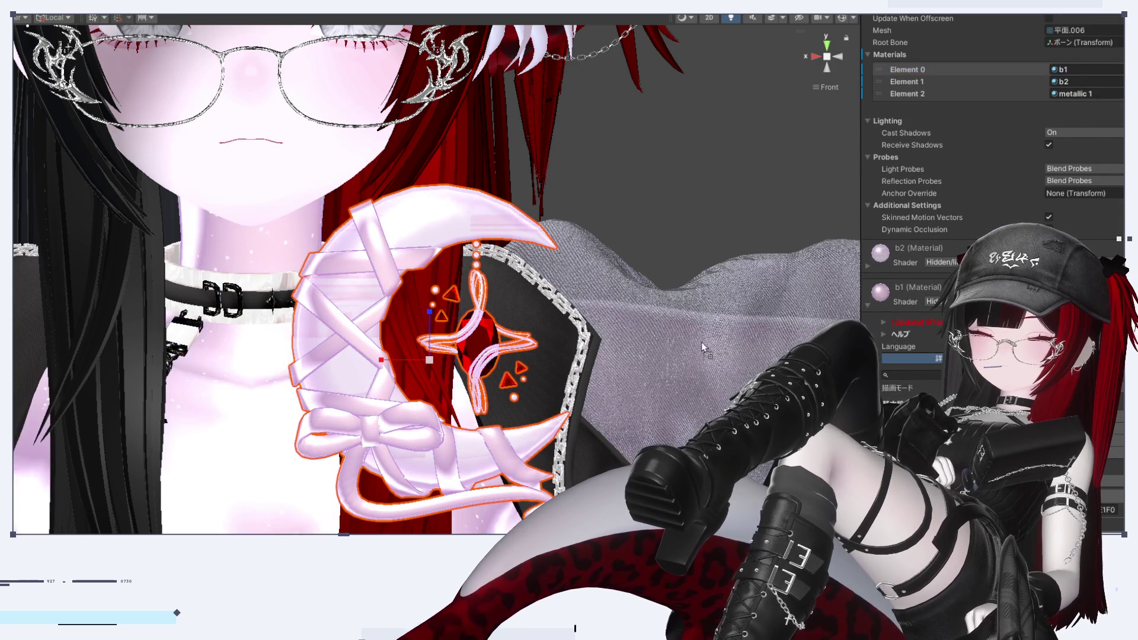
left_click_drag(1081, 70, 1083, 83)
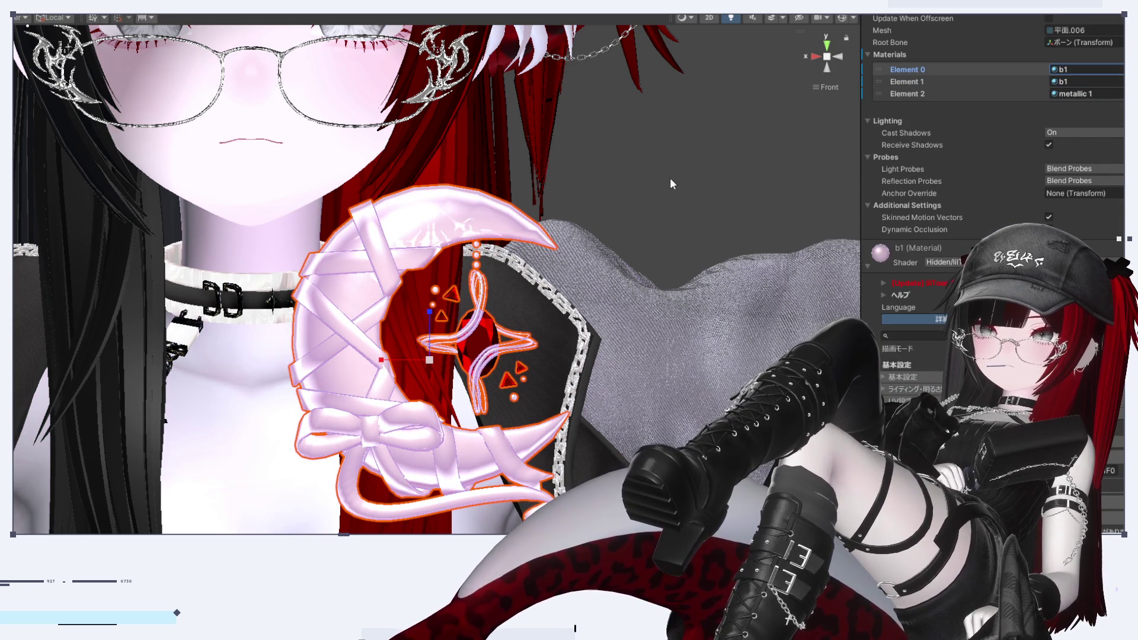
Scroll the Inspector and reselect the moon accessory to check its updated materials
scroll(899, 382, "down", 5)
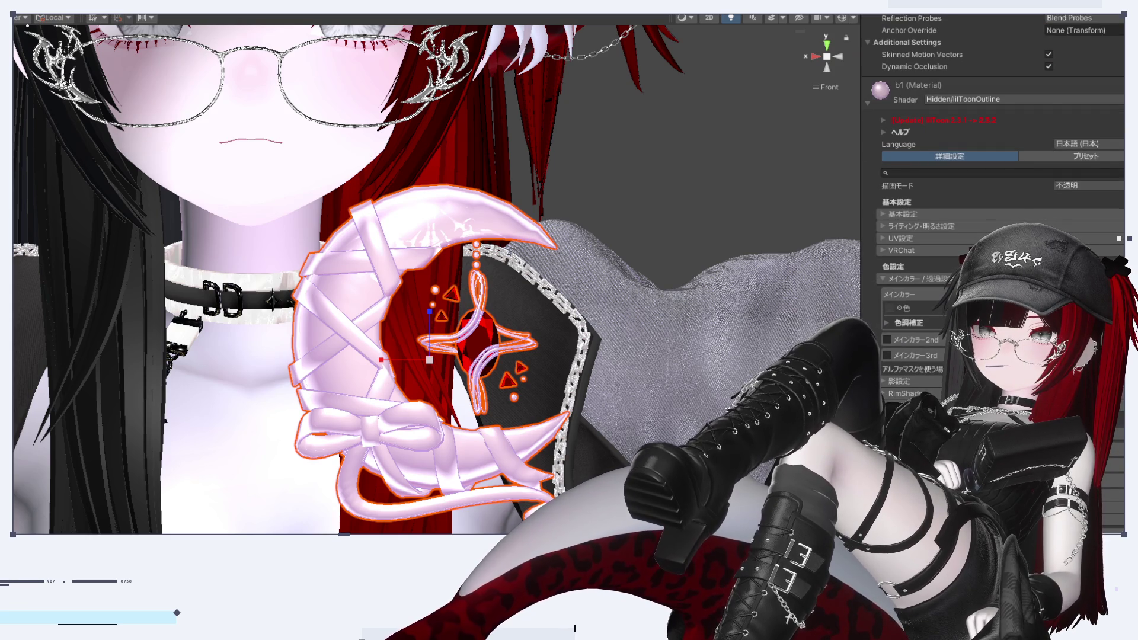
scroll(996, 237, "down", 4)
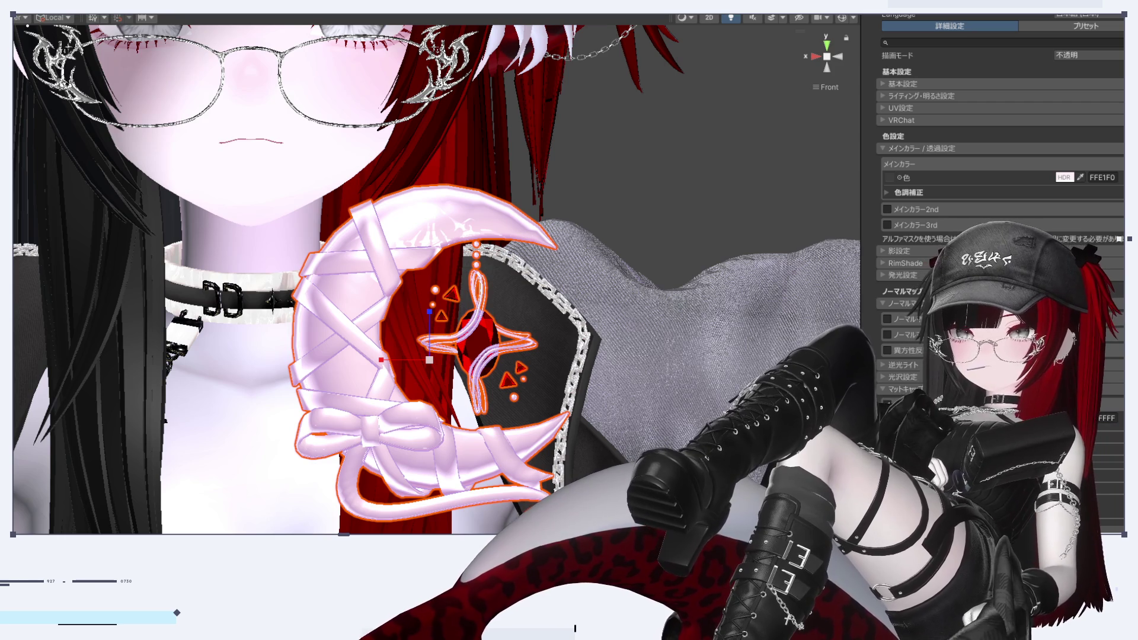
scroll(1002, 237, "down", 2)
scroll(421, 317, "up", 1)
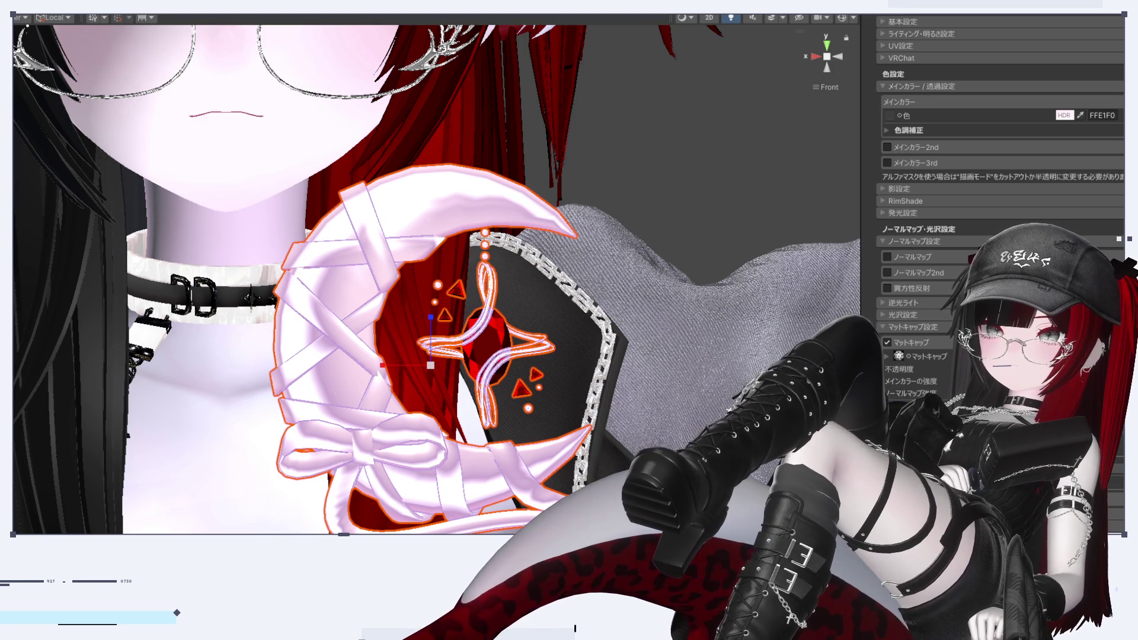
left_click(673, 157)
left_click(555, 372)
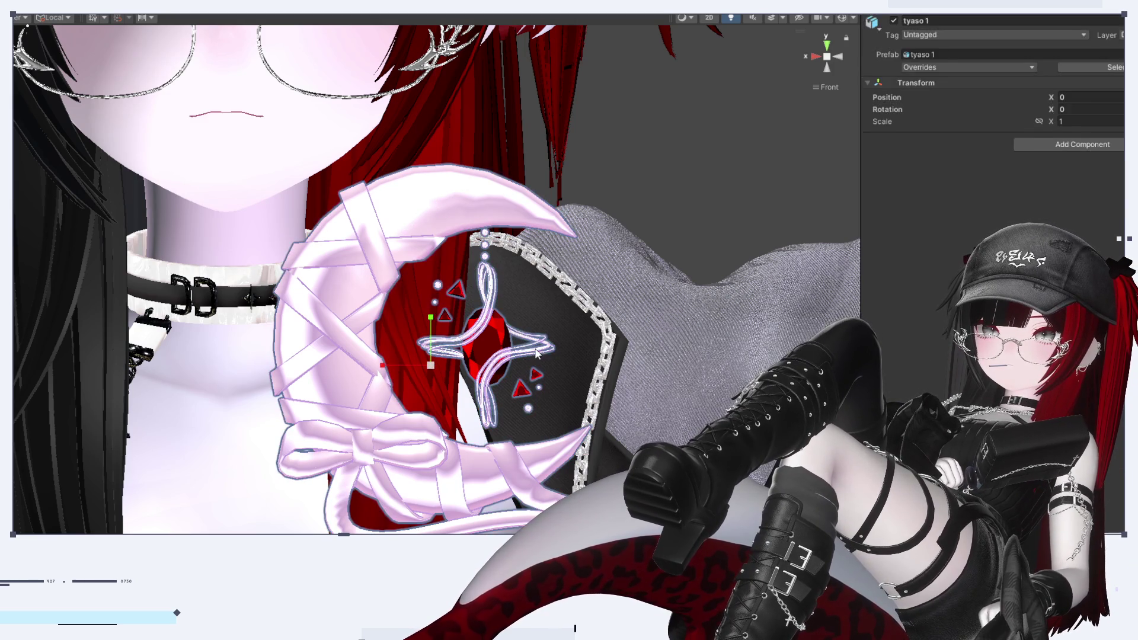
Deselect the accessory, orbit up toward the head, and compare Left and Front views
scroll(993, 273, "down", 10)
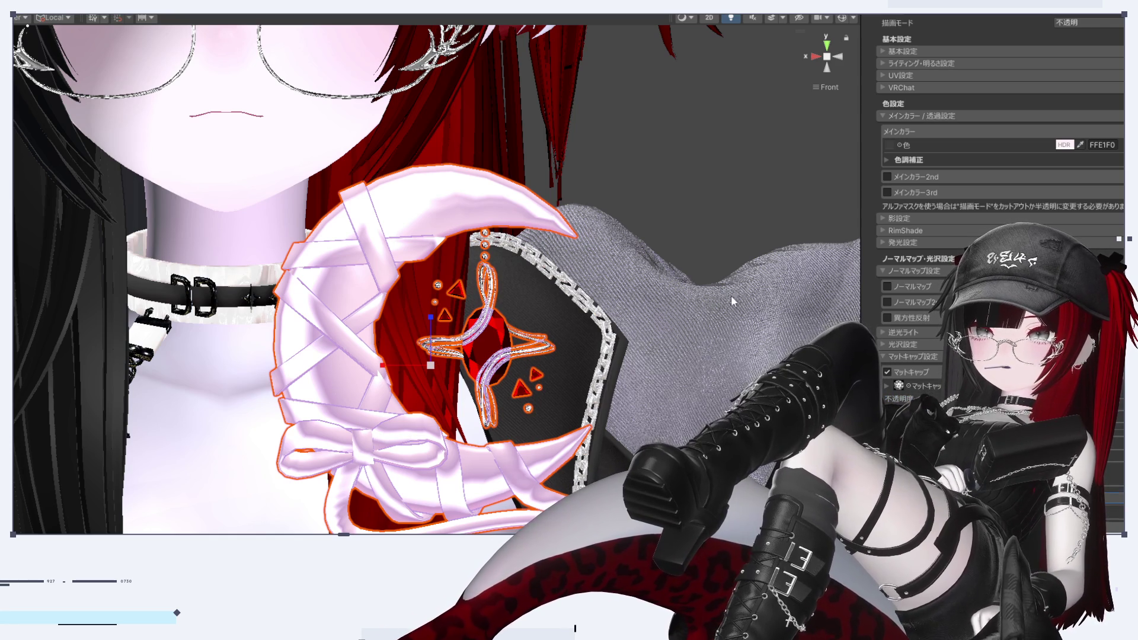
left_click(719, 190)
mouse_move(515, 359)
left_mouse_down("alt")
mouse_move(675, 381)
mouse_move(535, 384)
left_mouse_up("alt")
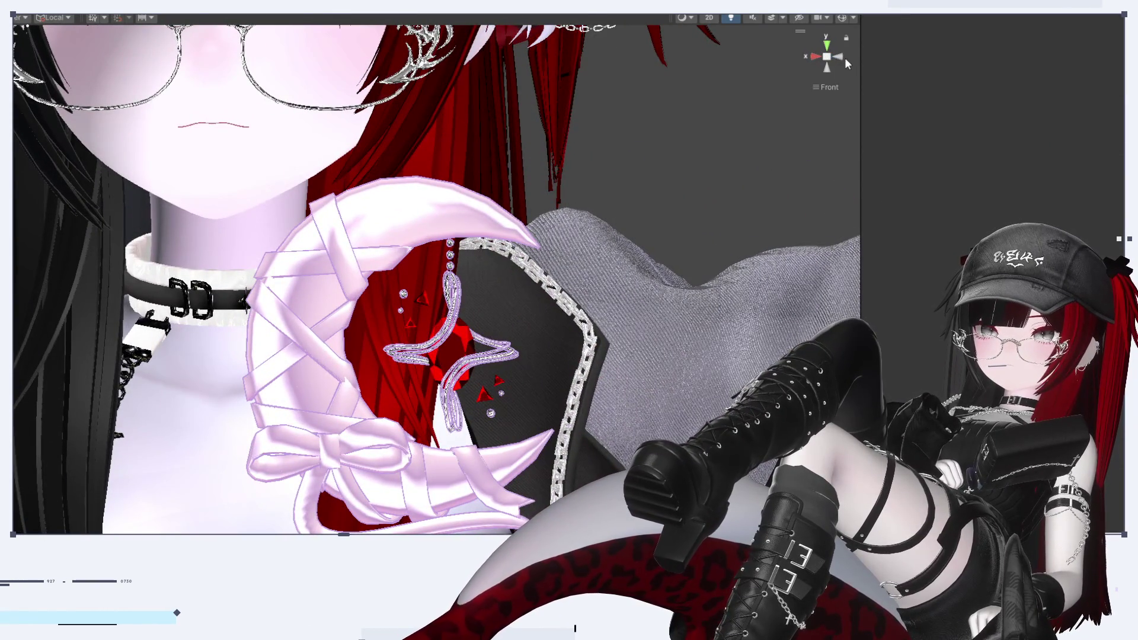
left_click(840, 56)
left_click(816, 58)
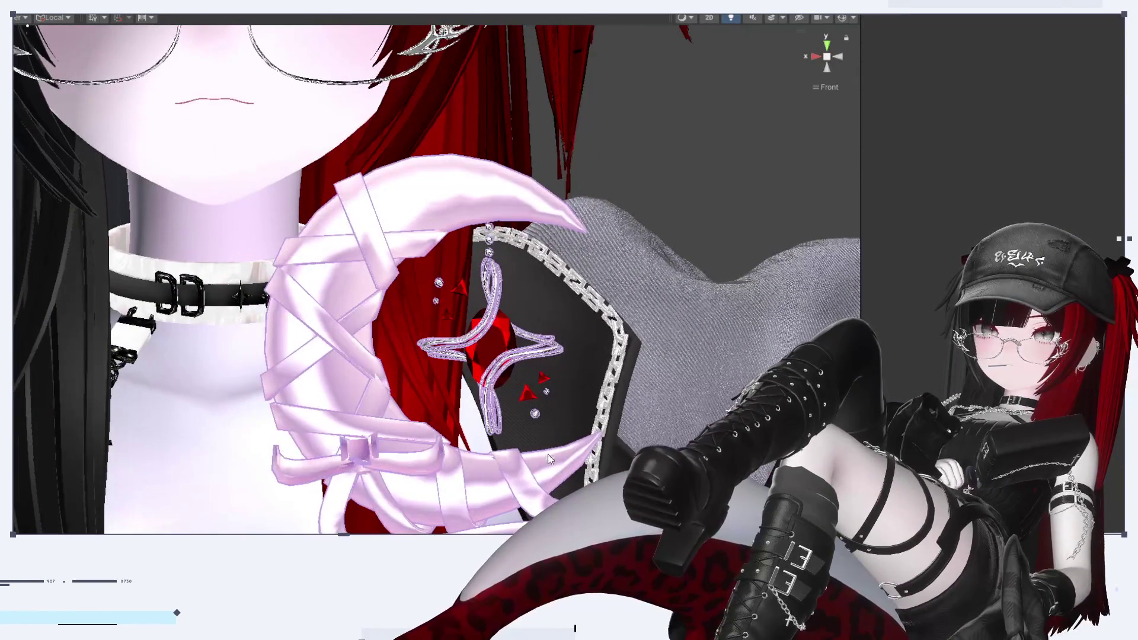
Select and deselect the moon accessory while zooming in on it on the chest
left_click(563, 477)
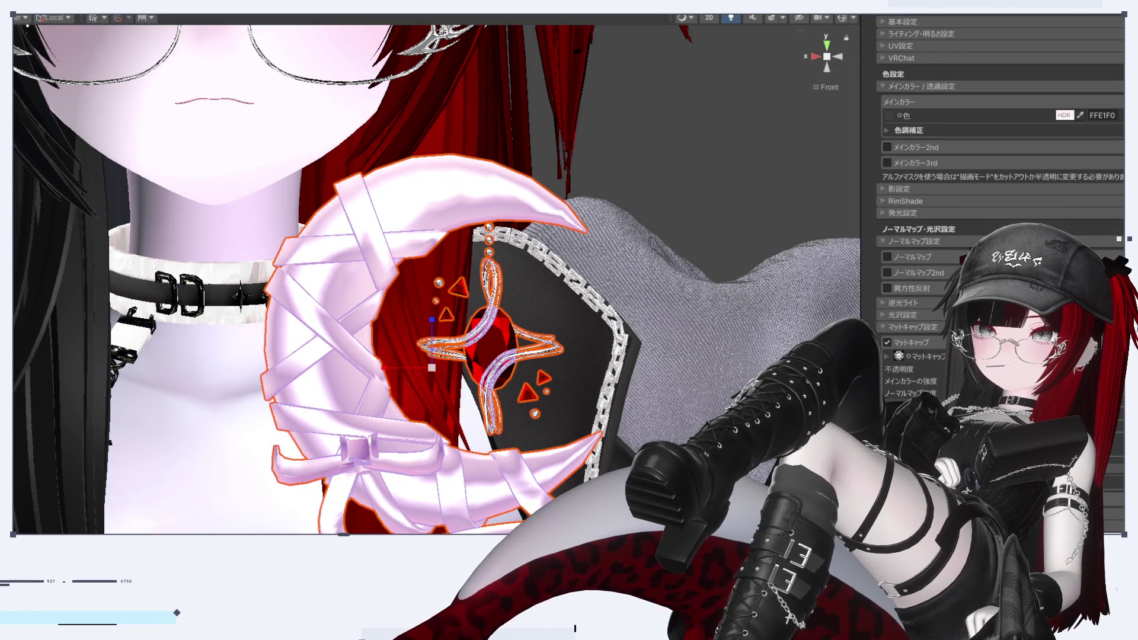
left_click(719, 107)
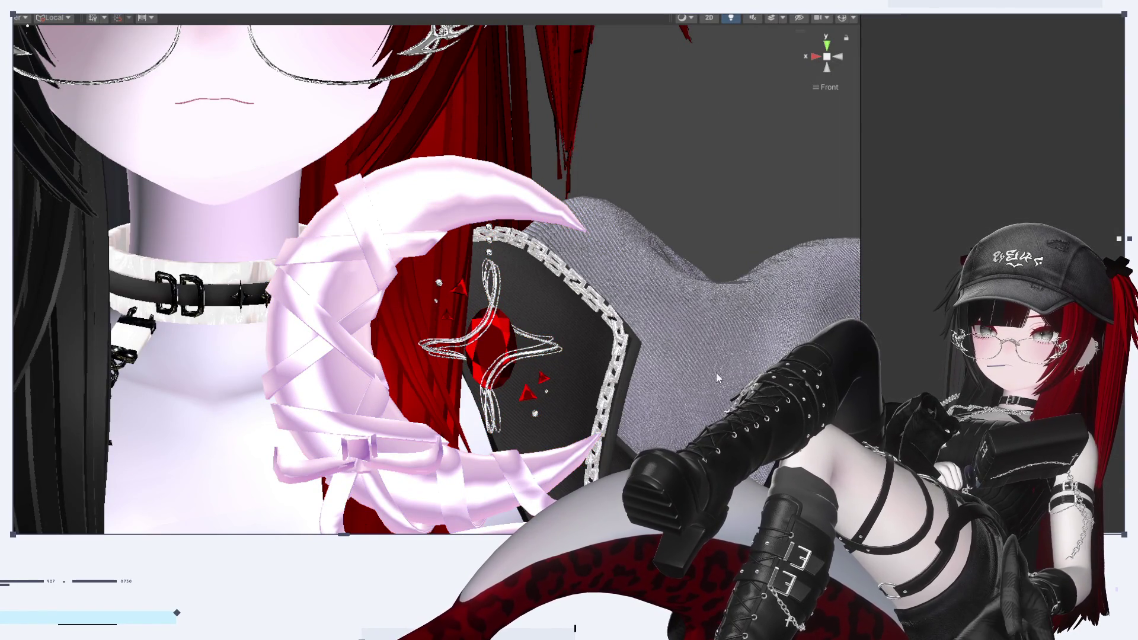
scroll(679, 404, "up", 3)
scroll(679, 404, "down", 6)
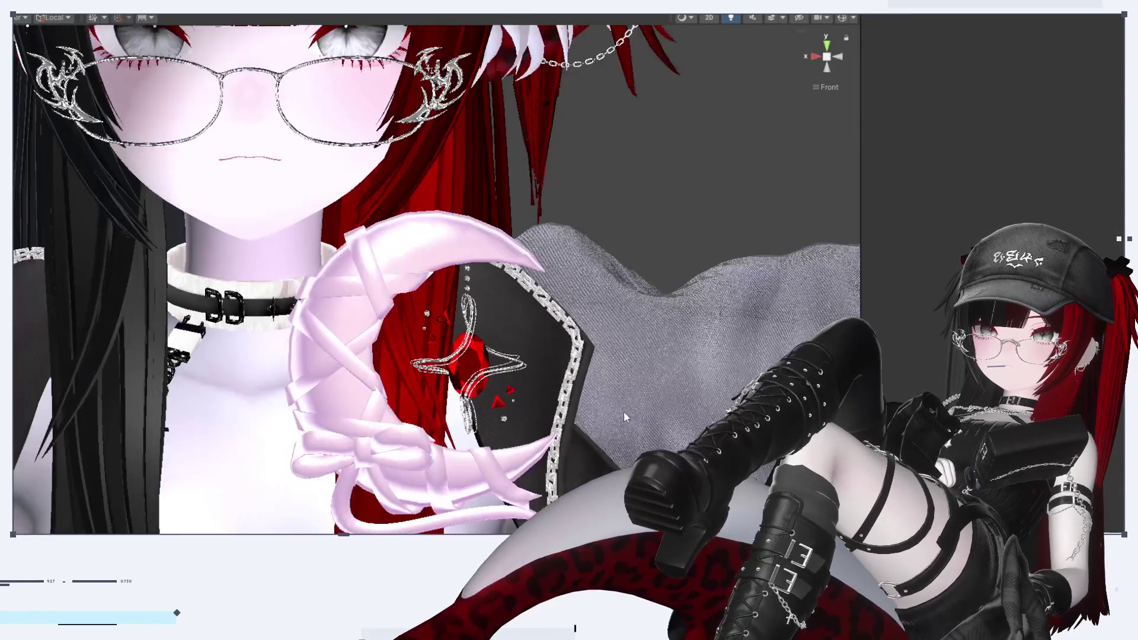
scroll(613, 392, "up", 4)
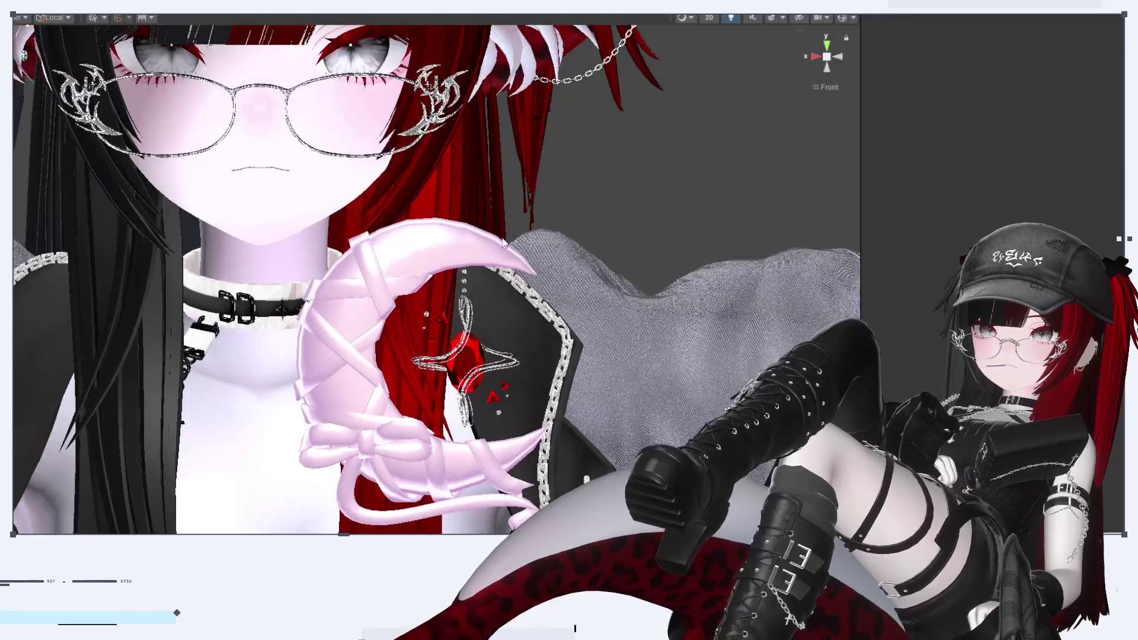
key("ctrl+z")
scroll(994, 178, "down", 10)
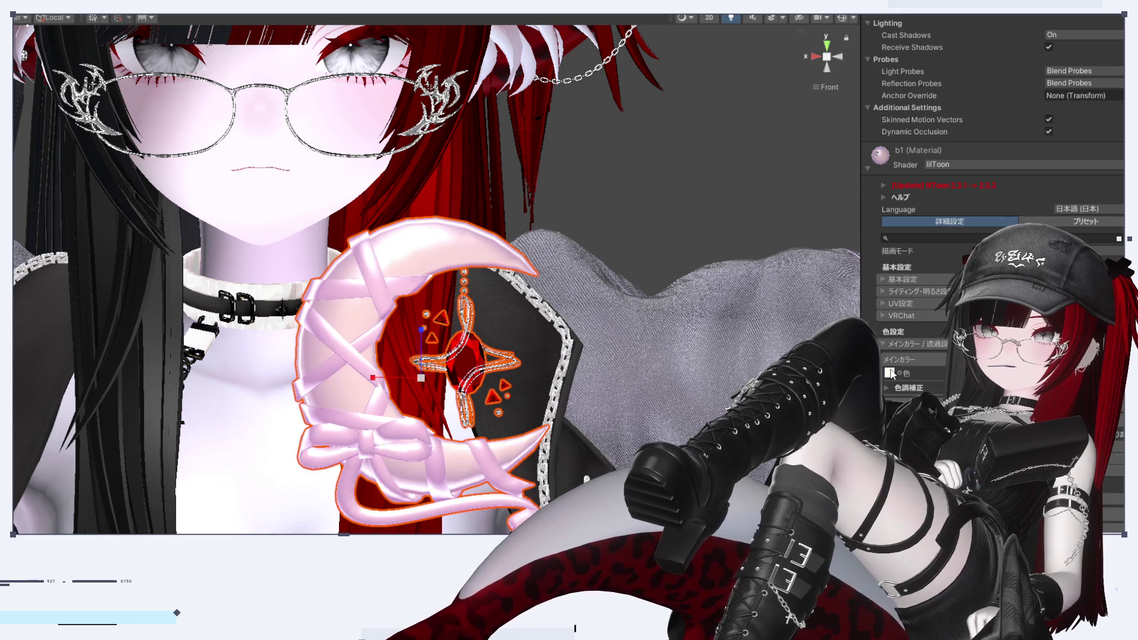
Orbit around the face and moon brooch, then check a side angle and straight front view
left_click_drag(646, 192, 665, 188, "alt")
left_click(665, 189)
mouse_move(659, 236)
left_mouse_down("alt")
mouse_move(795, 235)
mouse_move(757, 230)
left_mouse_up("alt")
left_click_drag(839, 57, 641, 260, "alt")
scroll(651, 237, "down", 5)
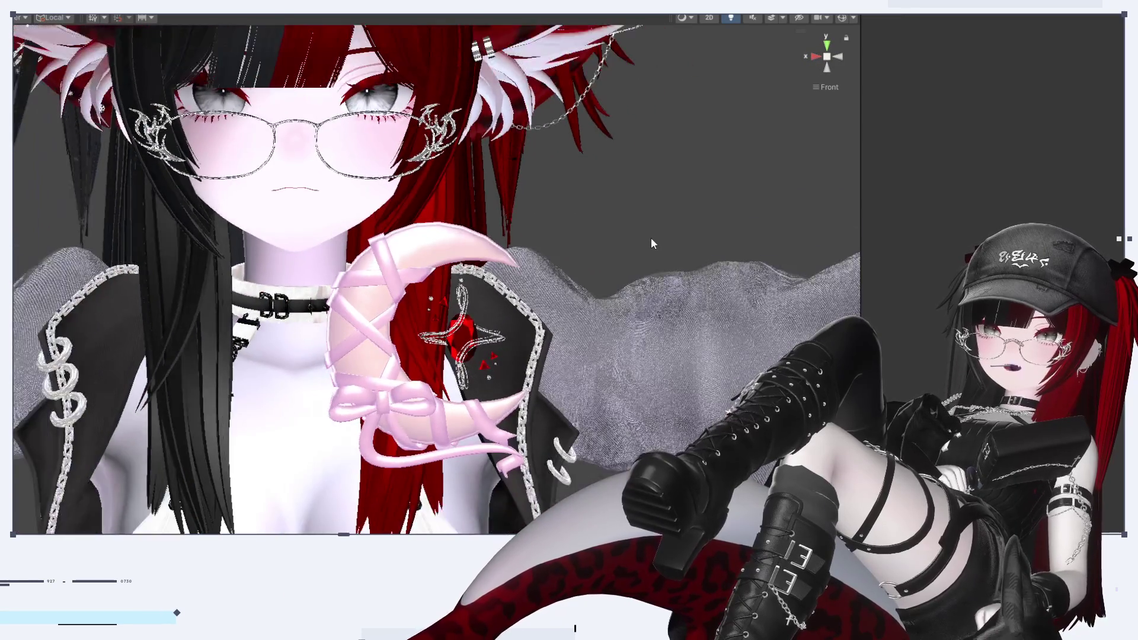
left_click_drag(652, 468, 589, 466, "alt")
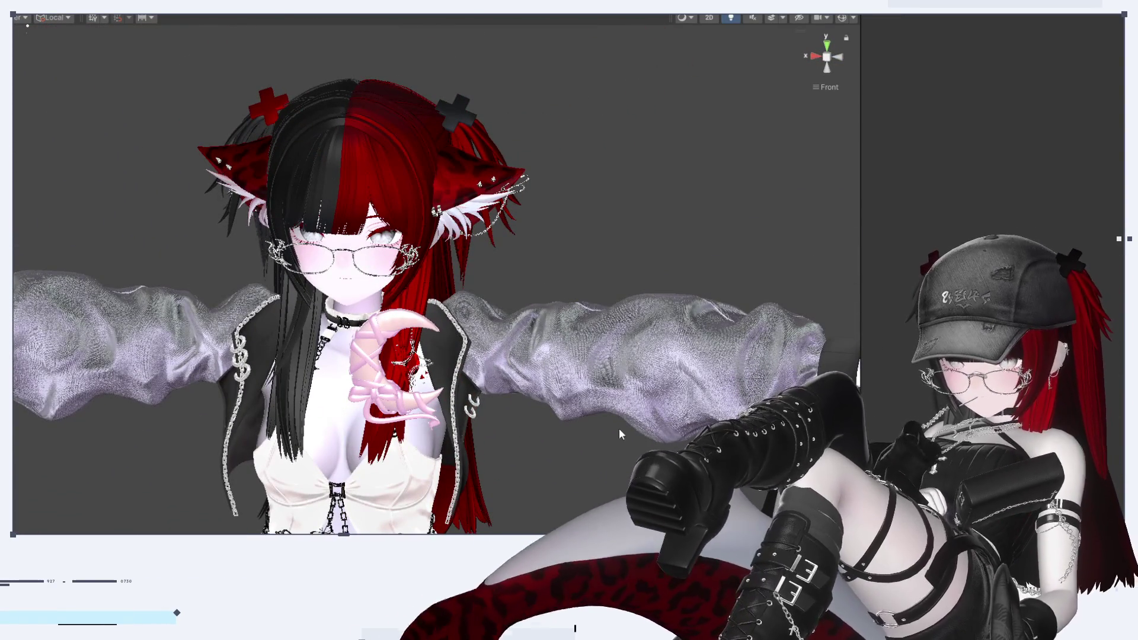
left_click(841, 55)
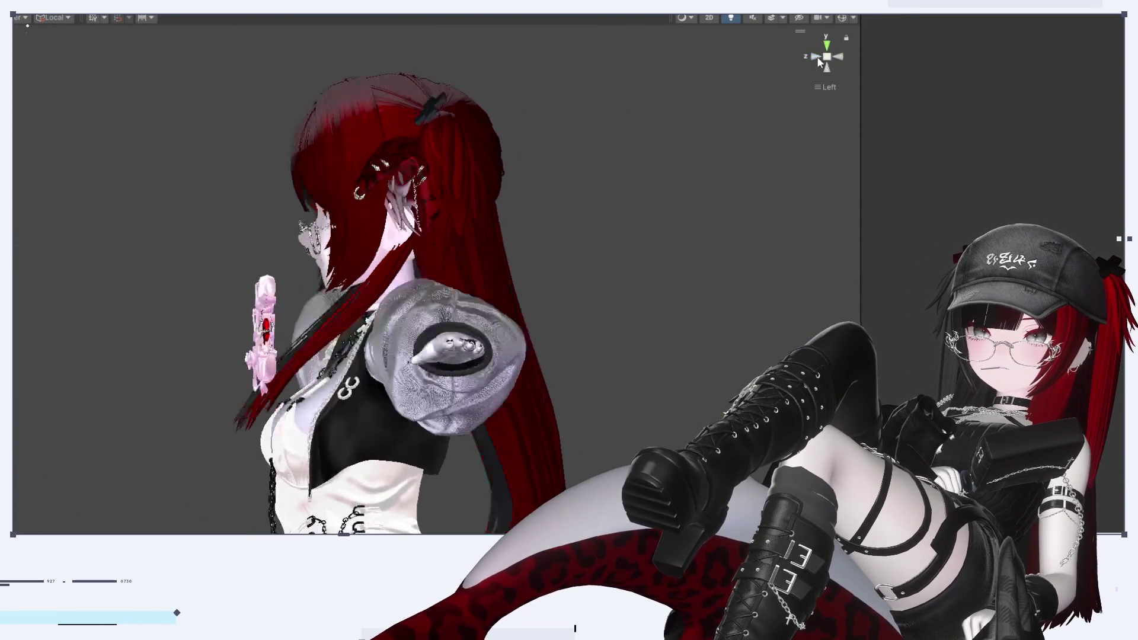
left_click(817, 56)
Zoom in close on the chest ornament and view it from the side and front
scroll(340, 336, "up", 5)
middle_click_drag(478, 422, 493, 312)
scroll(493, 312, "down", 1)
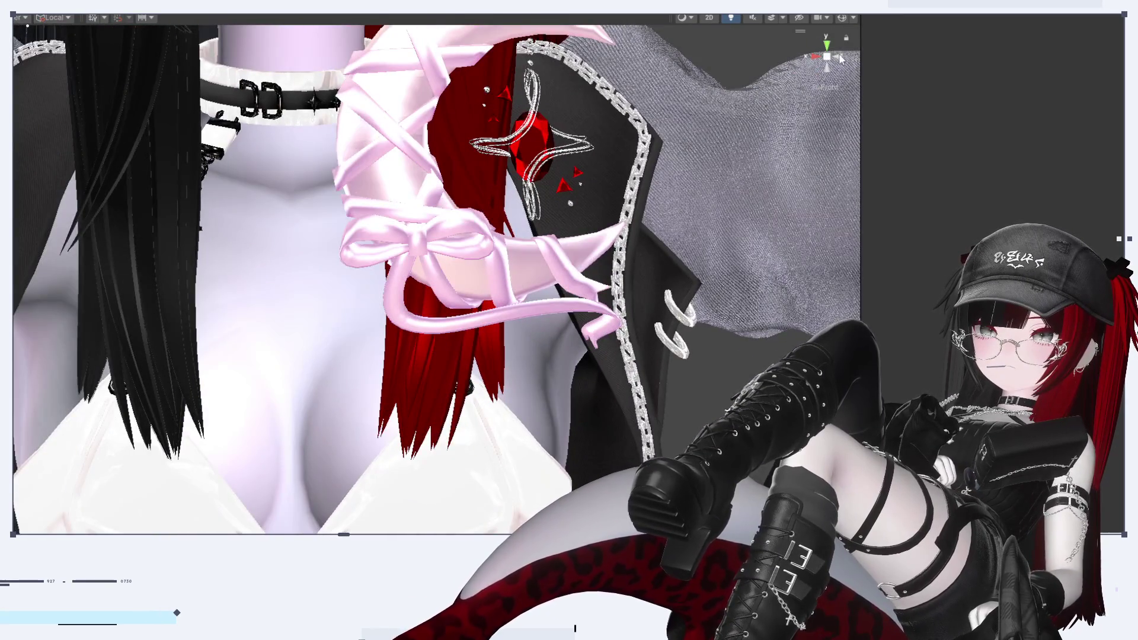
left_click(841, 57)
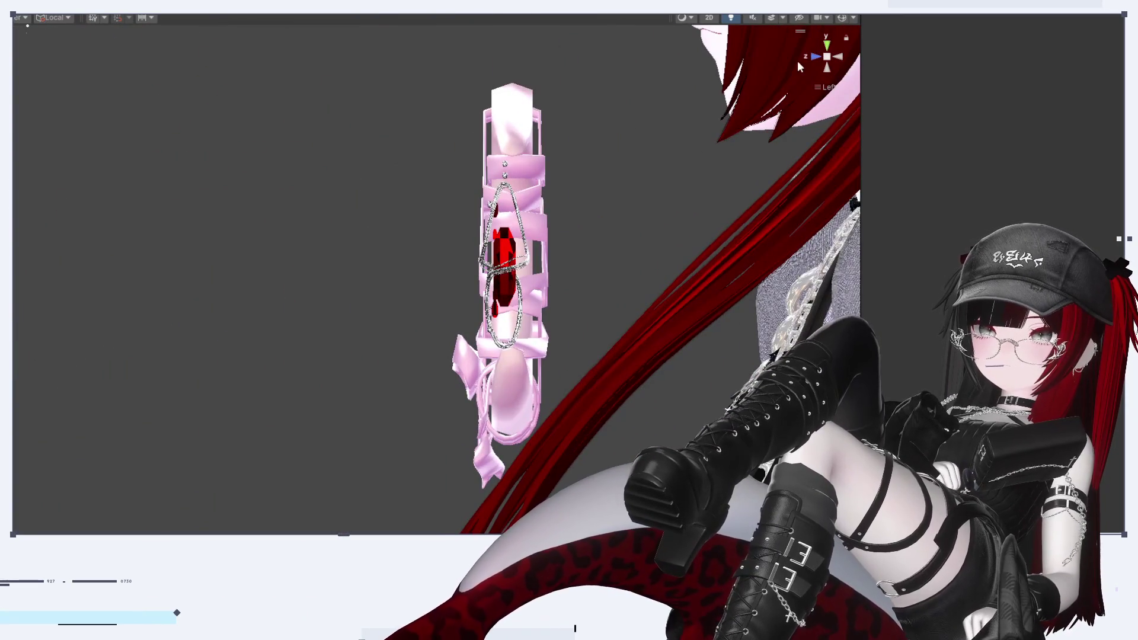
left_click(813, 57)
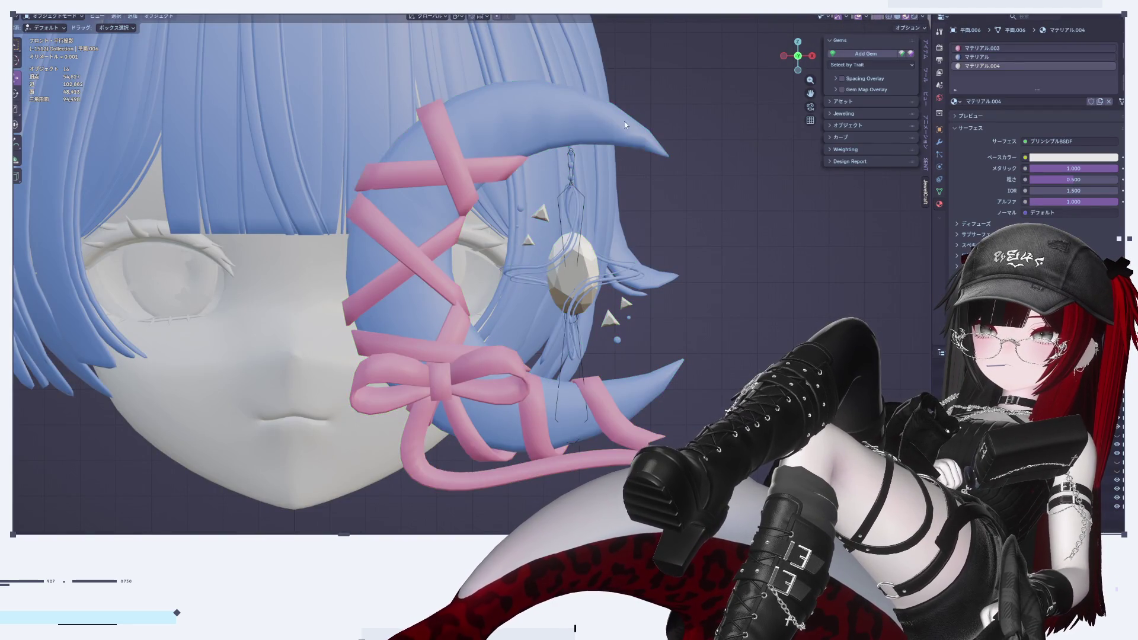
Select the combined moon, ribbon and gem object in Blender to show its crescent UV layout
left_click(625, 125)
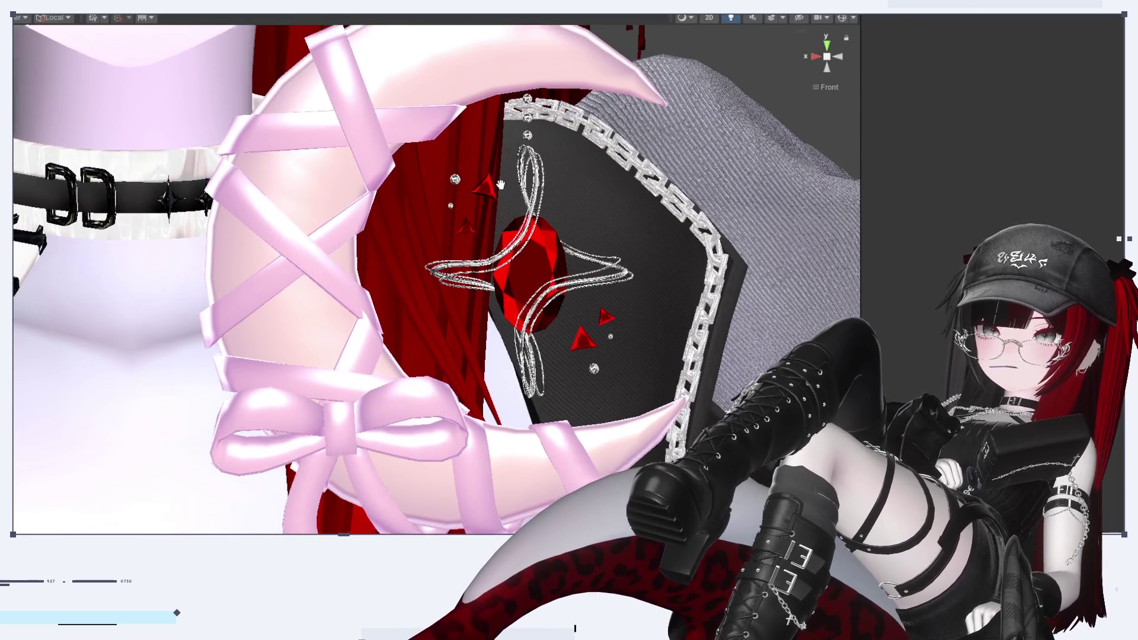
Select the moon accessory, check both material slots, and adjust the d1 material so the crescent turns cream
middle_click_drag(500, 185, 511, 226)
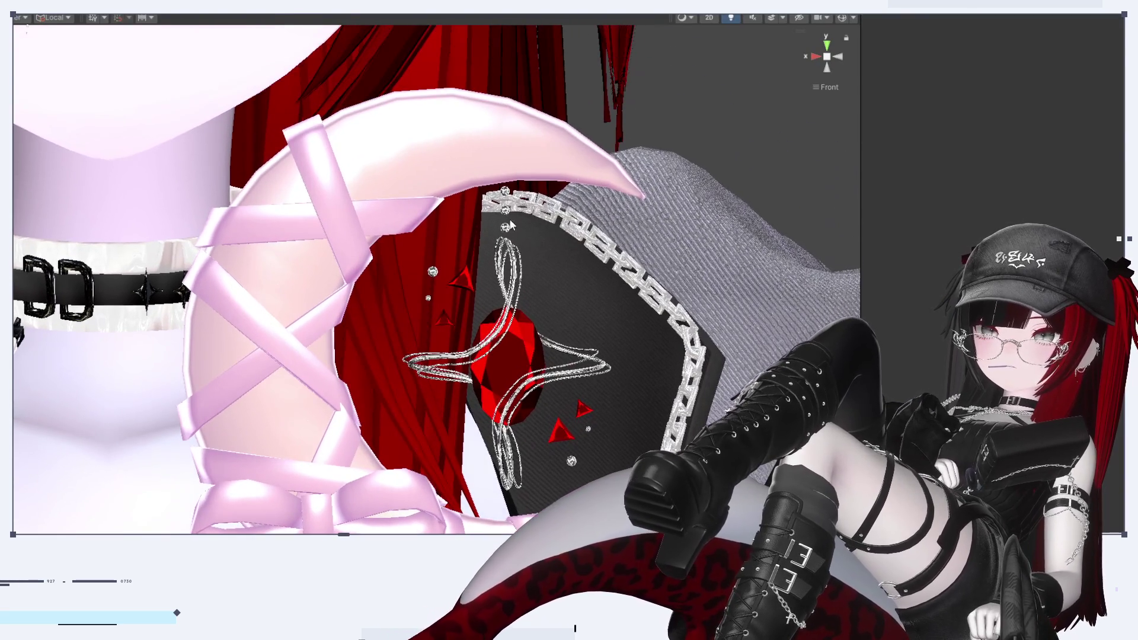
left_click(557, 134)
left_click(907, 310)
left_click(907, 297)
double_click(1008, 298)
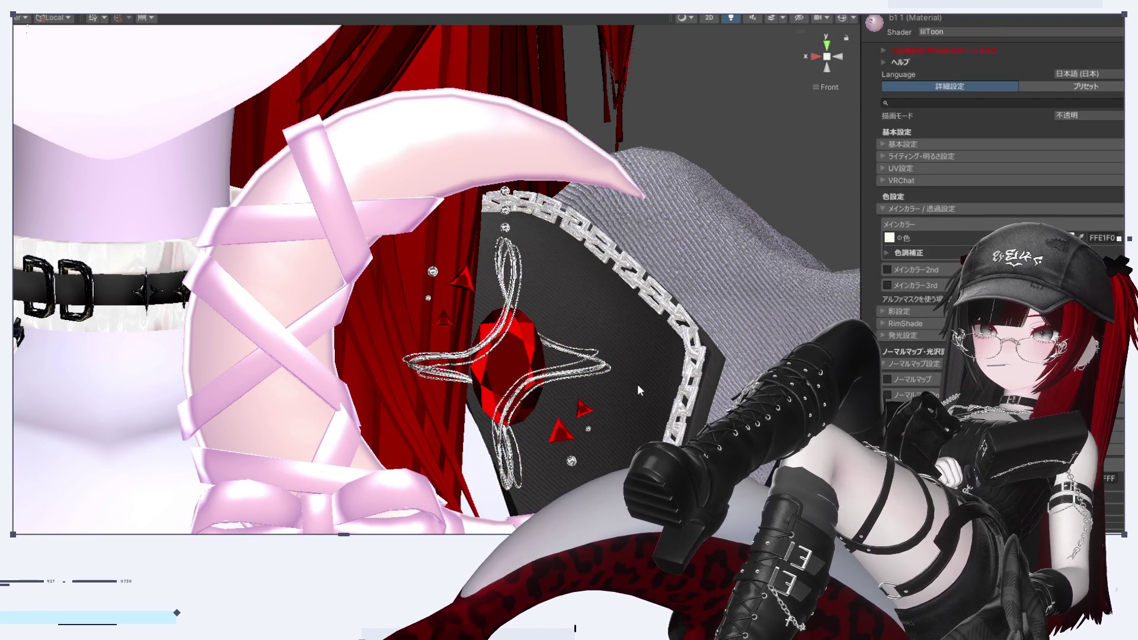
scroll(638, 384, "up", 2)
left_click(498, 127)
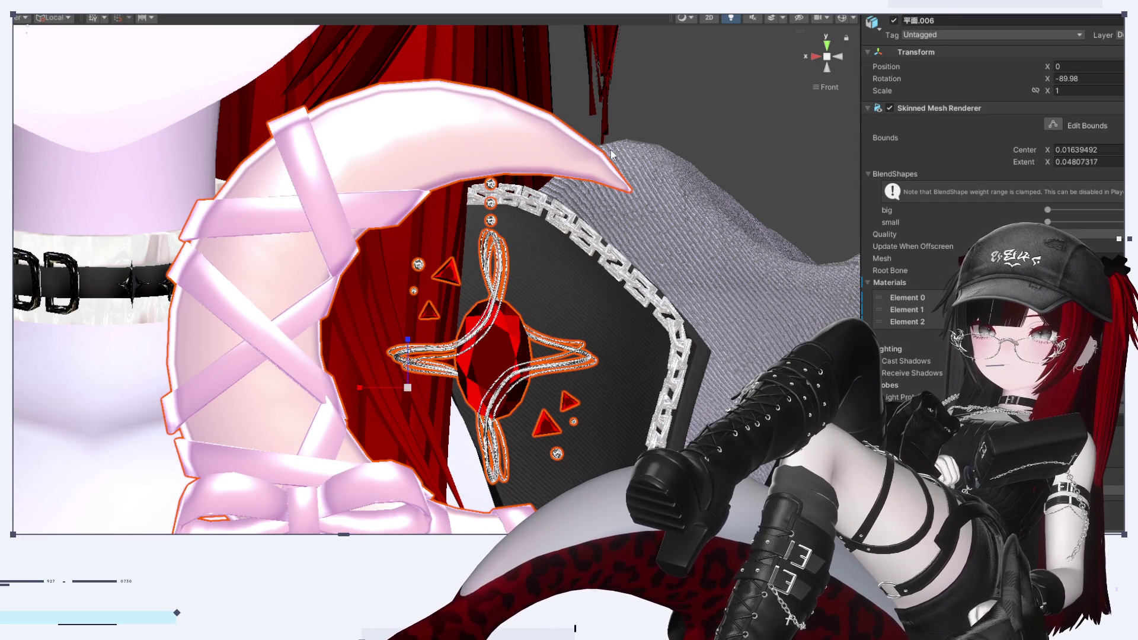
left_click(907, 309)
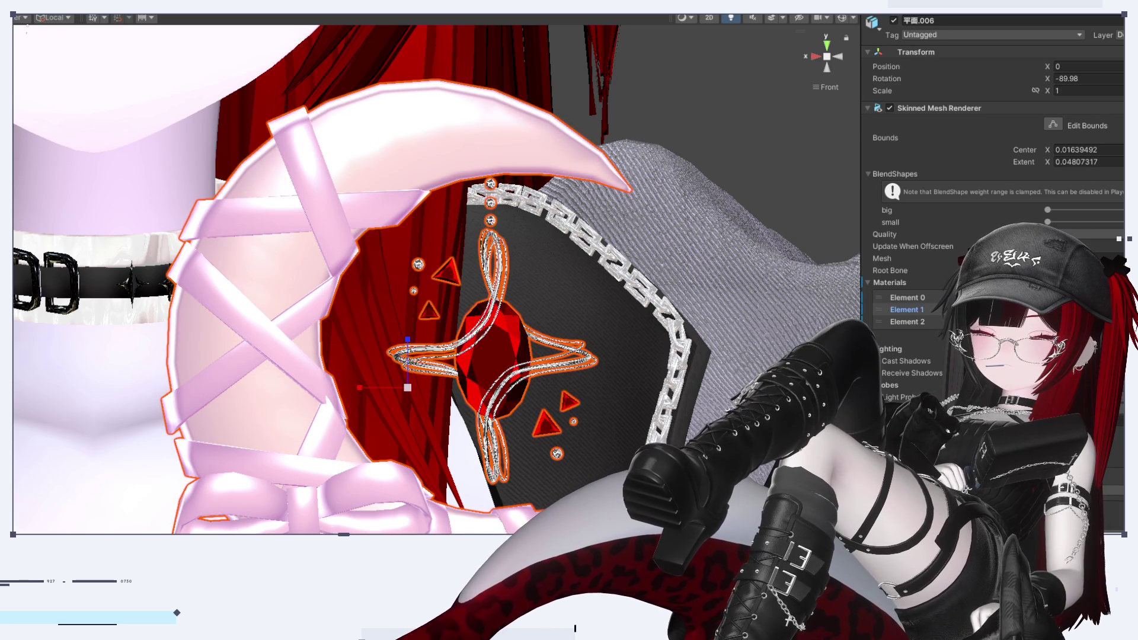
scroll(1120, 436, "down", 5)
scroll(1120, 437, "down", 2)
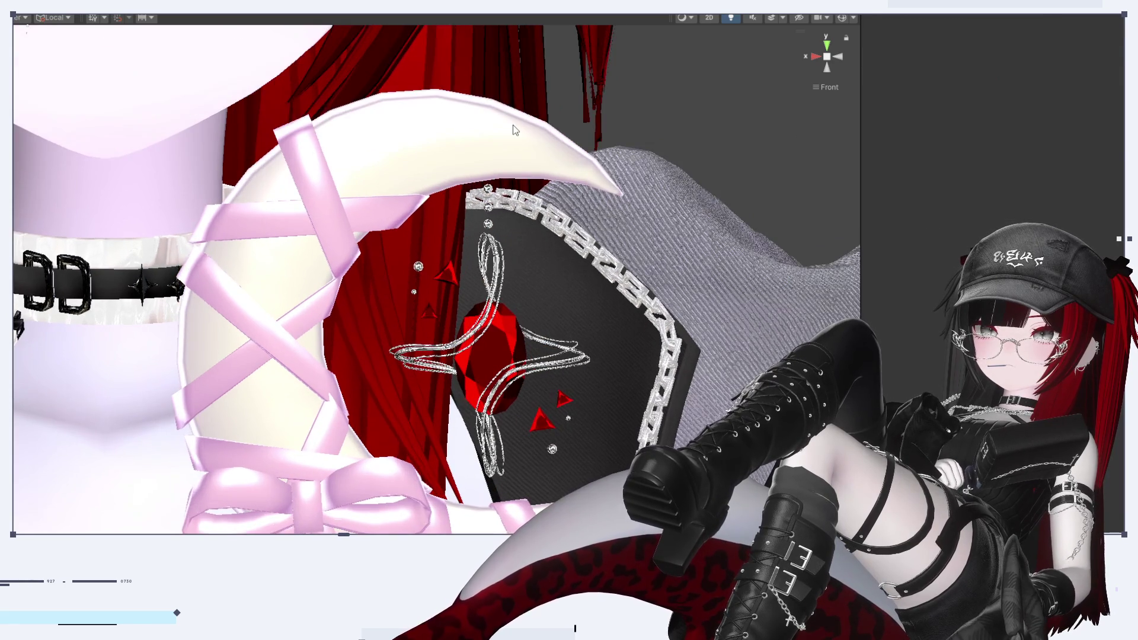
In the moon's lilToon material, toggle MatCap off and on and expand the 影設定 shadow settings
left_click(514, 126)
scroll(996, 273, "down", 10)
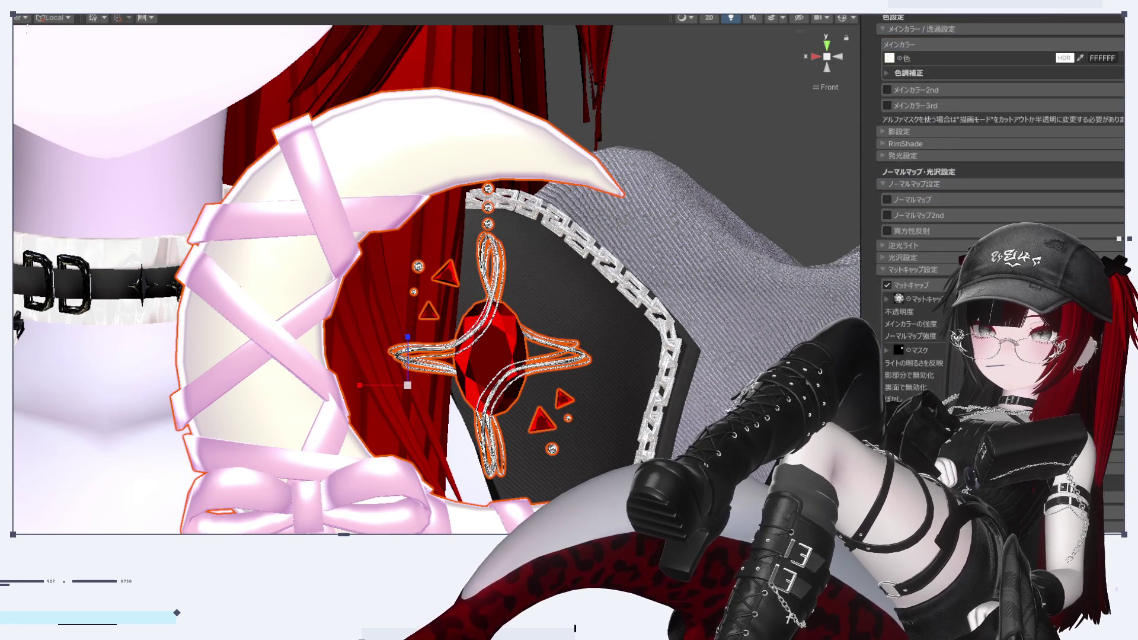
left_click(888, 383)
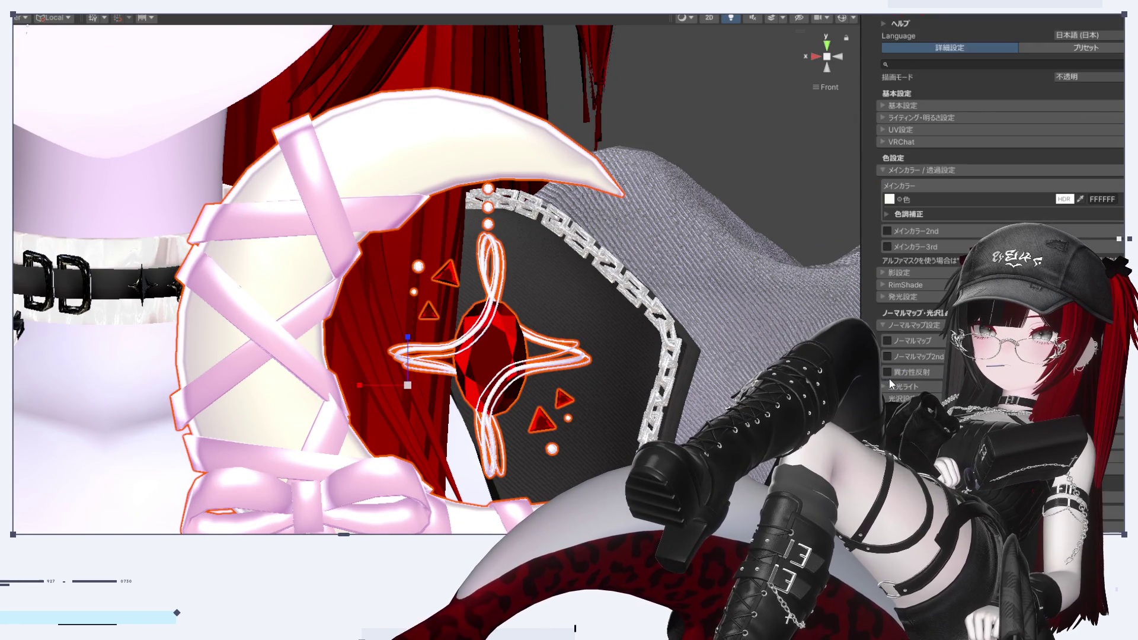
left_click(888, 427)
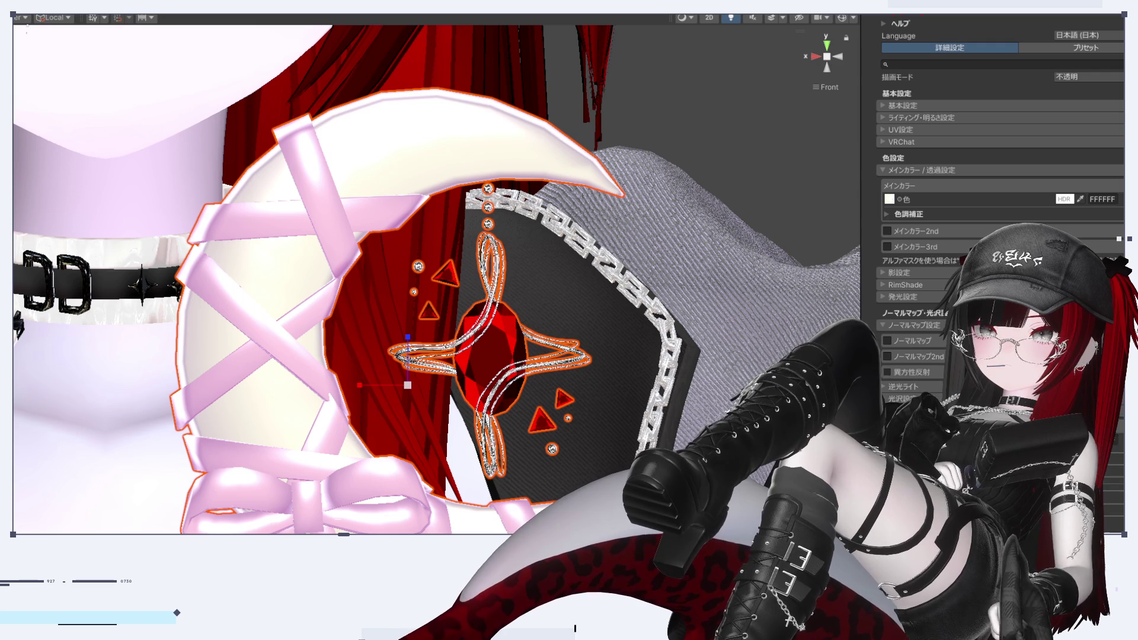
left_click(891, 273)
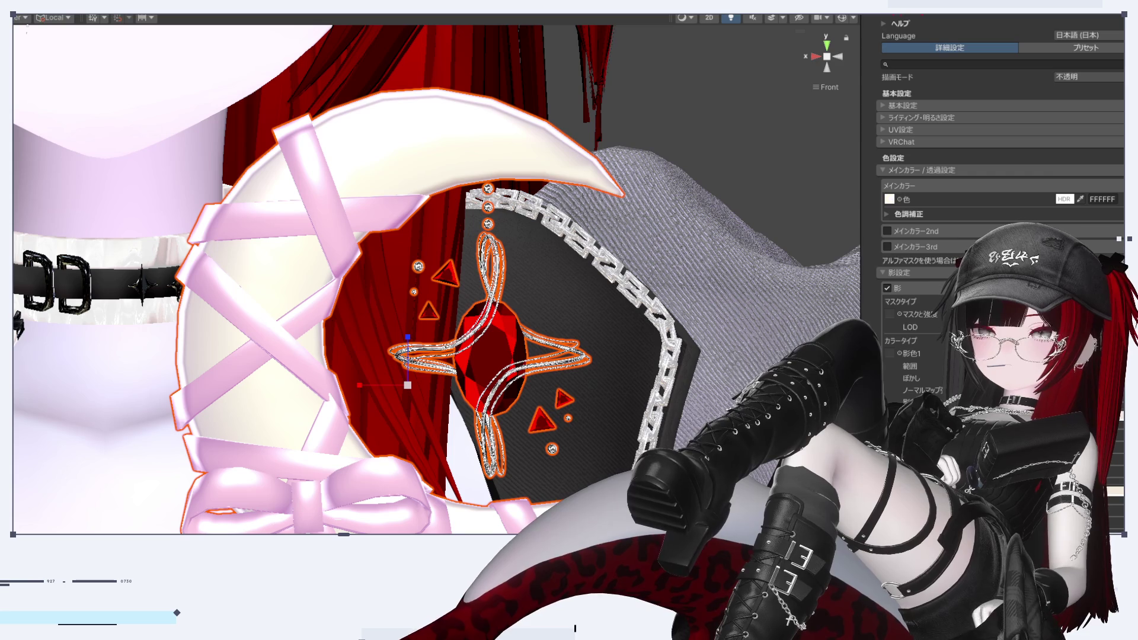
scroll(1002, 237, "down", 3)
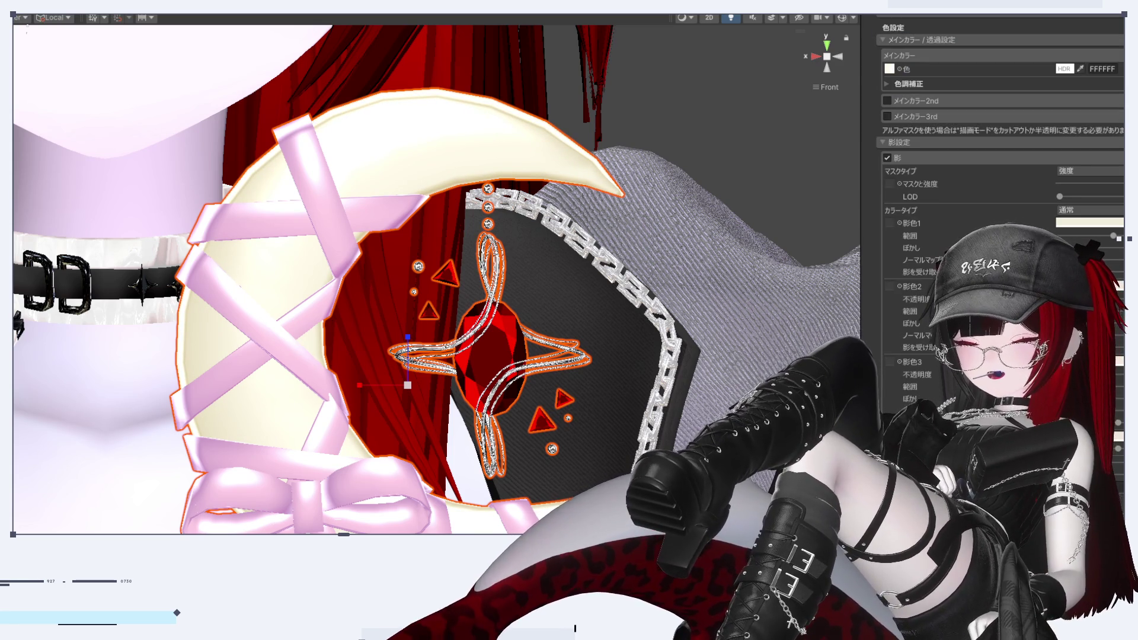
scroll(436, 280, "down", 3)
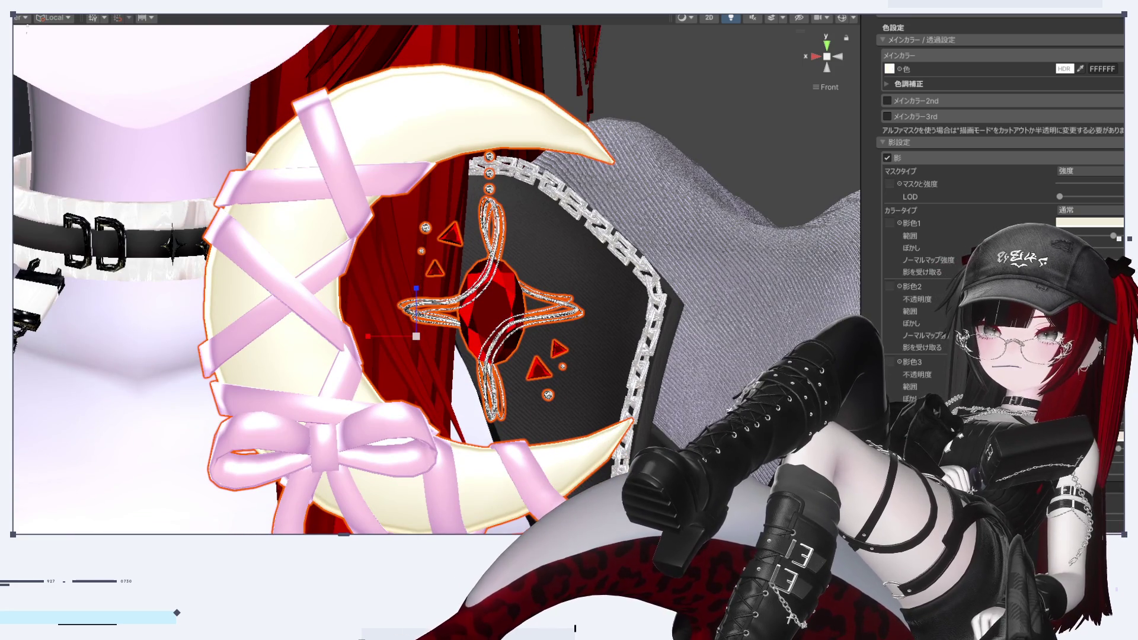
scroll(1002, 177, "down", 3)
scroll(934, 349, "down", 10)
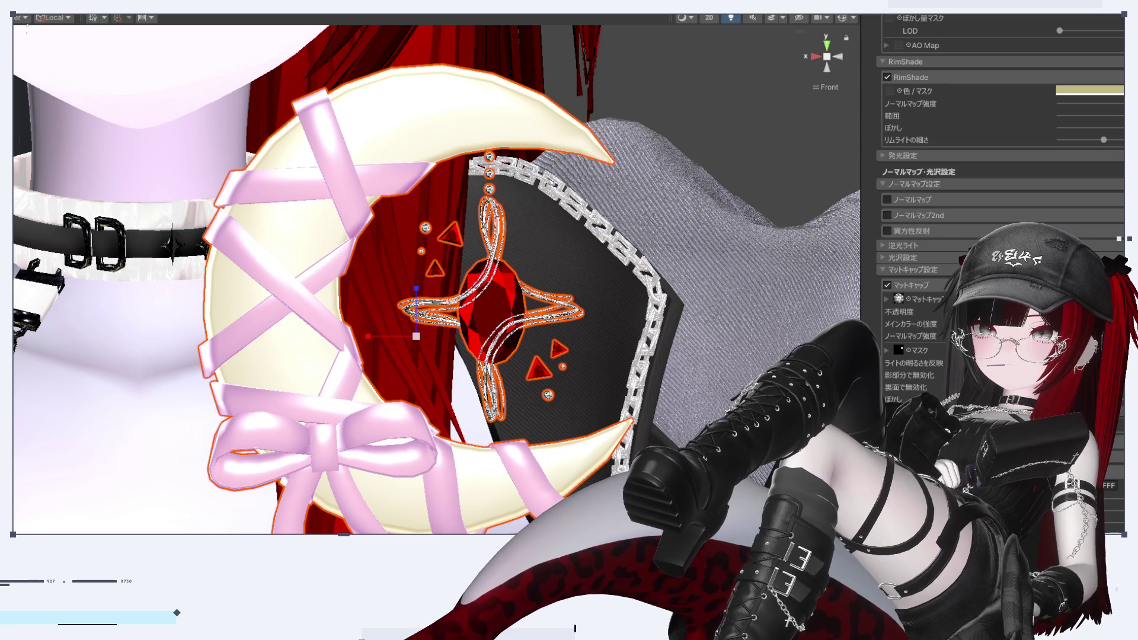
Deselect the moon and orbit back to a front view of the face and brooch
left_click(771, 128)
scroll(751, 237, "down", 3)
mouse_move(749, 253)
right_mouse_down()
mouse_move(803, 247)
mouse_move(791, 342)
right_mouse_up()
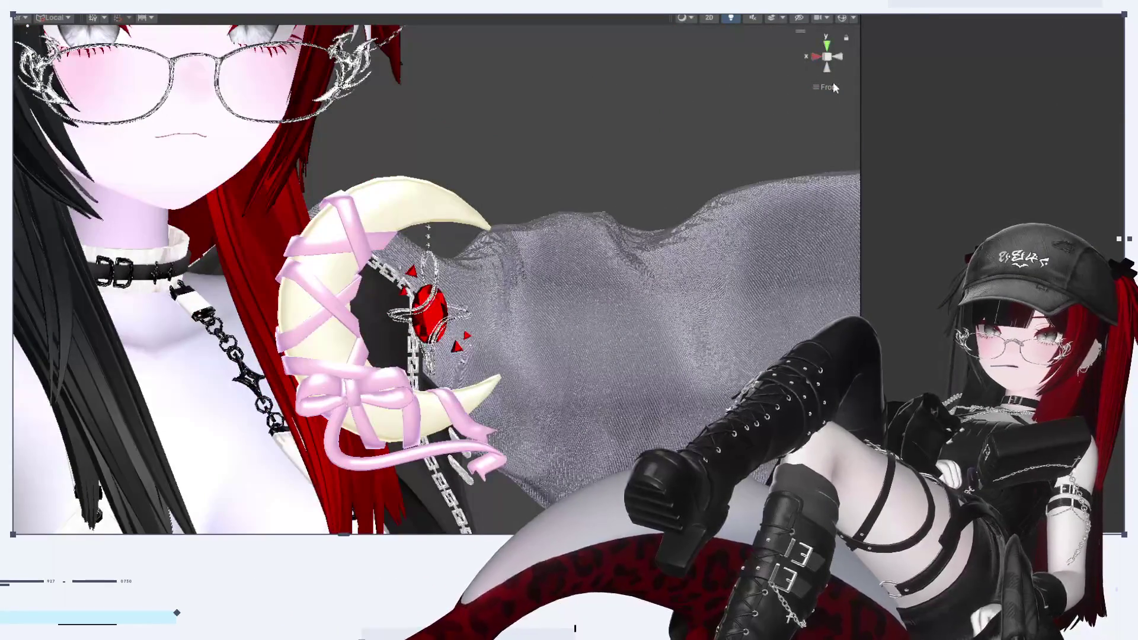
left_click(839, 64)
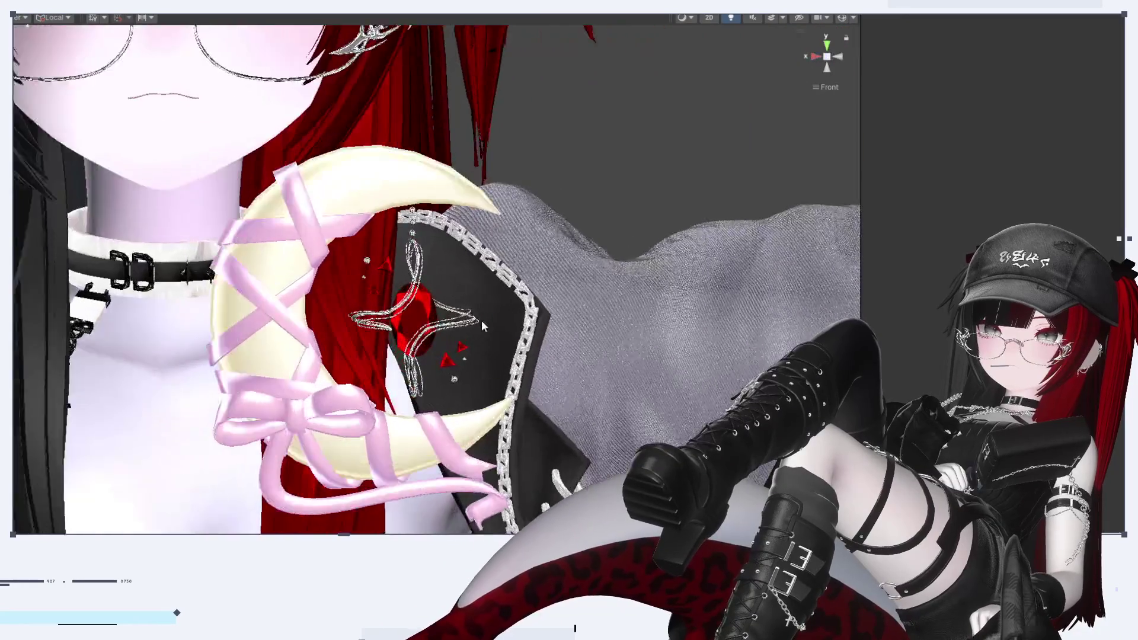
scroll(484, 319, "up", 5)
scroll(484, 316, "down", 5)
middle_click_drag(484, 316, 539, 291)
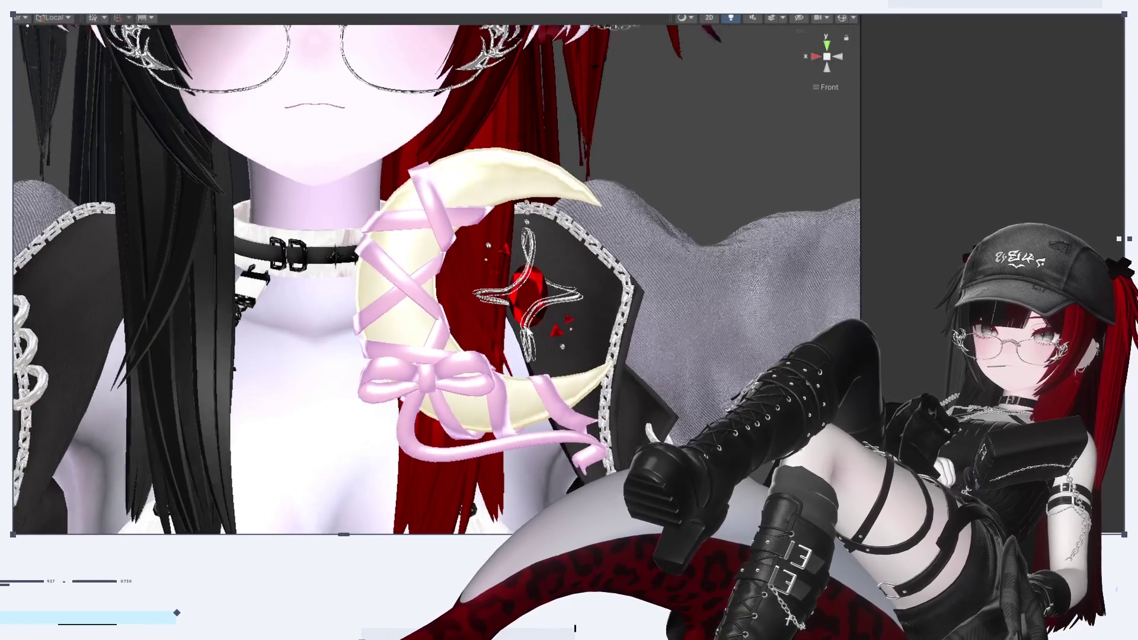
Cycle through overlapping objects at the brooch to select the gem and review its metallic 1 material
left_click(540, 291)
scroll(1008, 296, "down", 10)
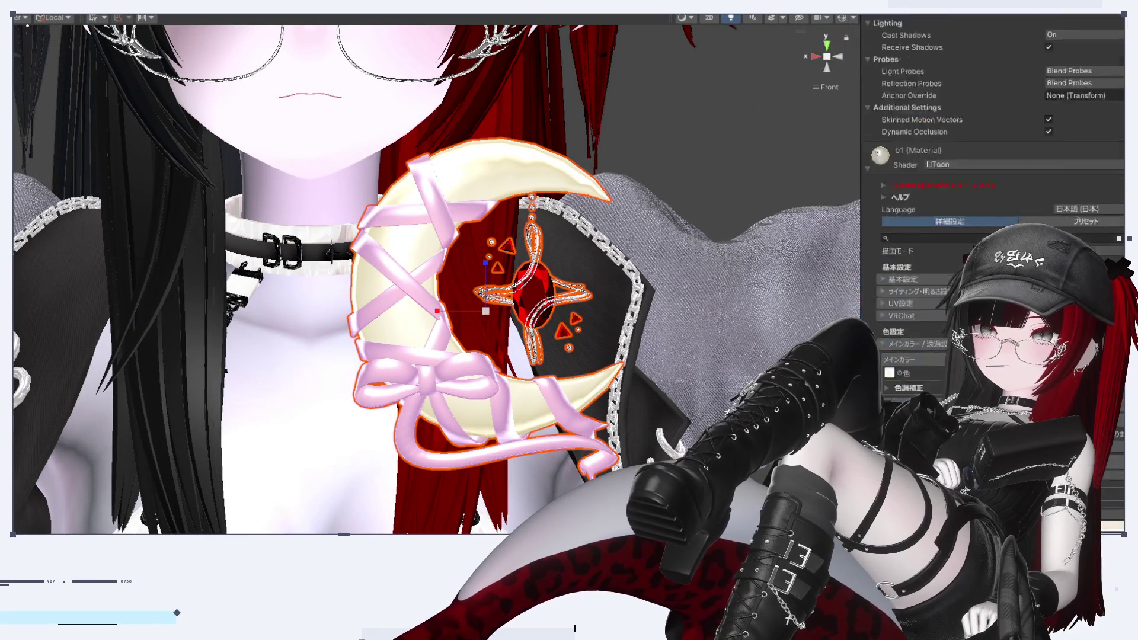
scroll(974, 243, "up", 5)
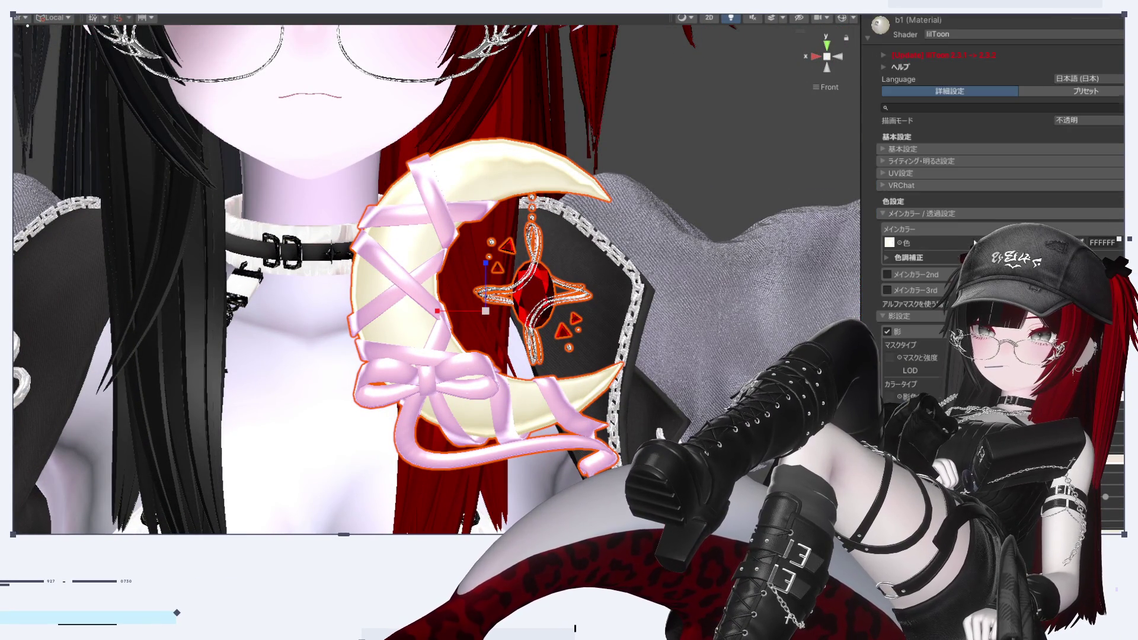
left_click(549, 285)
left_click(549, 284)
left_click(549, 285)
left_click(549, 285)
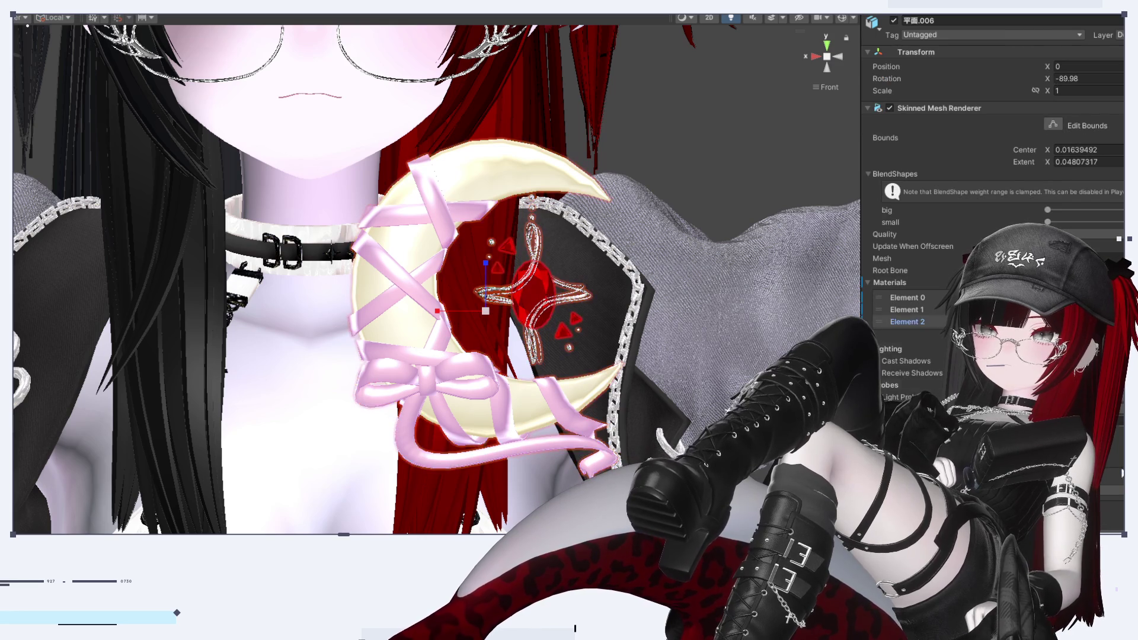
scroll(993, 237, "down", 10)
scroll(993, 237, "down", 10)
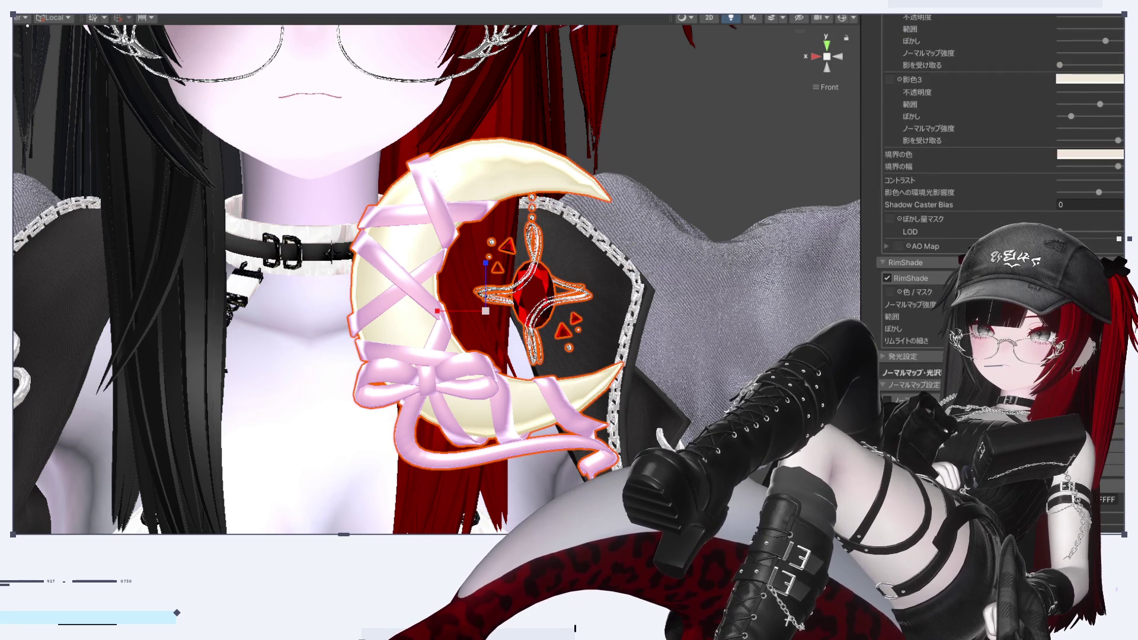
scroll(993, 237, "down", 5)
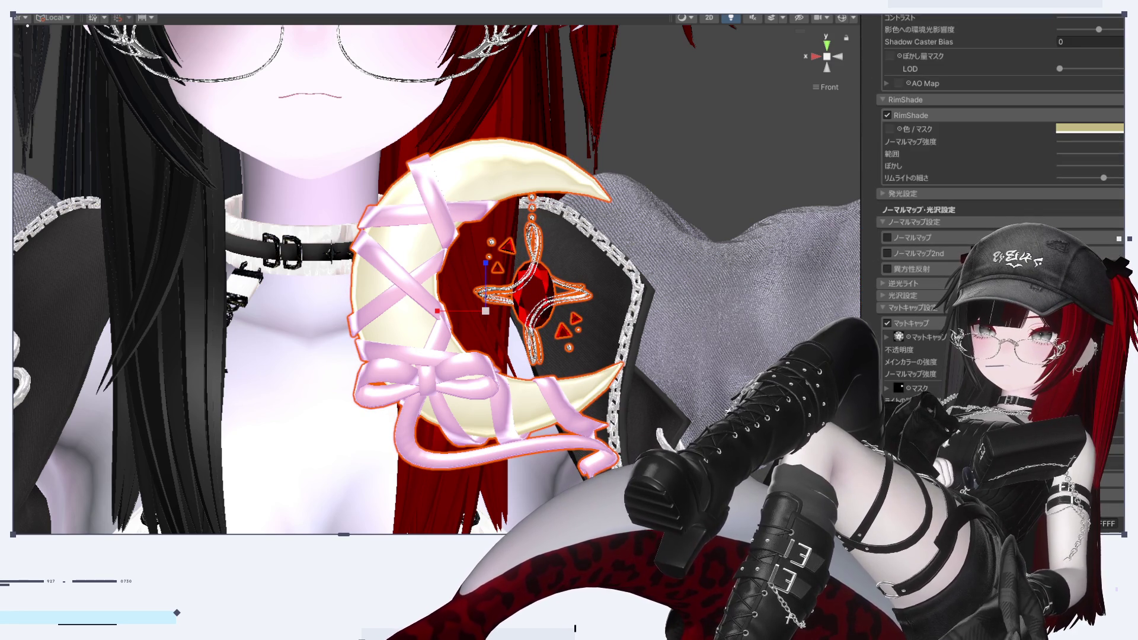
scroll(993, 237, "down", 8)
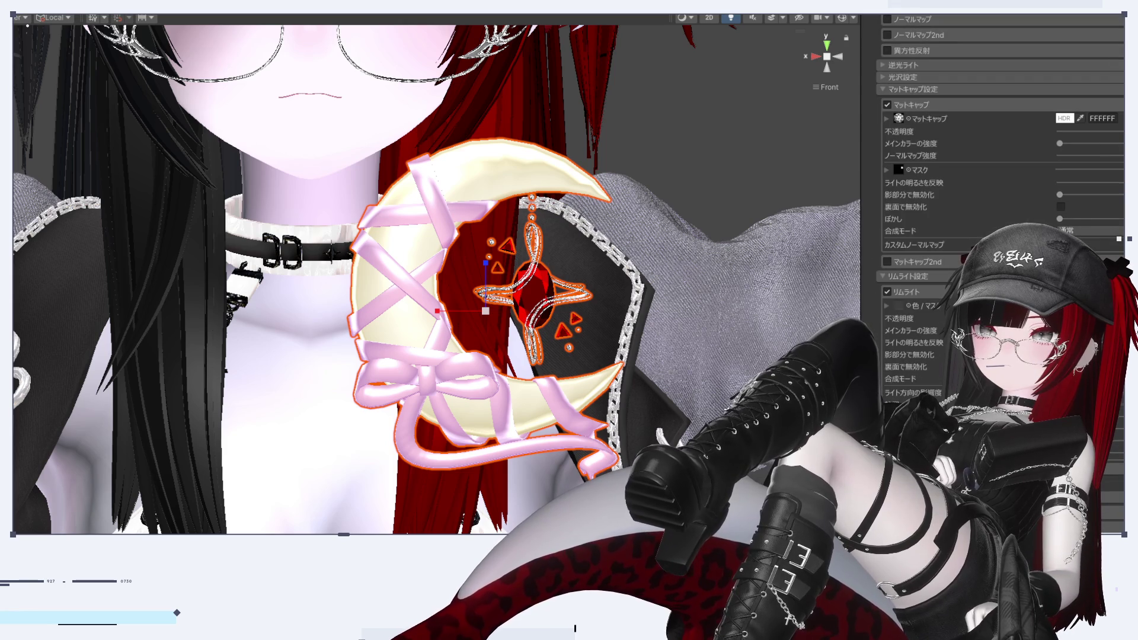
scroll(993, 237, "up", 15)
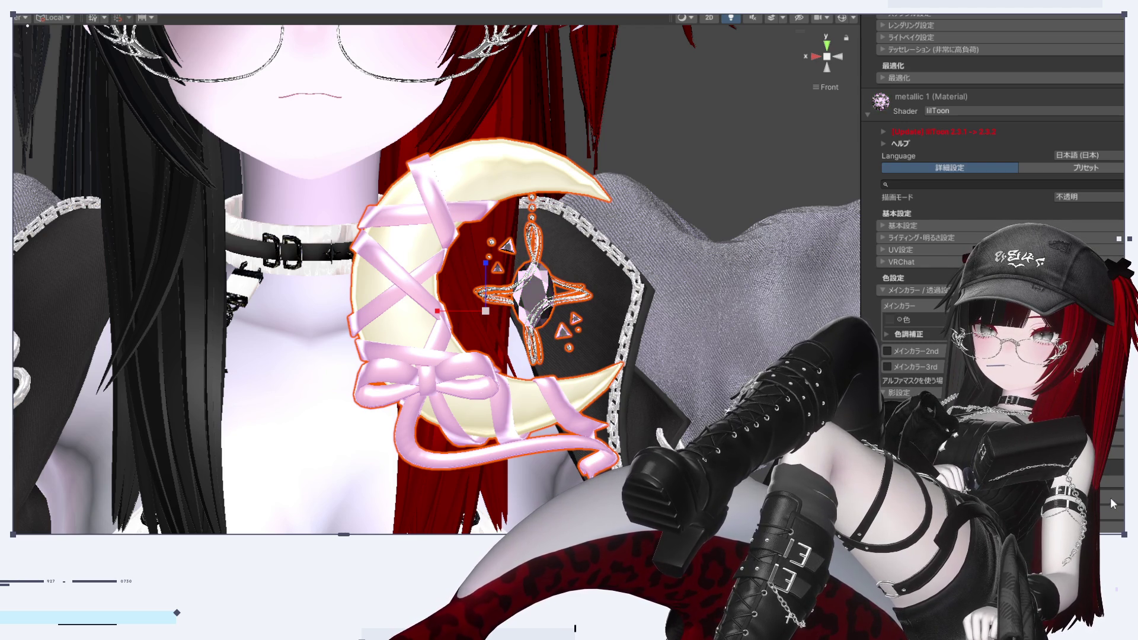
Switch the gem material to Hidden/lilToonGem in pink, keeping the moon material on lilToon
left_click(585, 367)
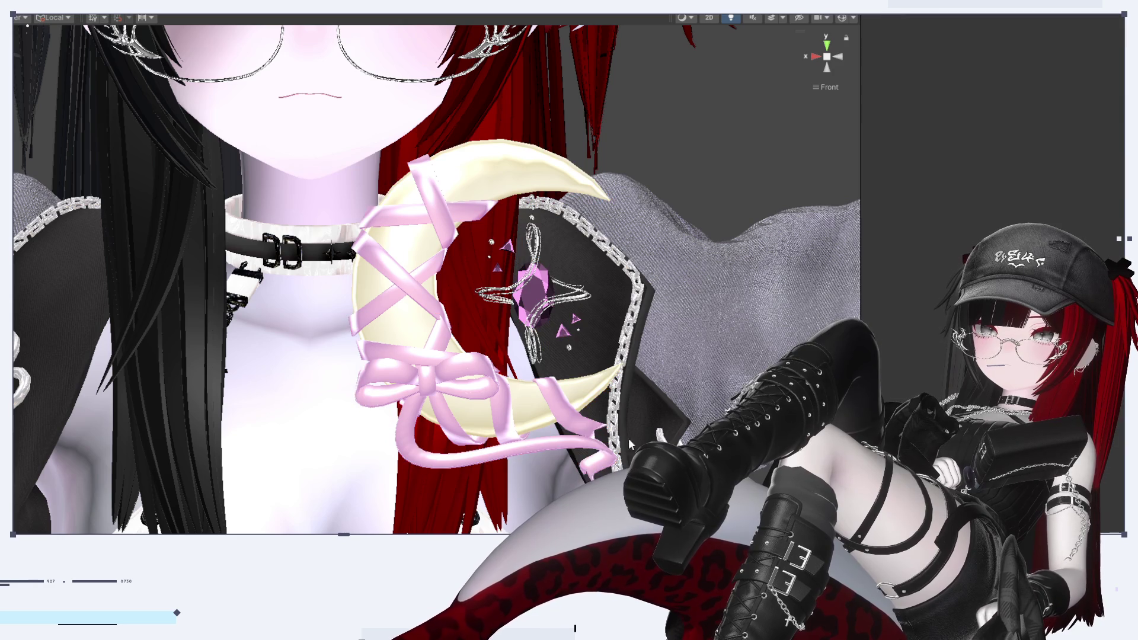
scroll(585, 368, "up", 2)
left_click(585, 342)
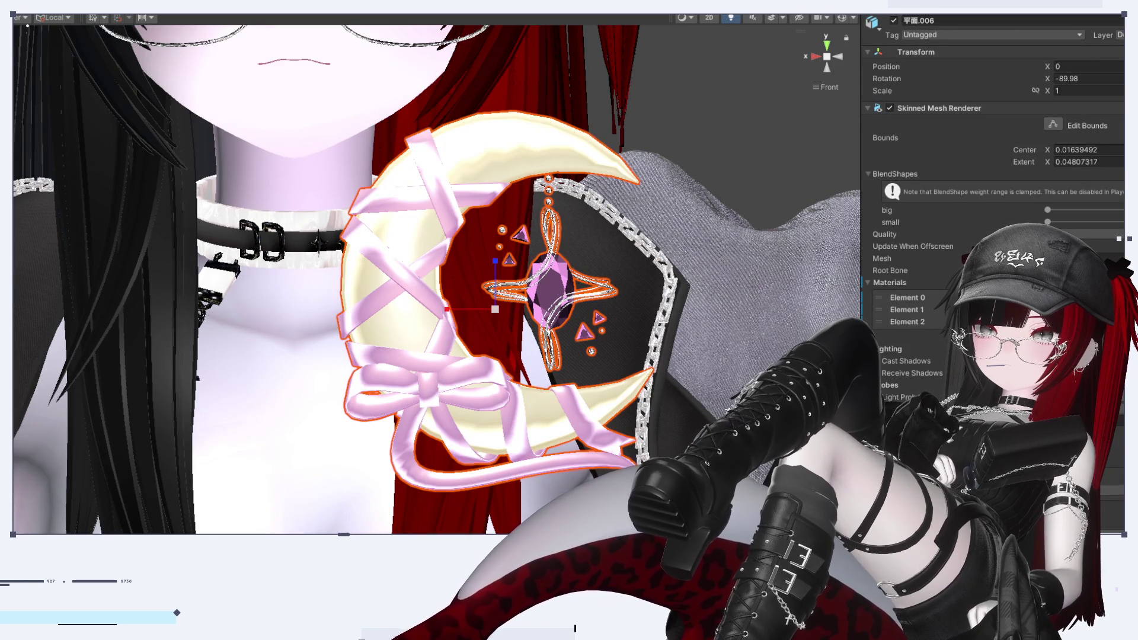
scroll(993, 178, "down", 10)
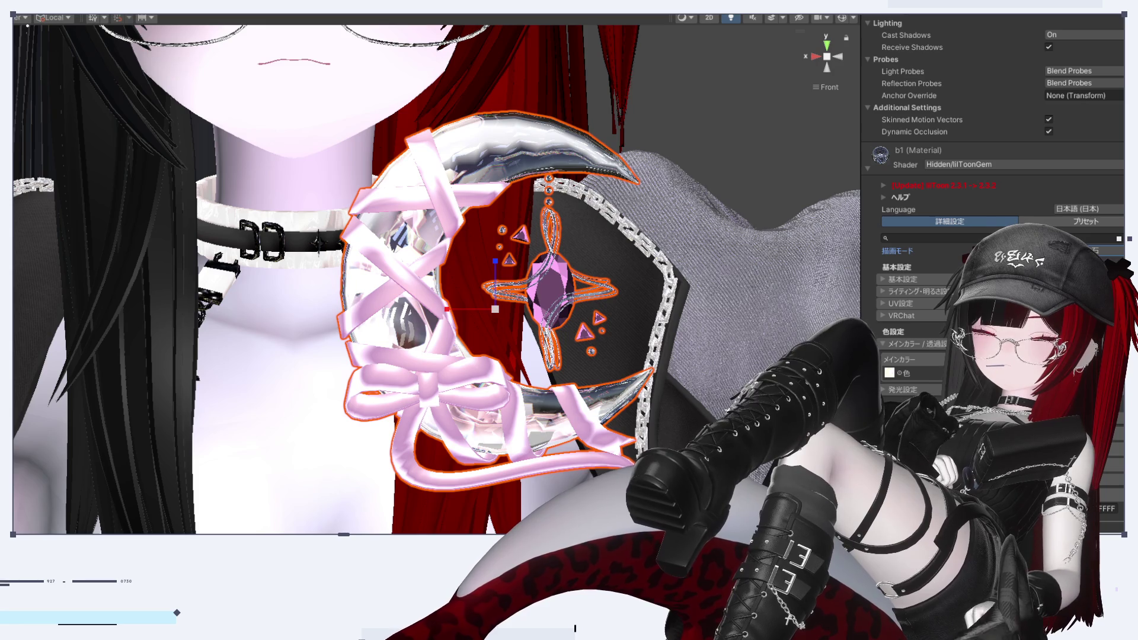
scroll(1002, 266, "down", 5)
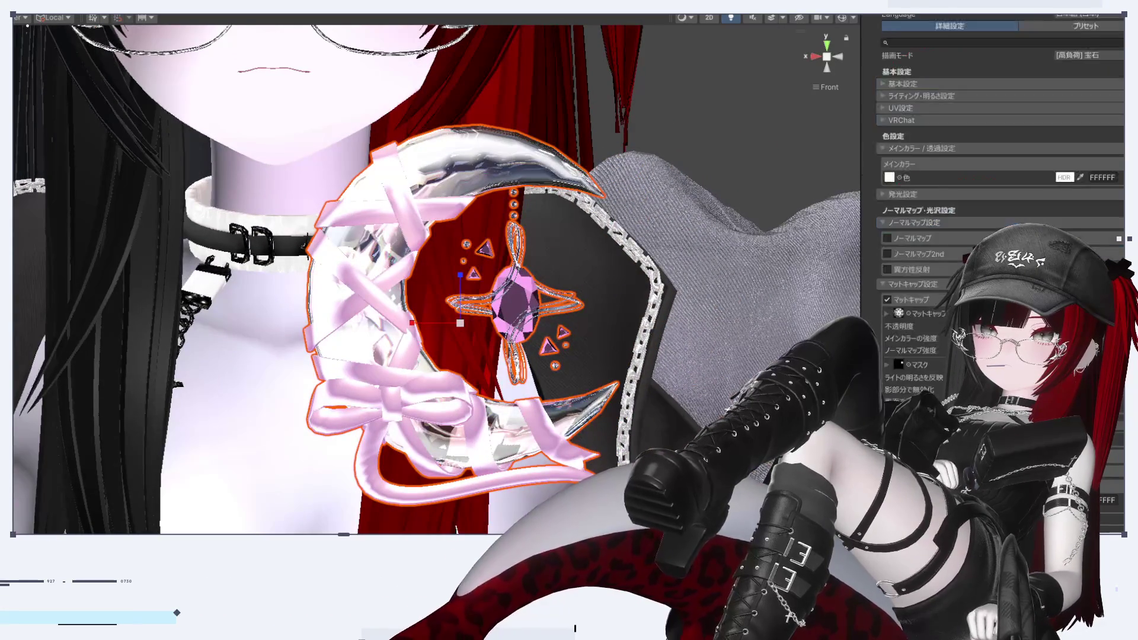
scroll(1002, 178, "down", 3)
scroll(943, 342, "up", 4)
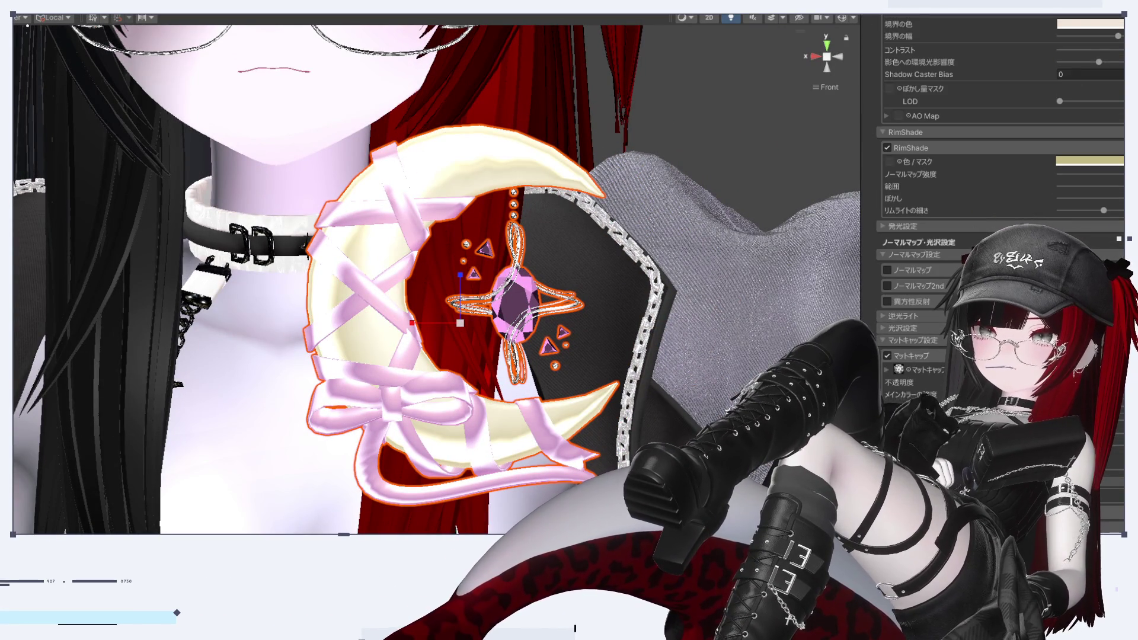
scroll(1002, 178, "down", 10)
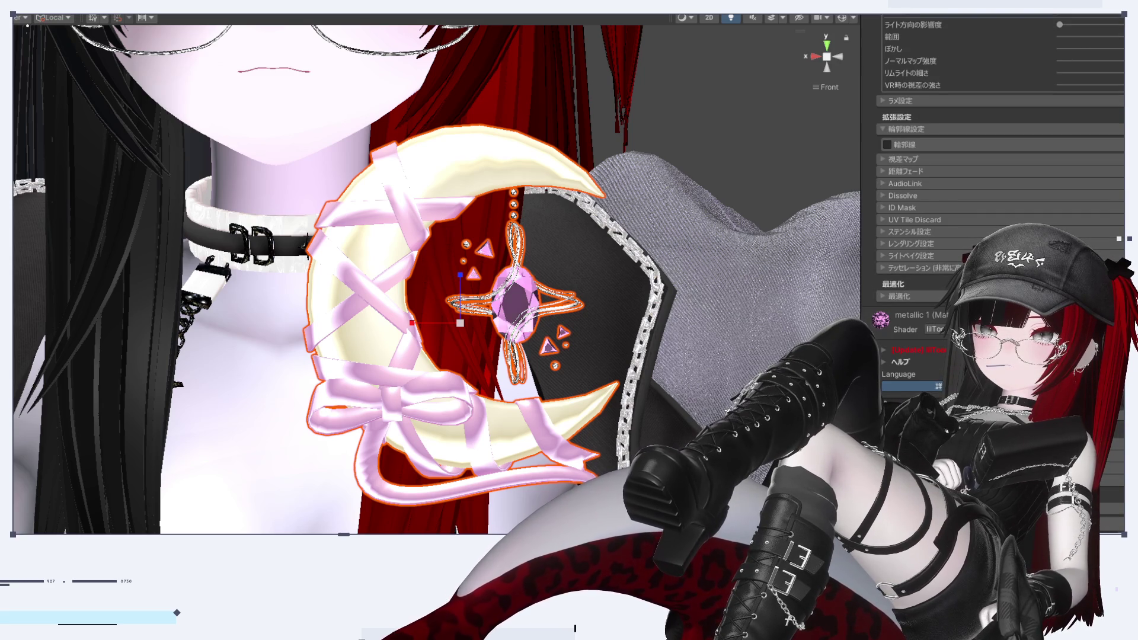
scroll(436, 279, "up", 2)
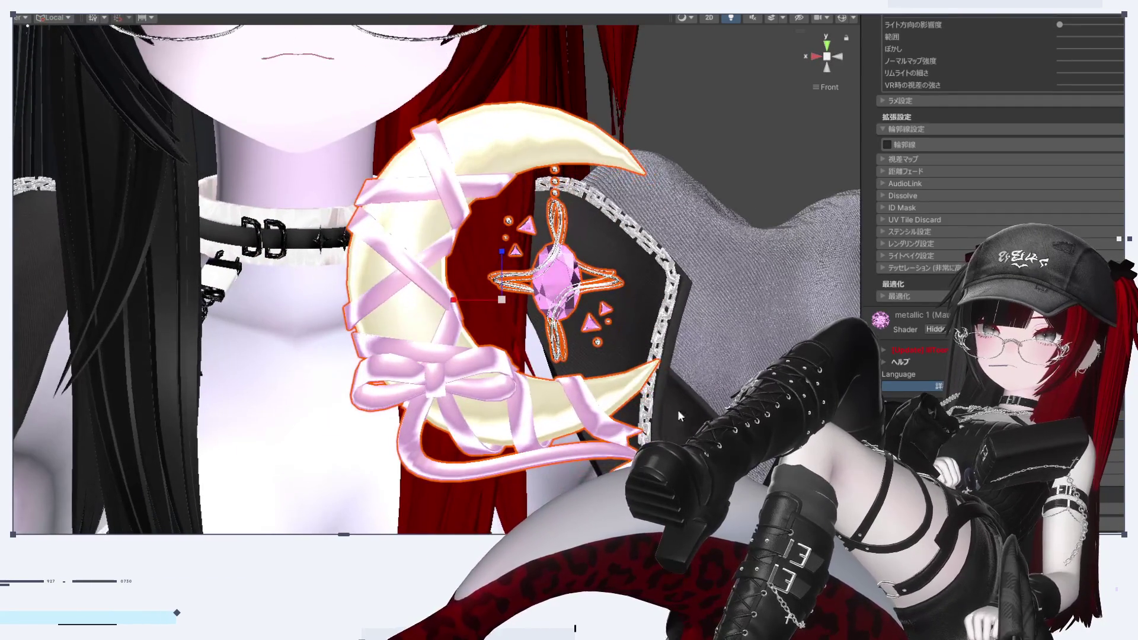
left_click(827, 162)
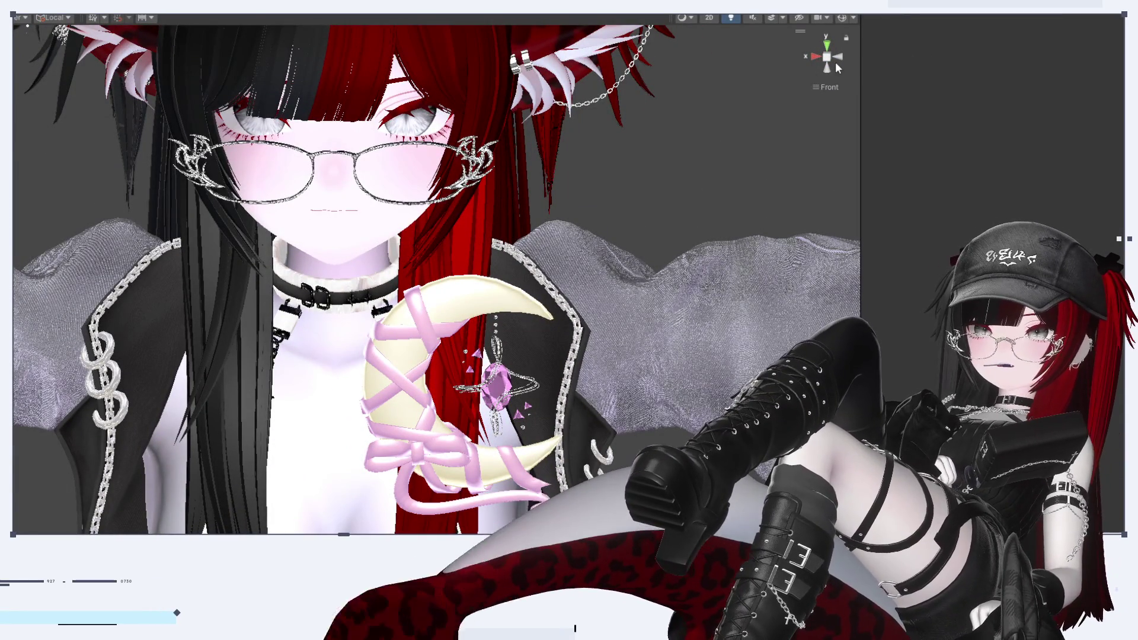
Click through the body and jacket meshes, then check the moon edge-on from the side and front
left_click(828, 60)
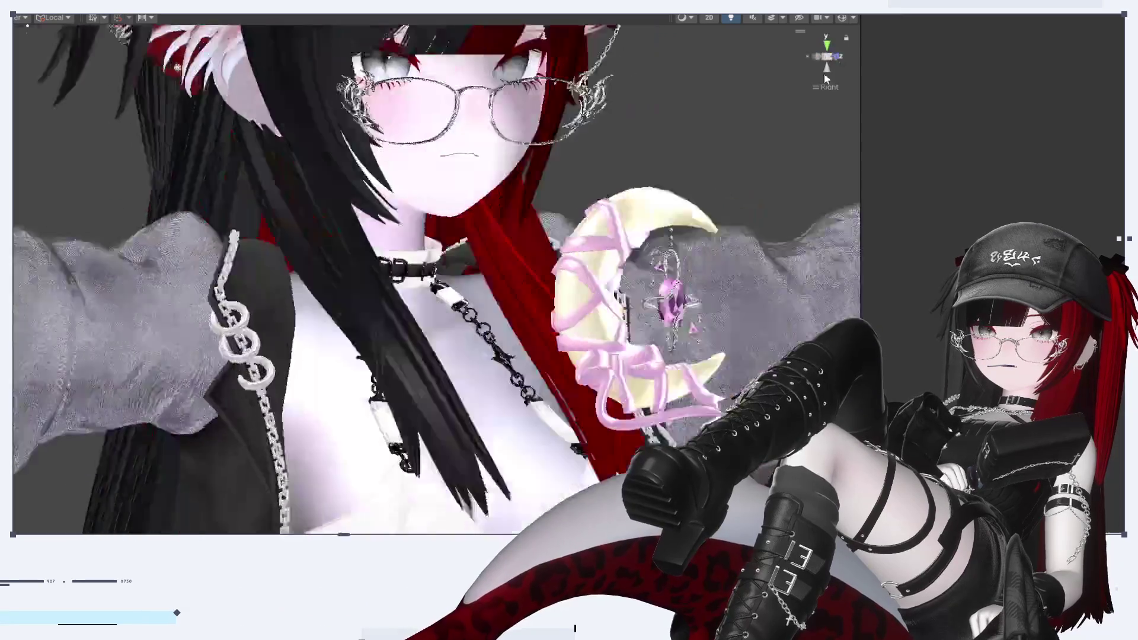
scroll(507, 354, "up", 5)
scroll(579, 318, "down", 1)
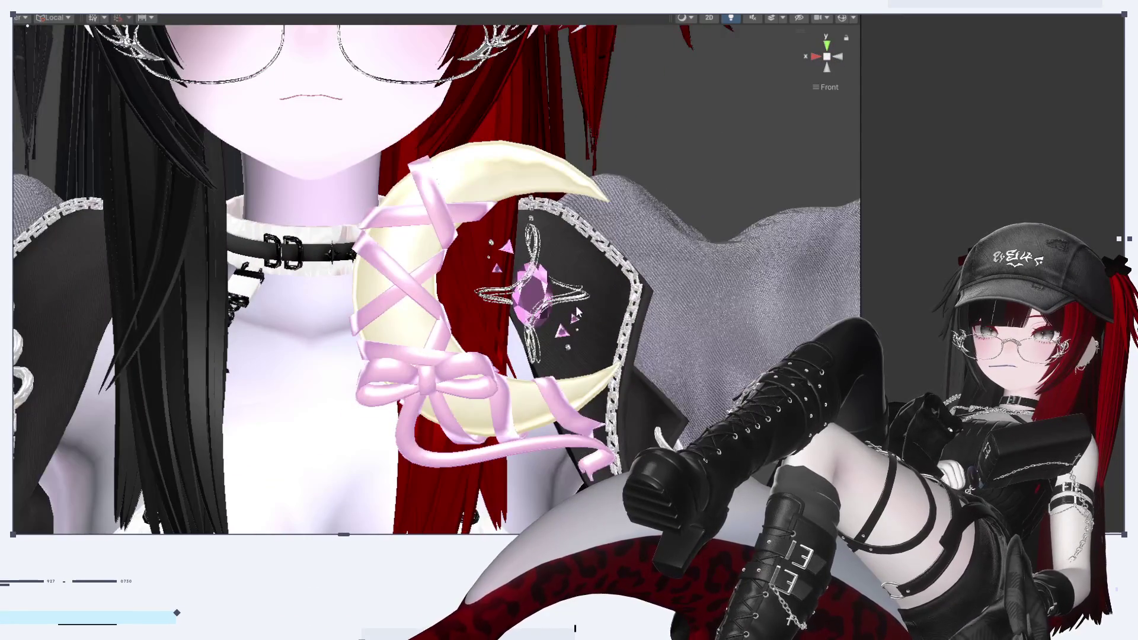
left_click(574, 294)
left_click(574, 295)
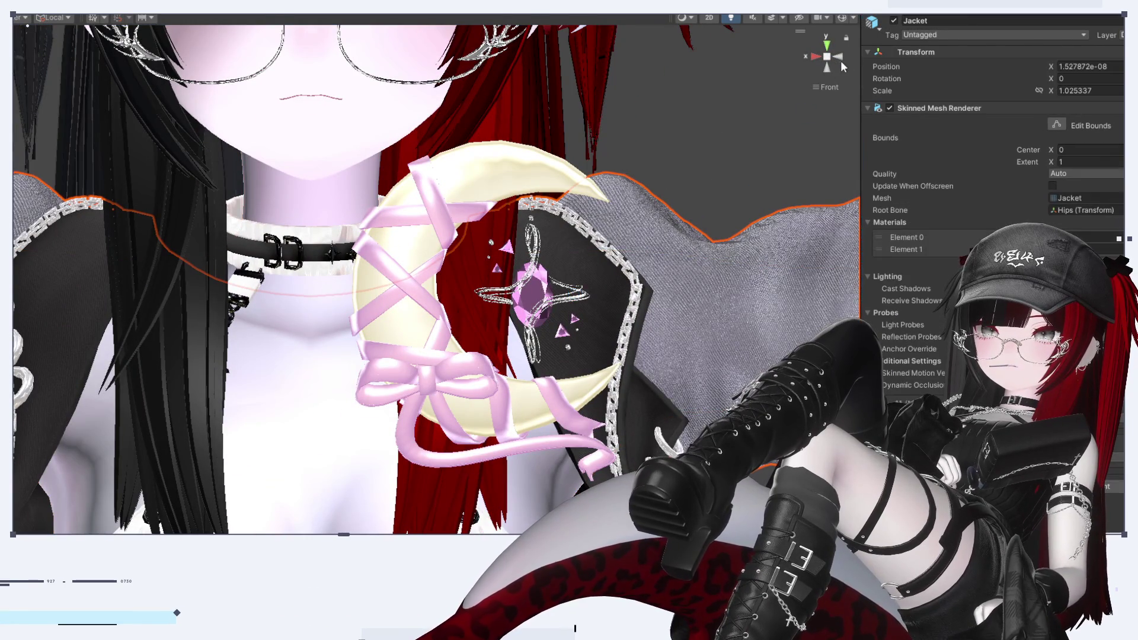
left_click(842, 56)
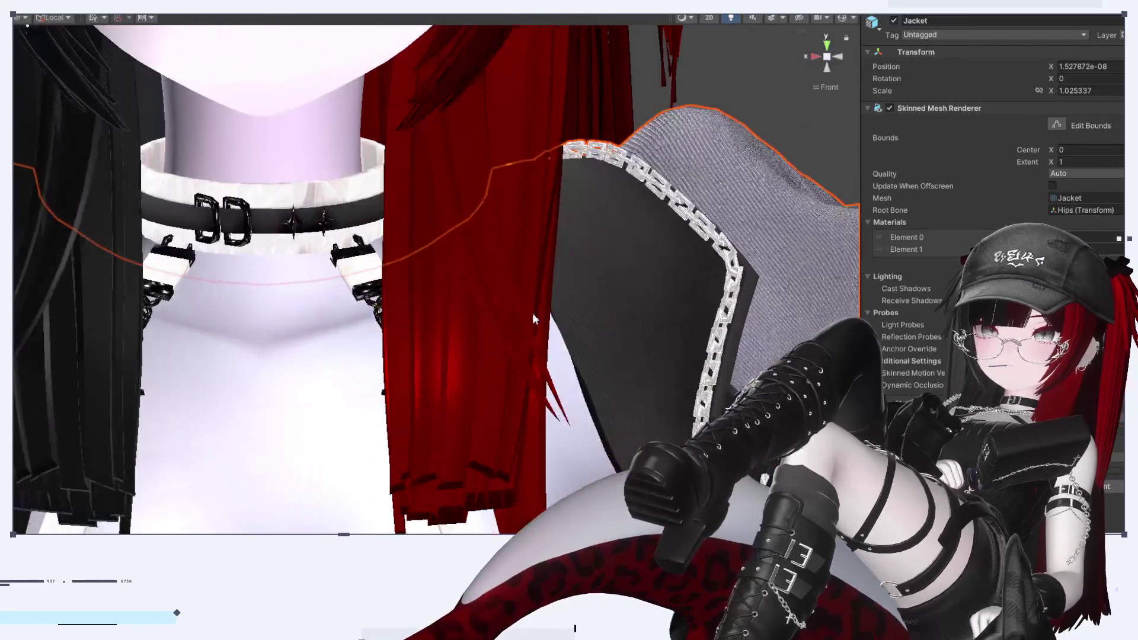
left_click(838, 58)
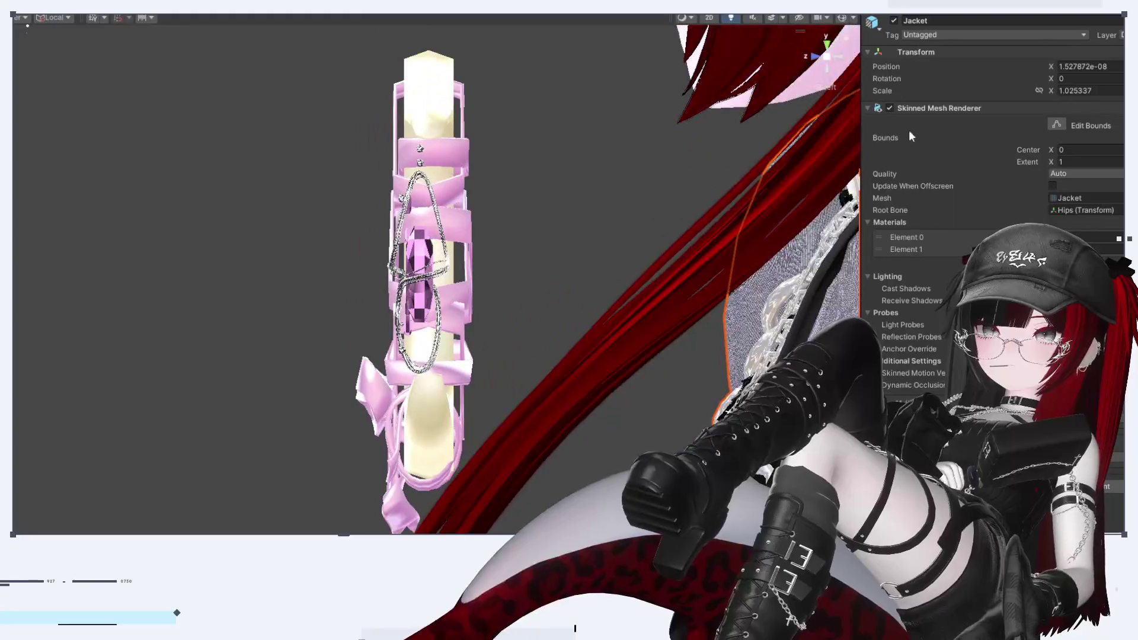
left_click(815, 57)
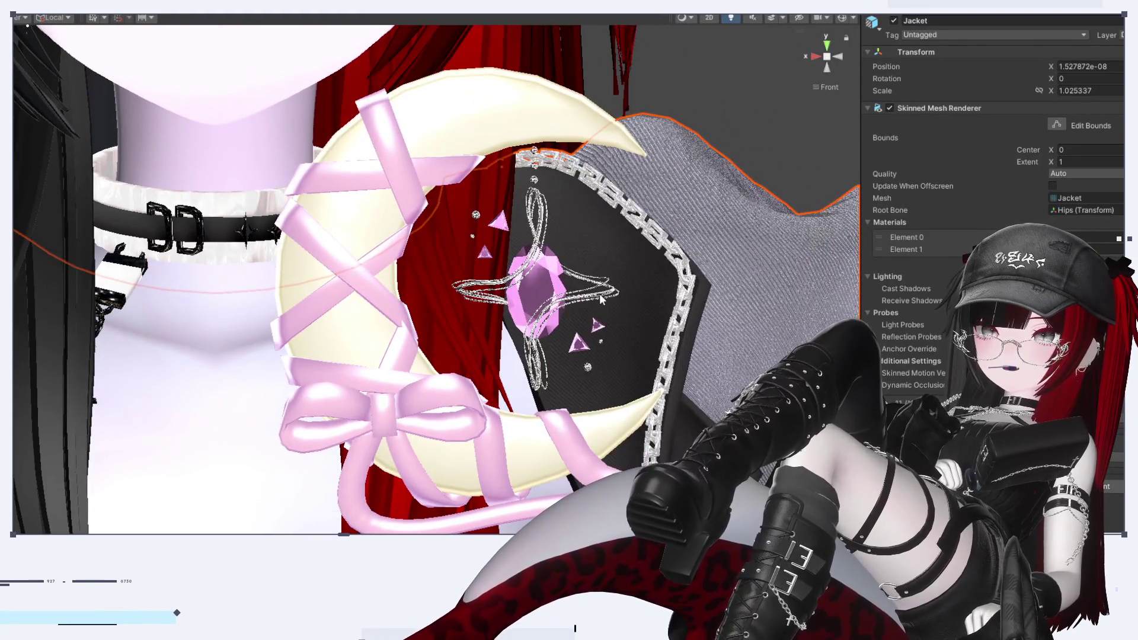
Select the tyaso 1 charm mesh and uncheck マットキャップ in its lilToon material
left_click(602, 299)
left_click(602, 299)
scroll(996, 178, "down", 10)
scroll(996, 178, "up", 15)
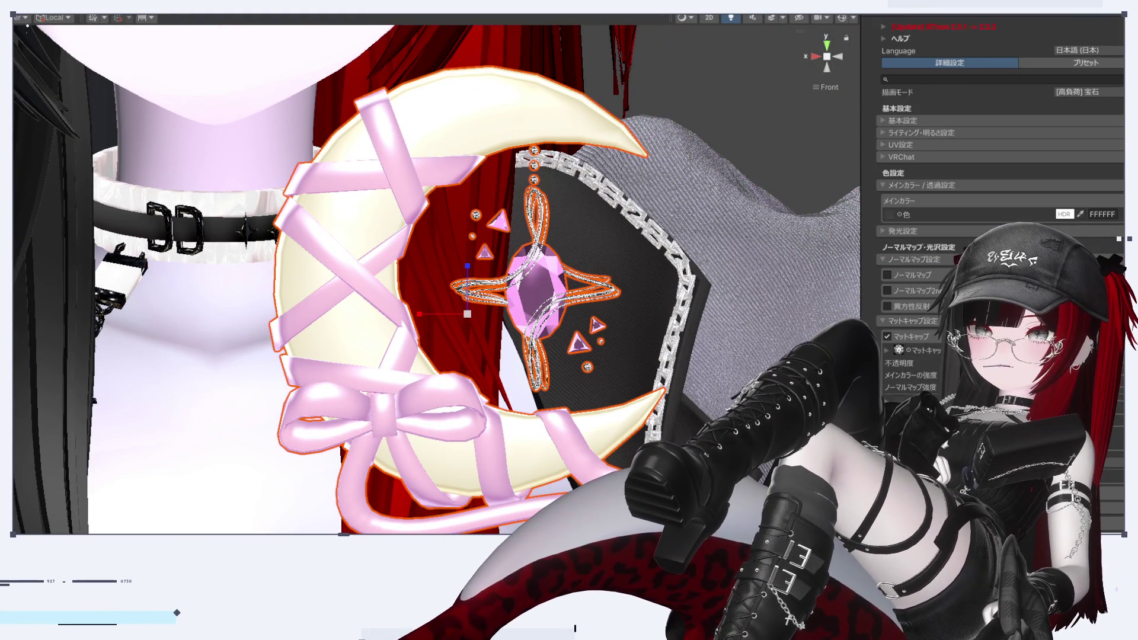
scroll(996, 178, "down", 10)
scroll(899, 370, "up", 10)
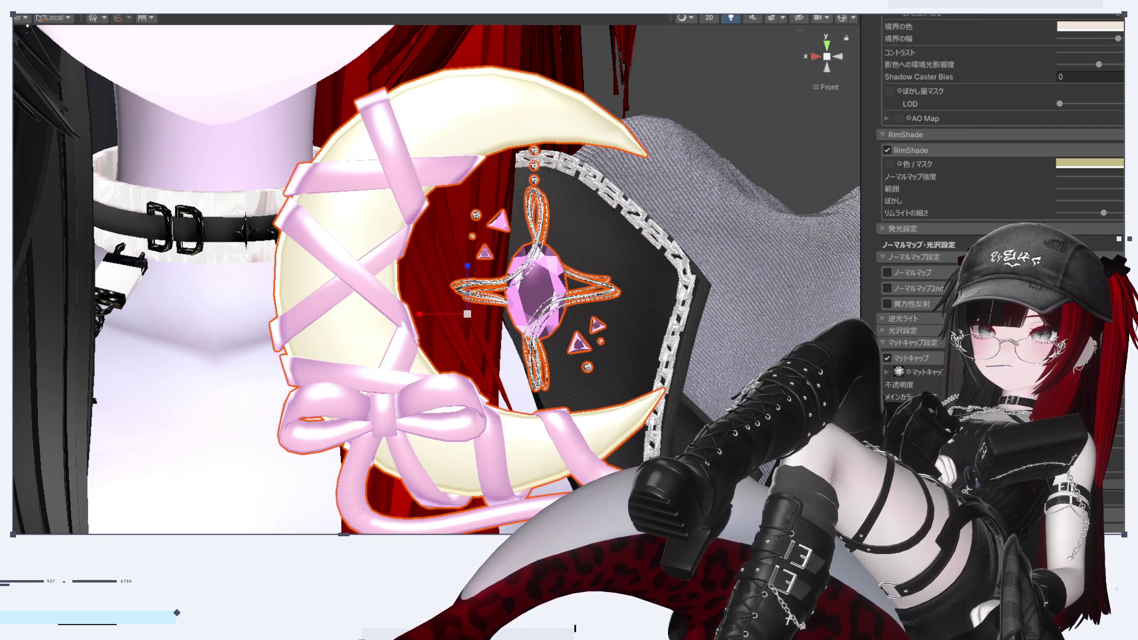
left_click(887, 358)
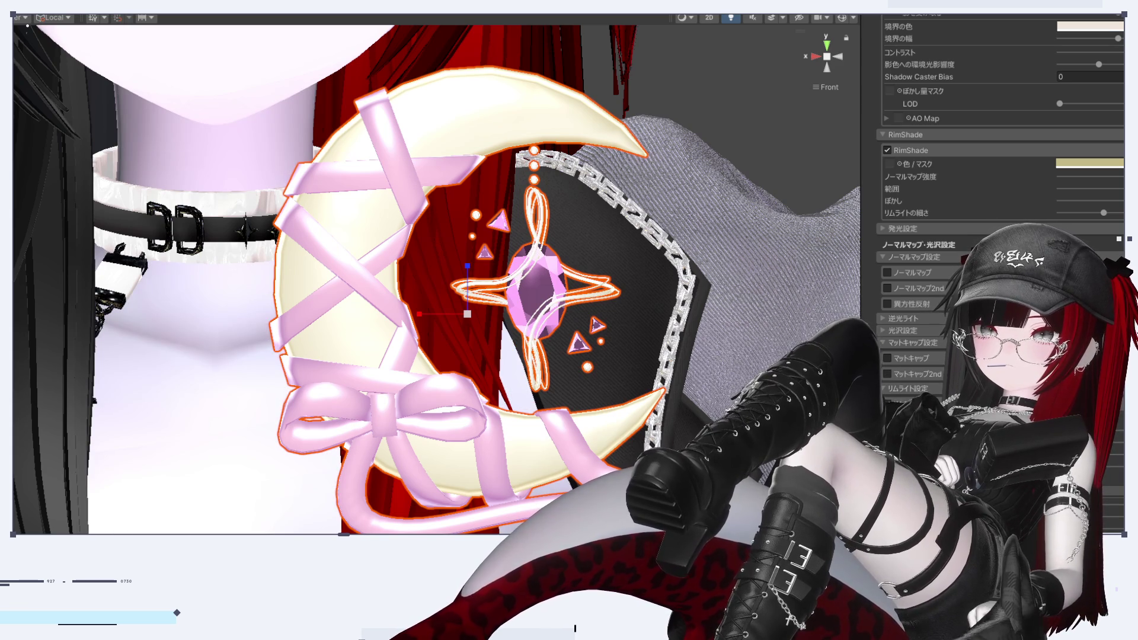
Deselect the charm and review the accessory from front and side views
left_click(747, 157)
left_click_drag(752, 248, 869, 270, "alt")
left_click(829, 70)
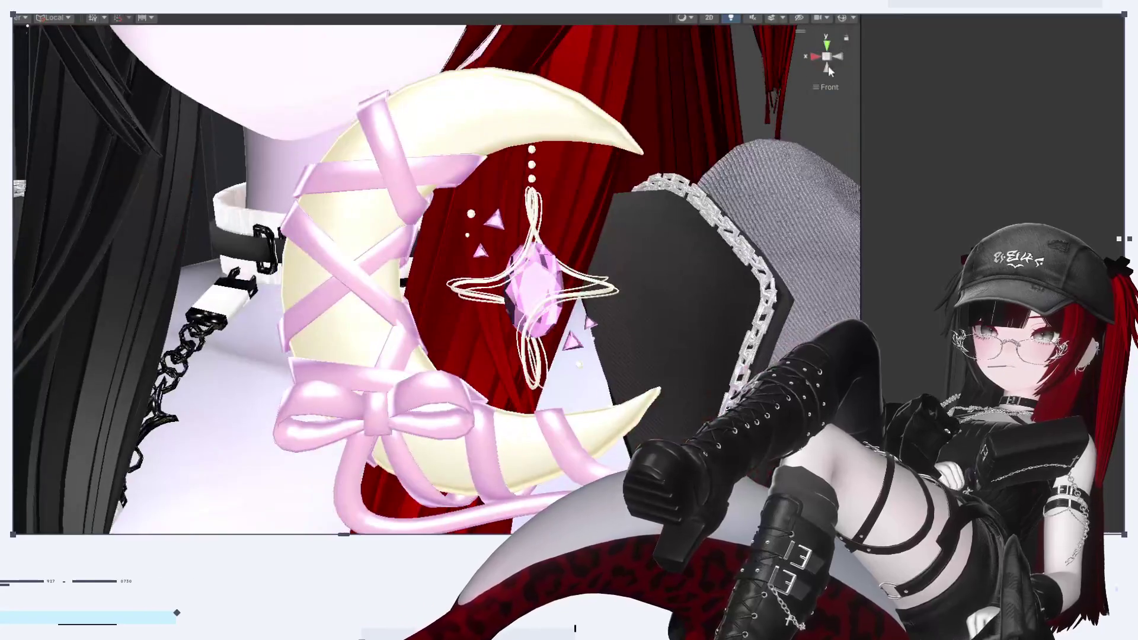
left_click(812, 58)
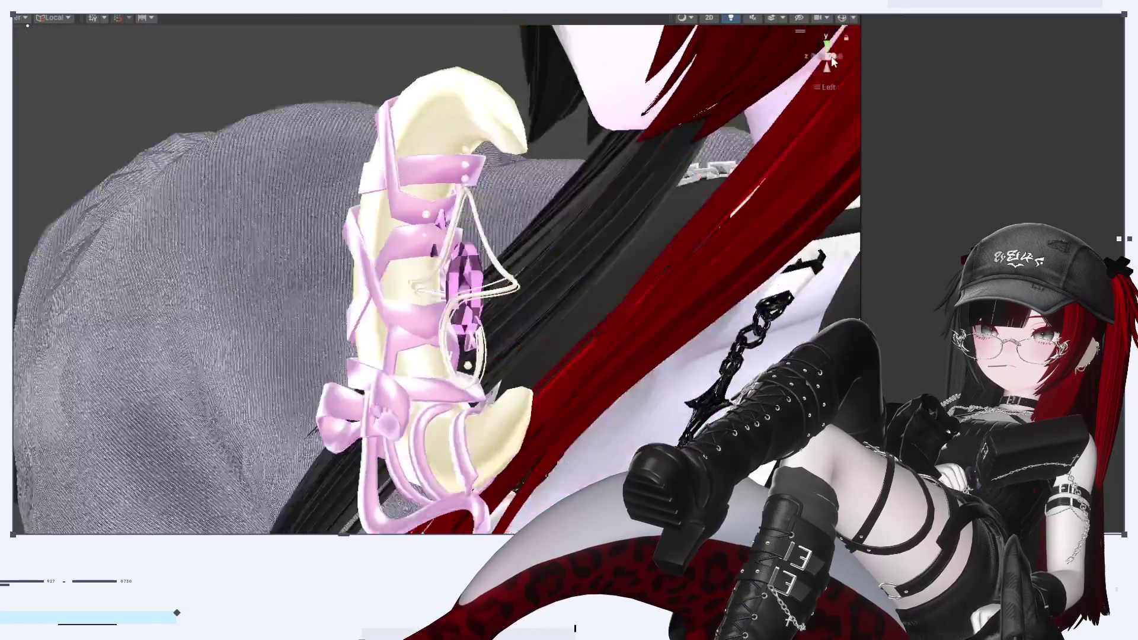
left_click(816, 56)
Reselect the moon pendant and scroll its material down to the opacity setting
left_click(741, 368)
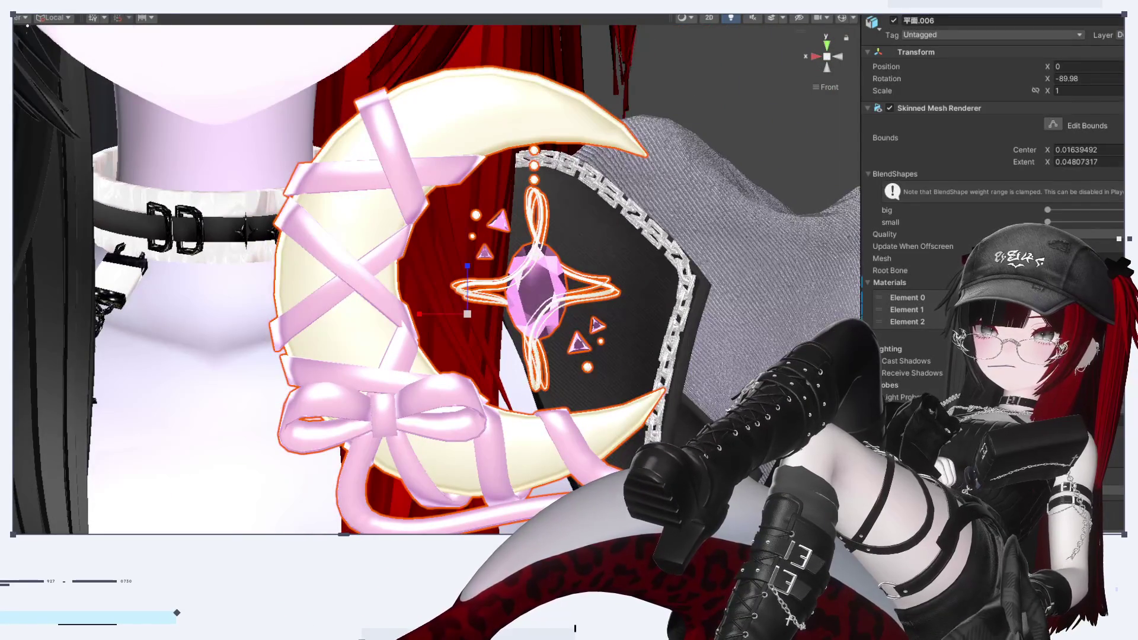
scroll(1002, 237, "down", 10)
scroll(1002, 237, "down", 10)
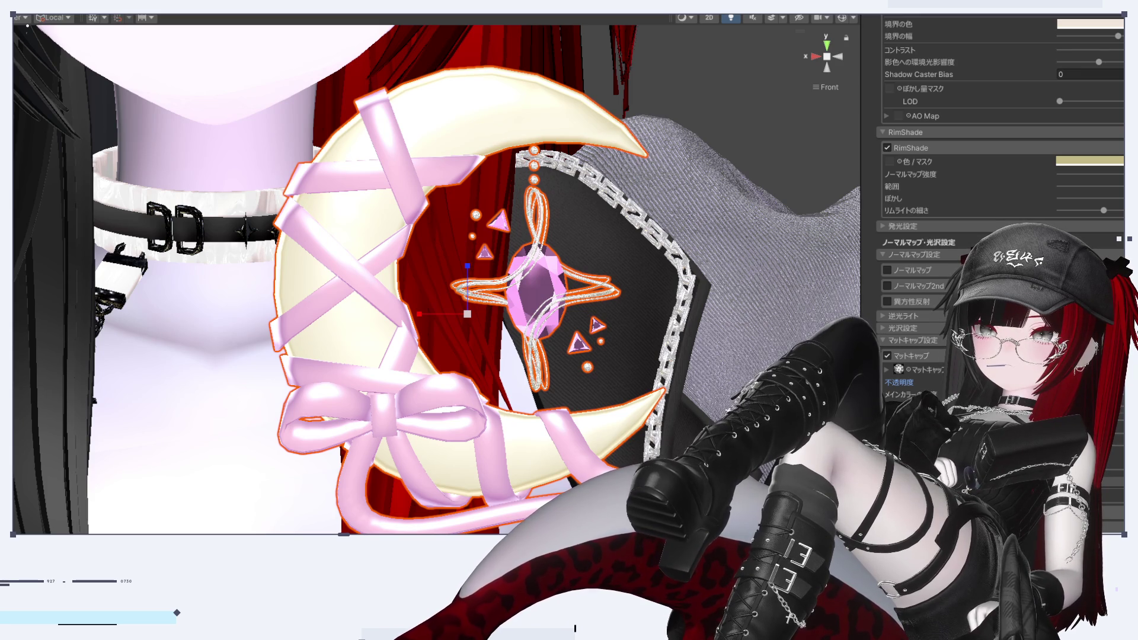
left_click(785, 137)
mouse_move(784, 138)
left_mouse_down("alt")
mouse_move(873, 243)
mouse_move(645, 387)
mouse_move(593, 356)
left_mouse_up("alt")
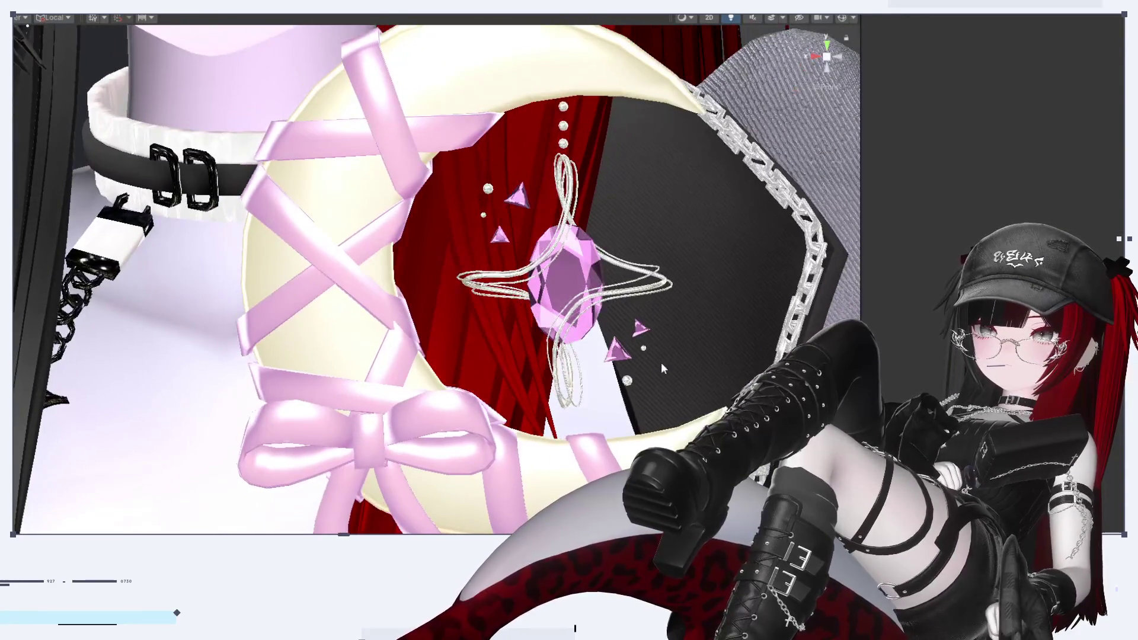
left_click(563, 278)
scroll(990, 178, "down", 10)
scroll(996, 178, "down", 15)
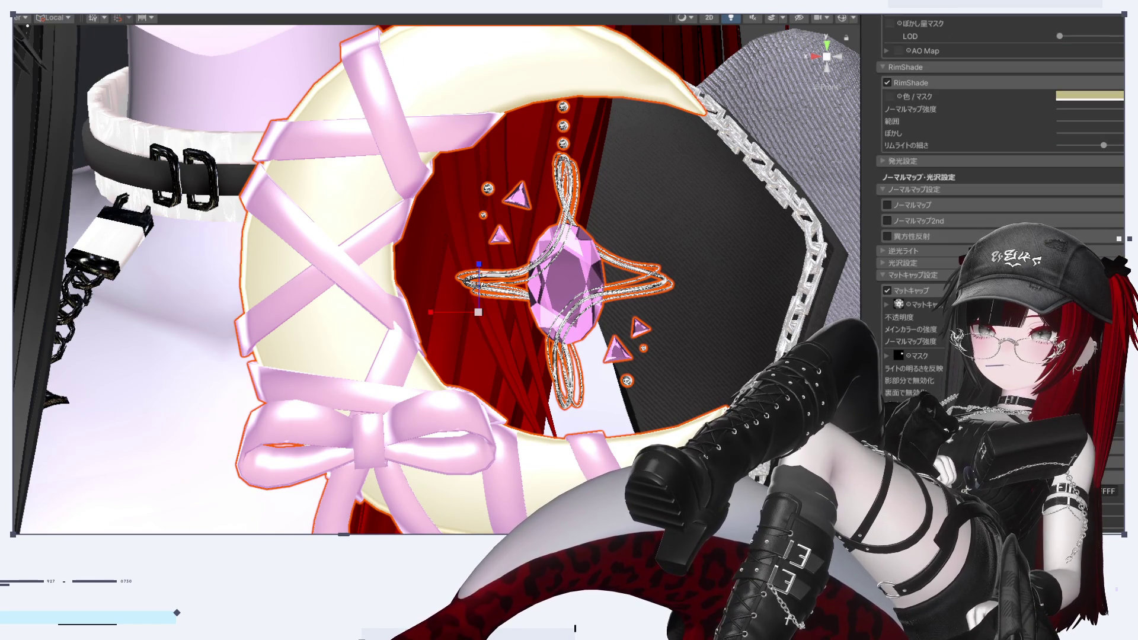
left_click(900, 317)
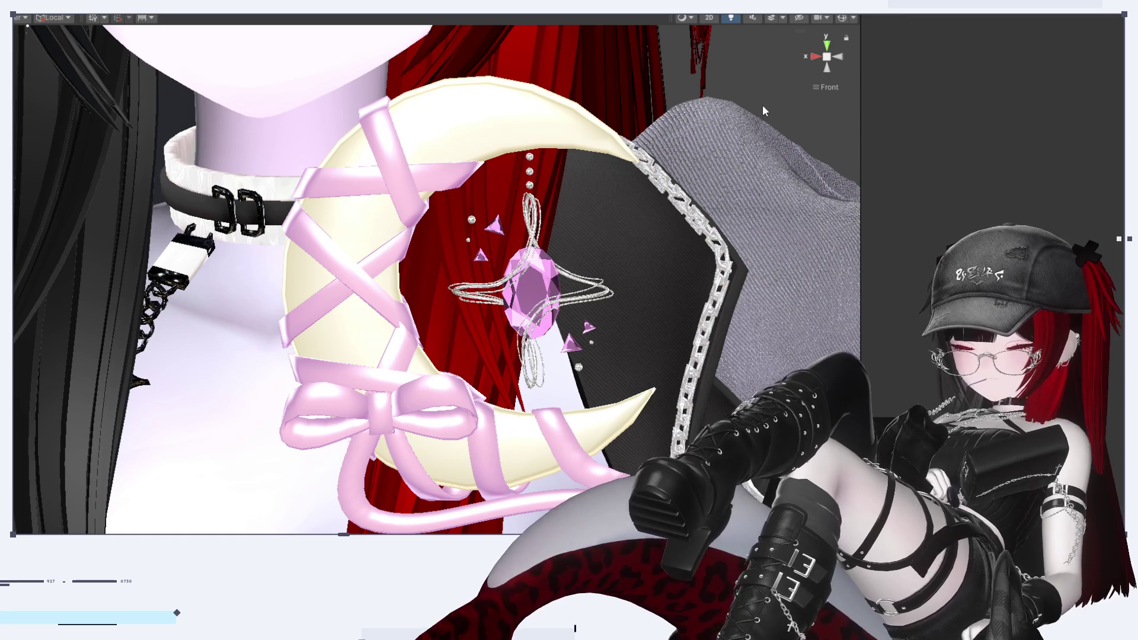
mouse_move(763, 106)
right_mouse_down()
mouse_move(572, 251)
mouse_move(681, 292)
mouse_move(177, 107)
mouse_move(27, 26)
right_mouse_up()
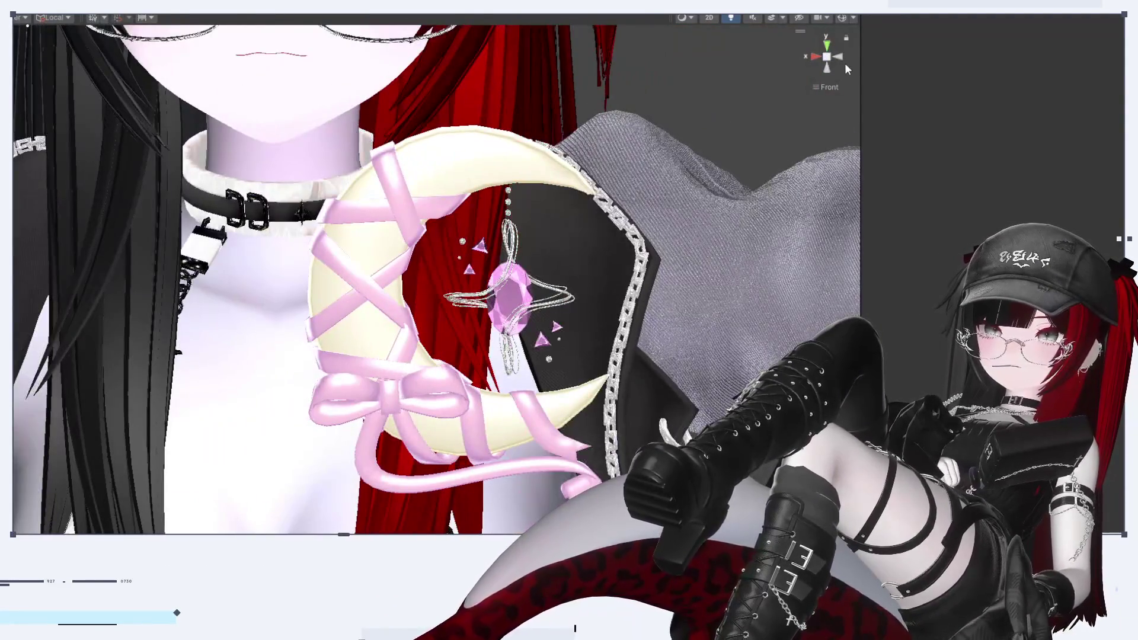
left_click(829, 57)
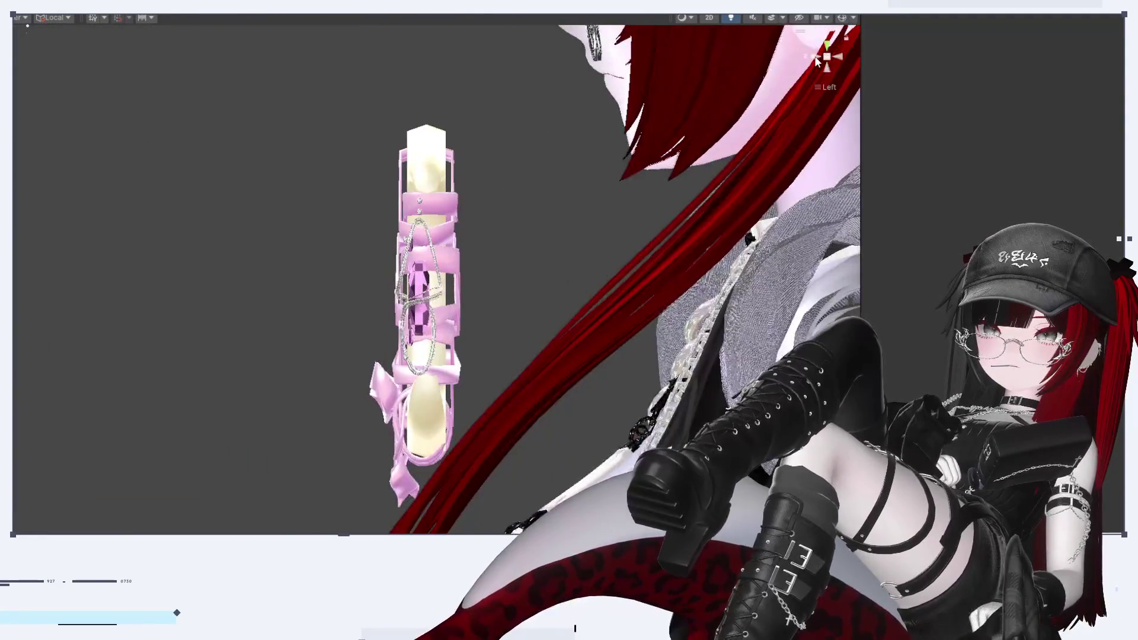
left_click(818, 57)
scroll(392, 314, "down", 3)
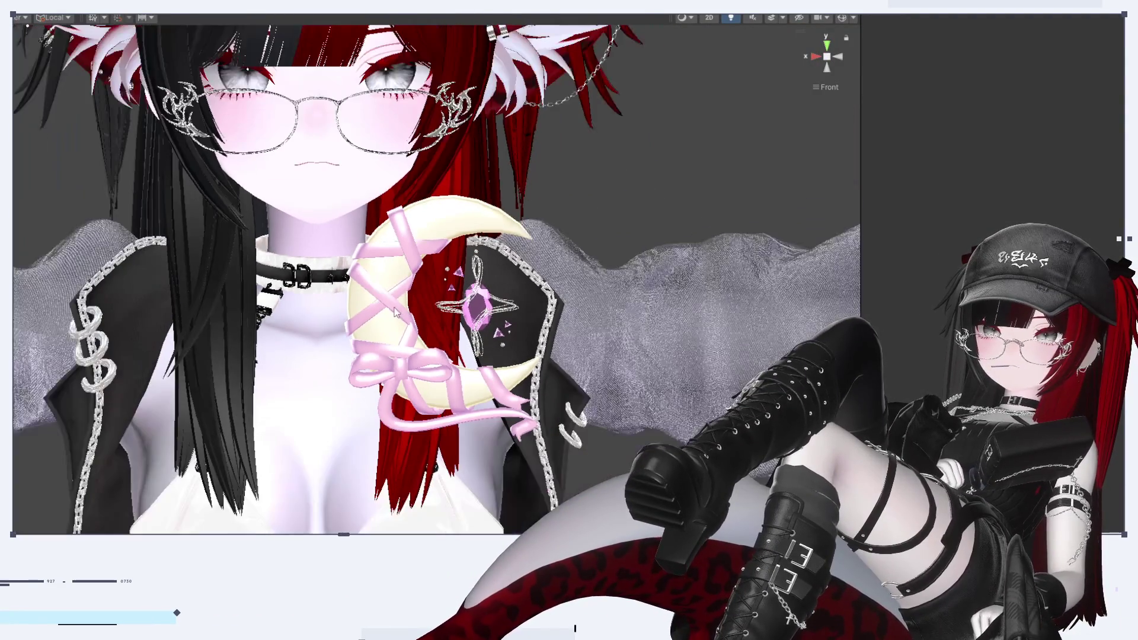
scroll(472, 380, "up", 1)
mouse_move(473, 379)
left_mouse_down("alt")
mouse_move(203, 427)
mouse_move(18, 439)
left_mouse_up("alt")
left_click(822, 53)
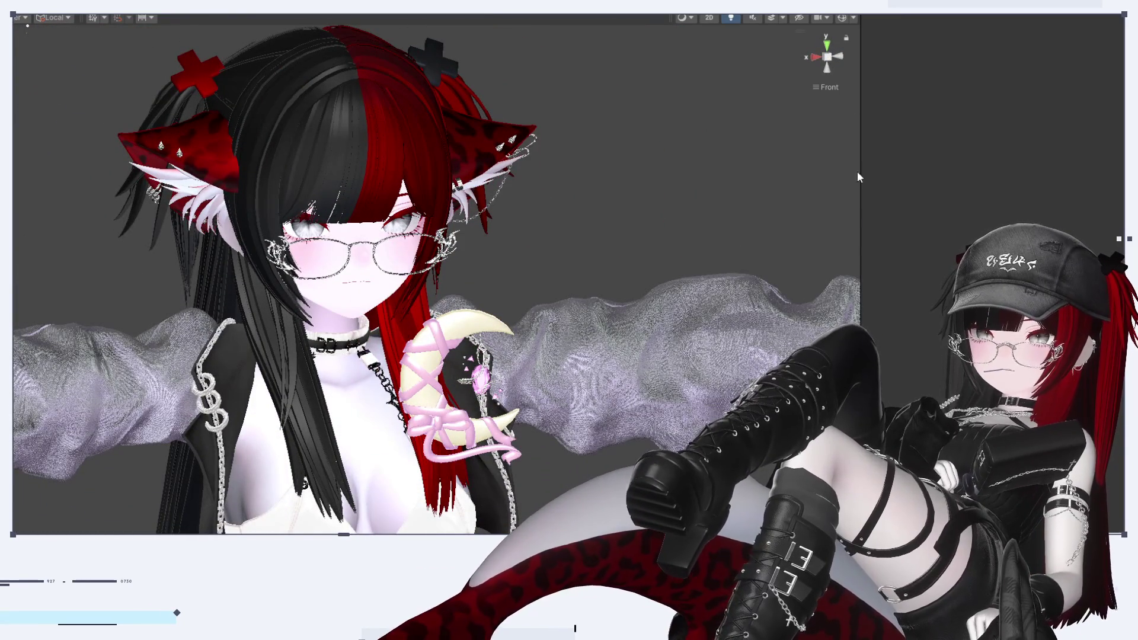
mouse_move(848, 70)
left_mouse_down("alt")
mouse_move(741, 100)
mouse_move(795, 124)
left_mouse_up("alt")
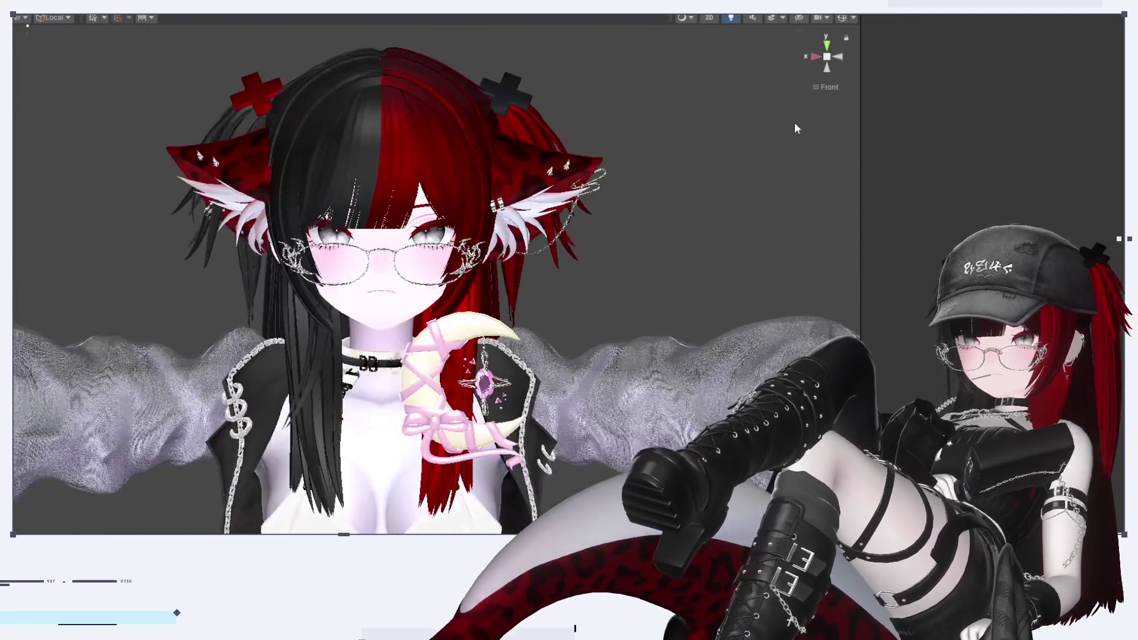
scroll(528, 308, "up", 5)
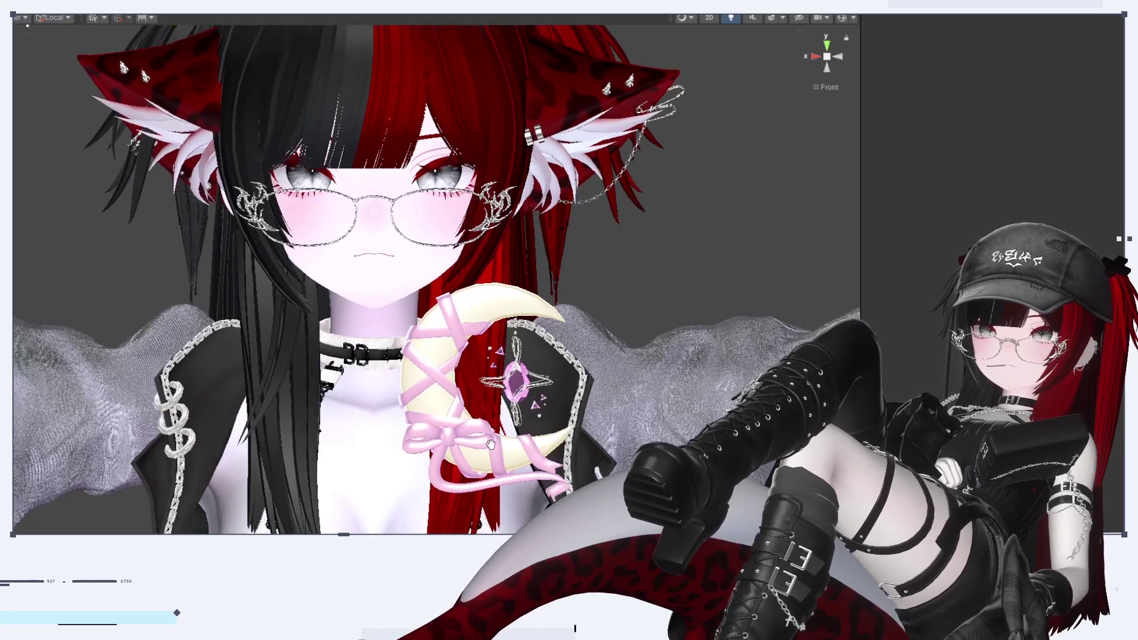
left_click(528, 308)
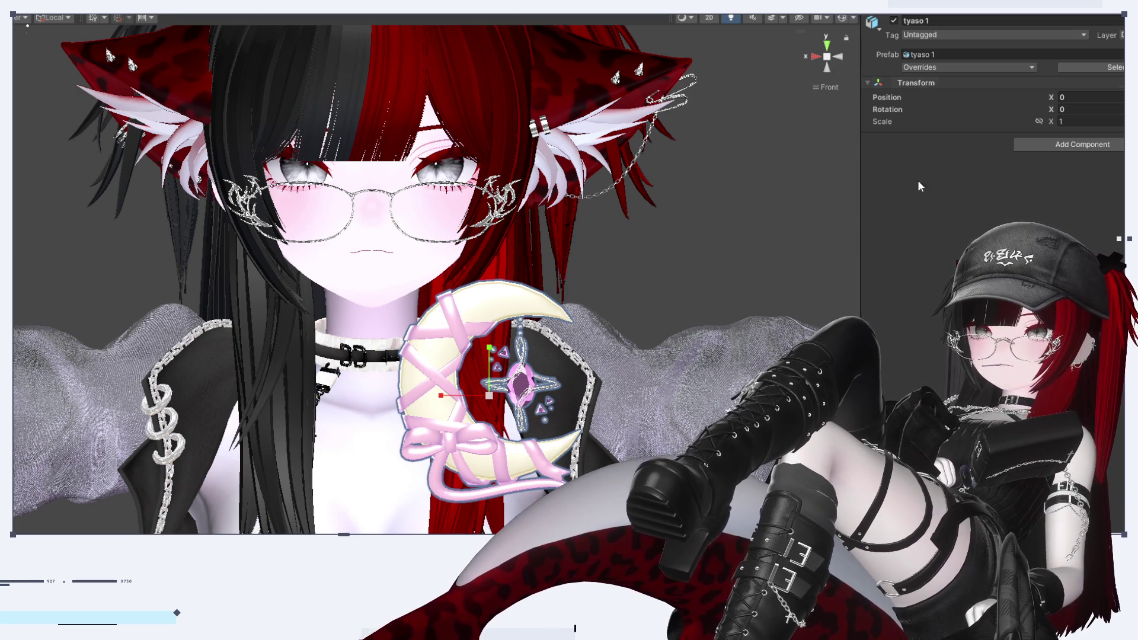
left_click(710, 252)
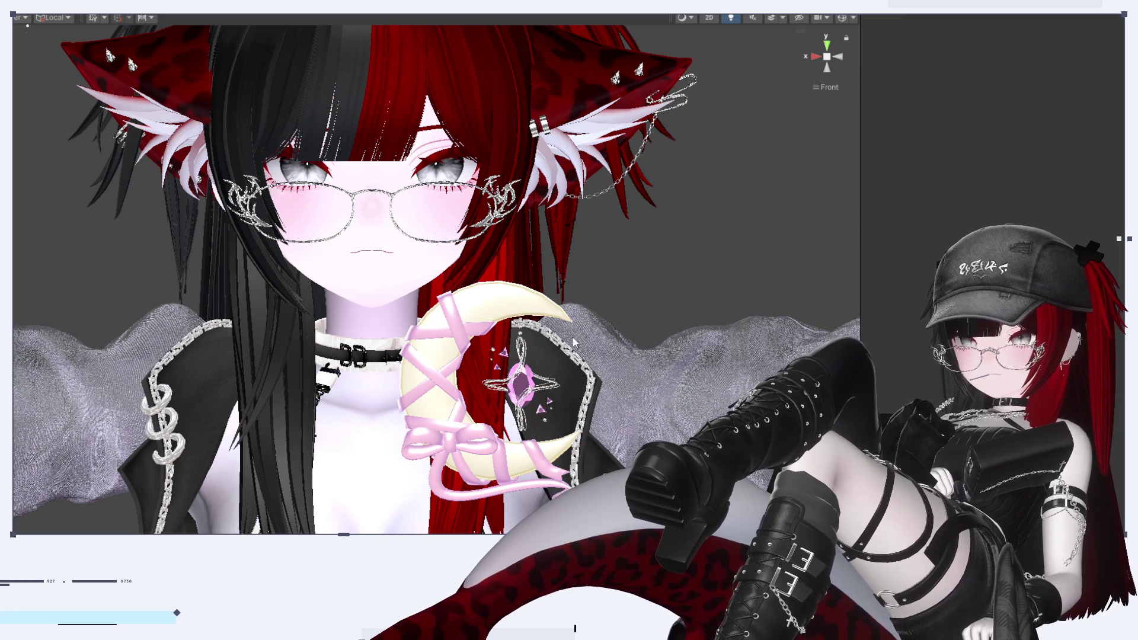
scroll(576, 341, "up", 2)
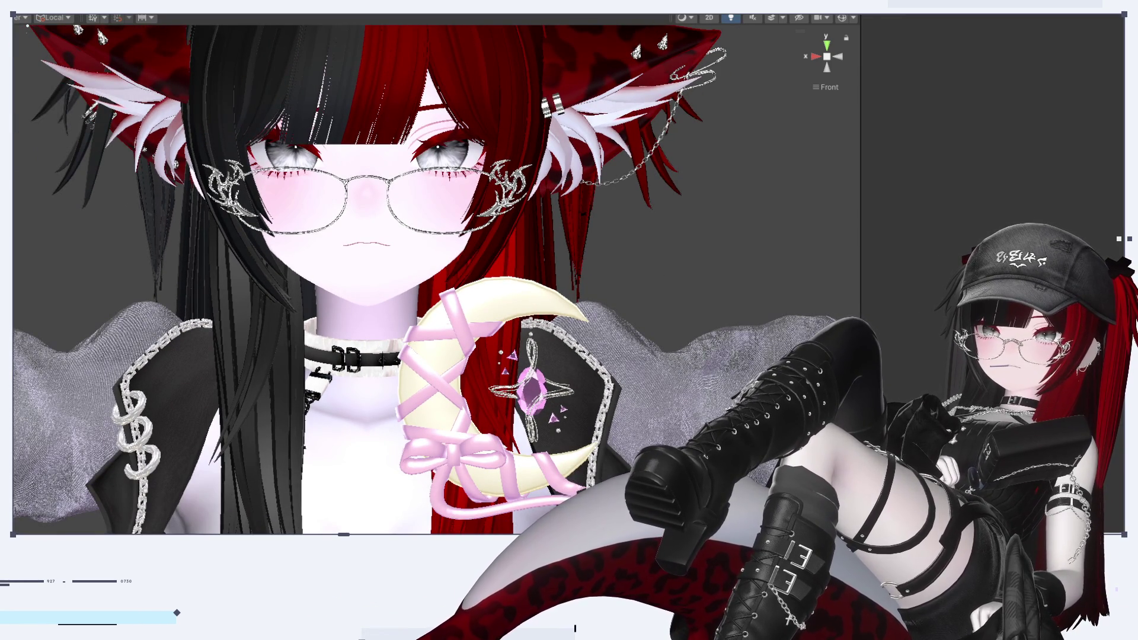
left_click(592, 237)
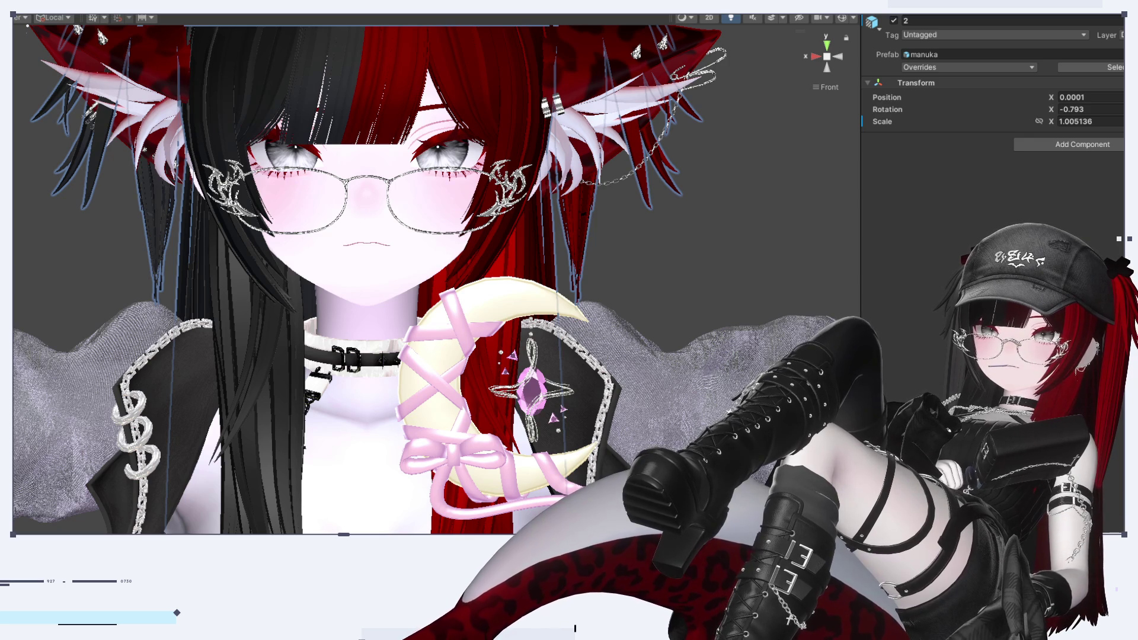
key("Down")
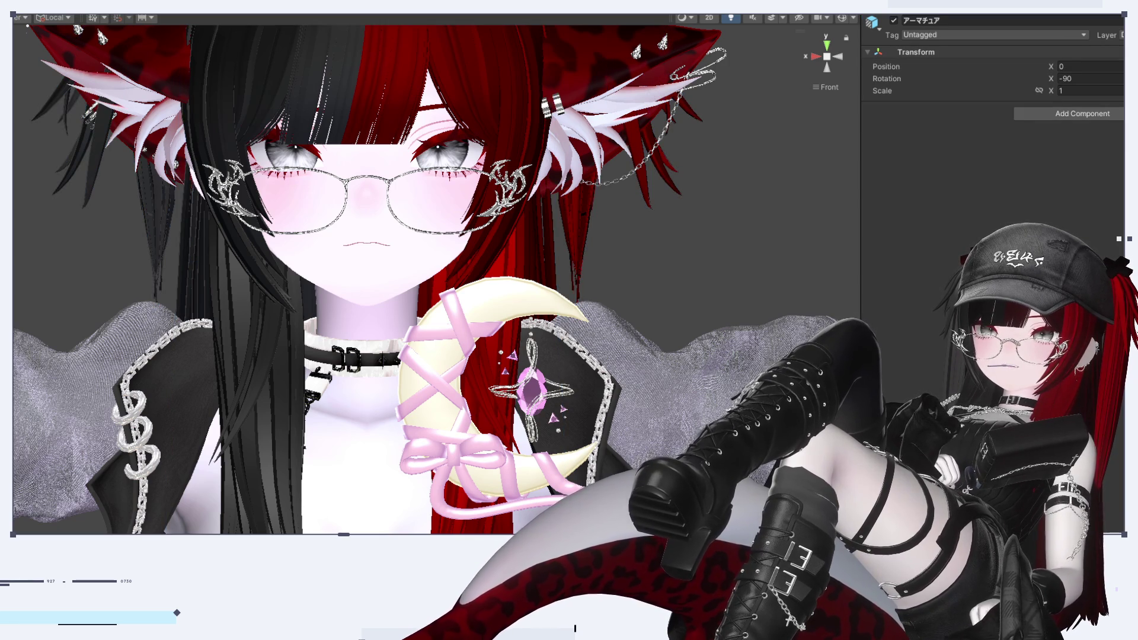
key("Down")
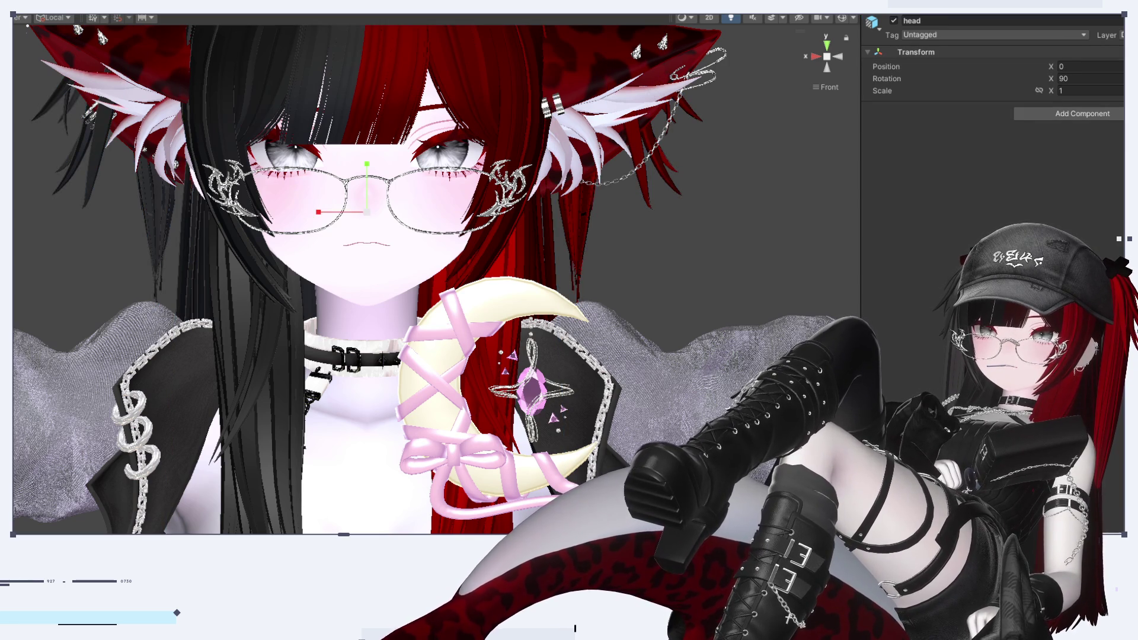
key("Down")
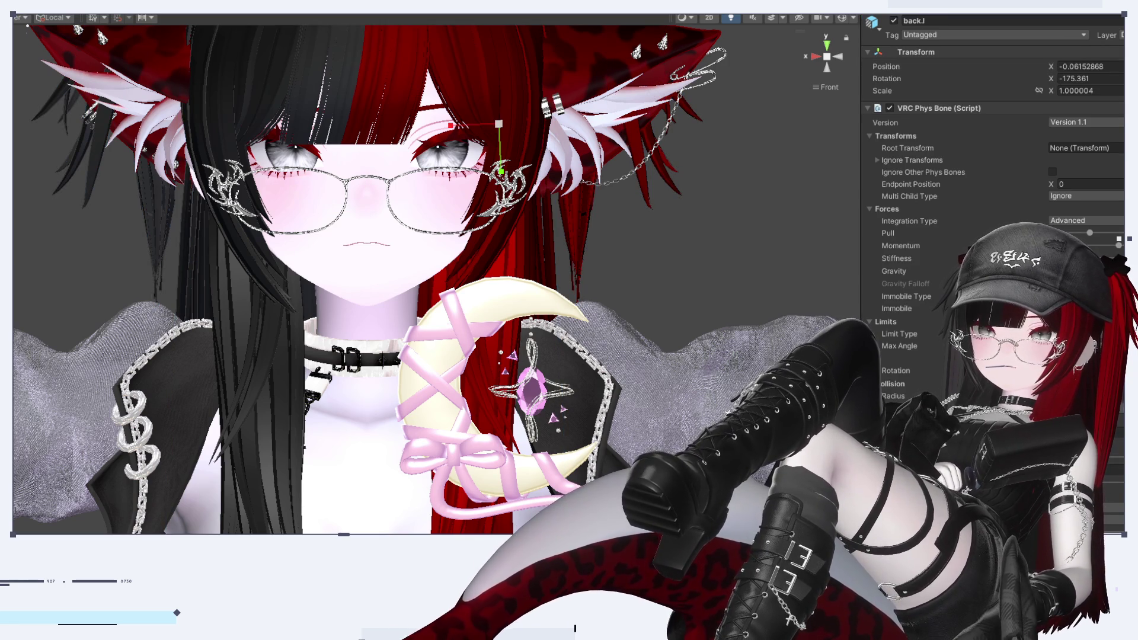
key("Down")
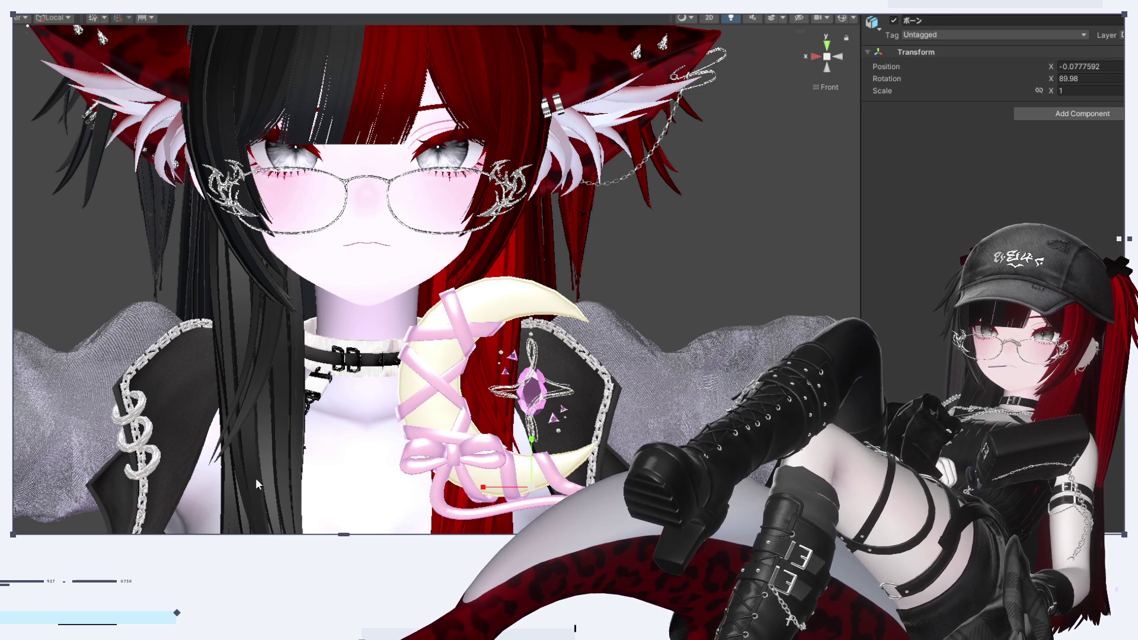
scroll(532, 488, "up", 2)
middle_click_drag(240, 517, 213, 432)
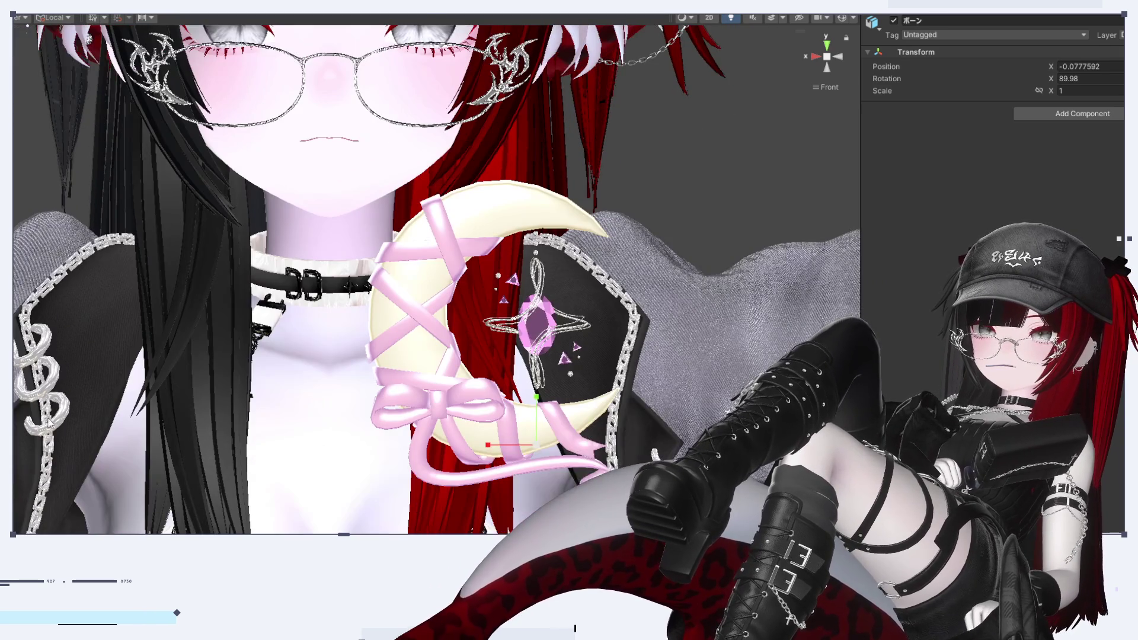
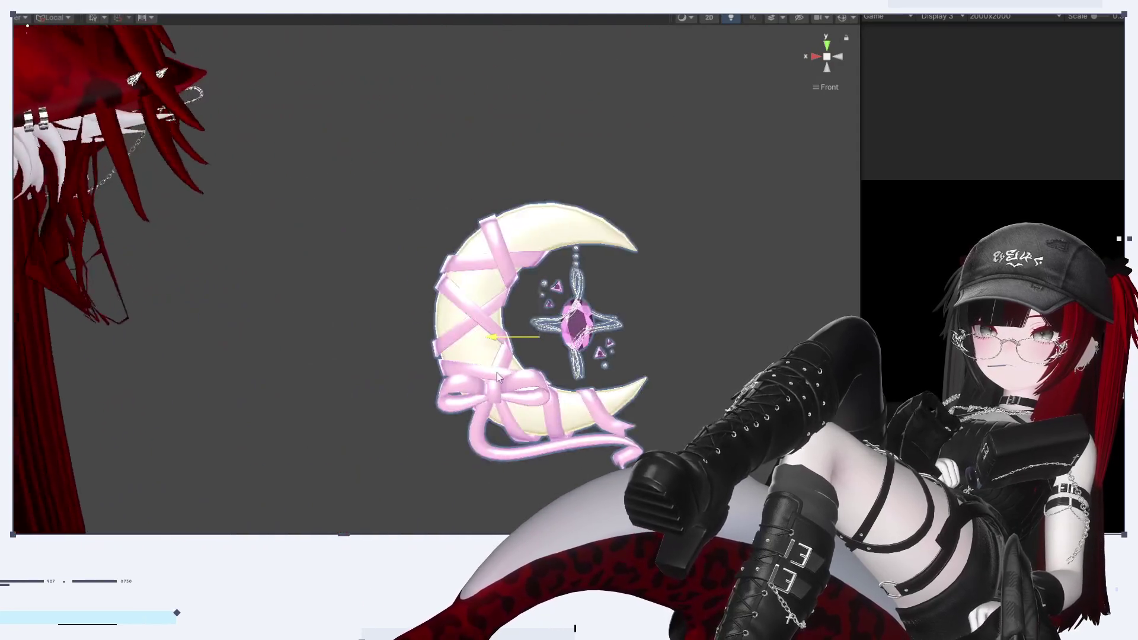
Slide the moon accessory left on X, then select Armature, ボーン and ボーン.001
left_click_drag(498, 378, 367, 378)
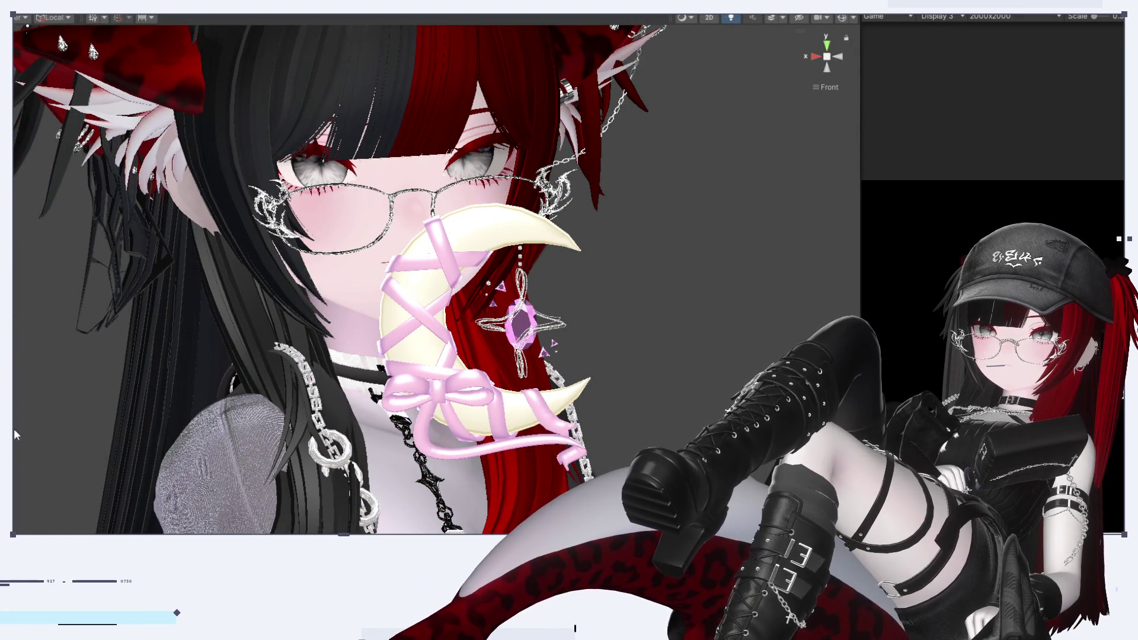
left_click(367, 357)
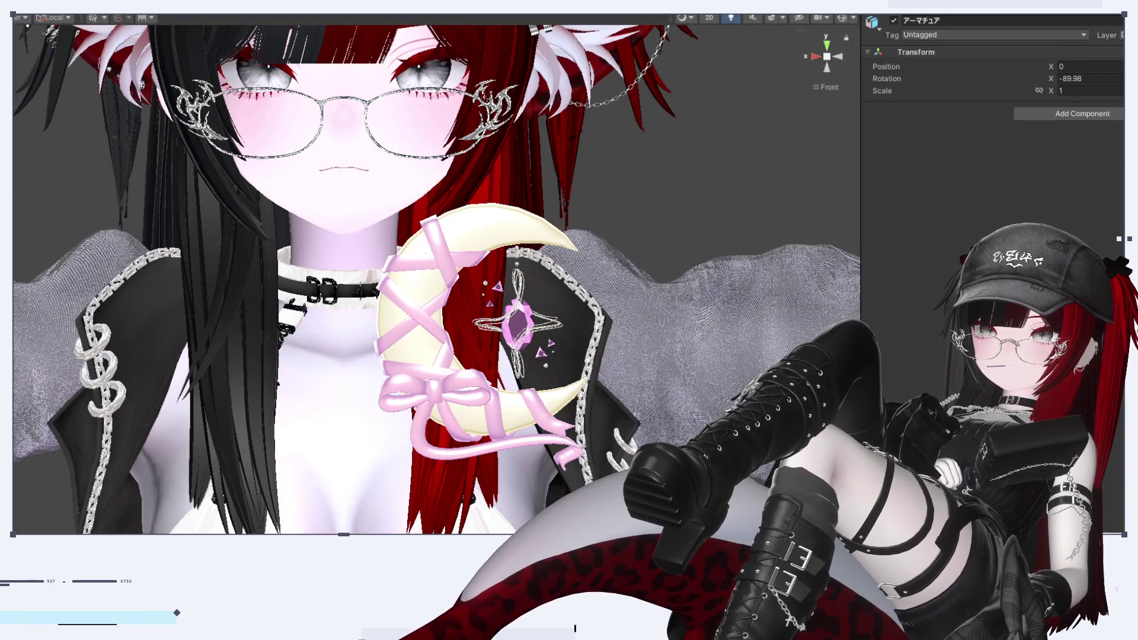
left_click(494, 362)
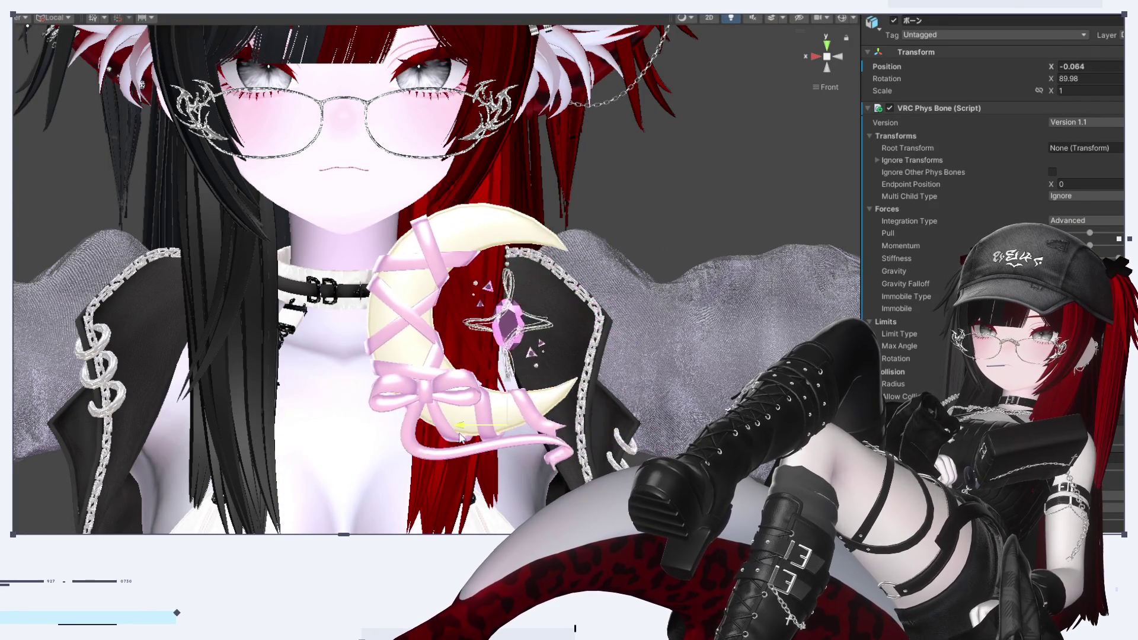
left_click(517, 383)
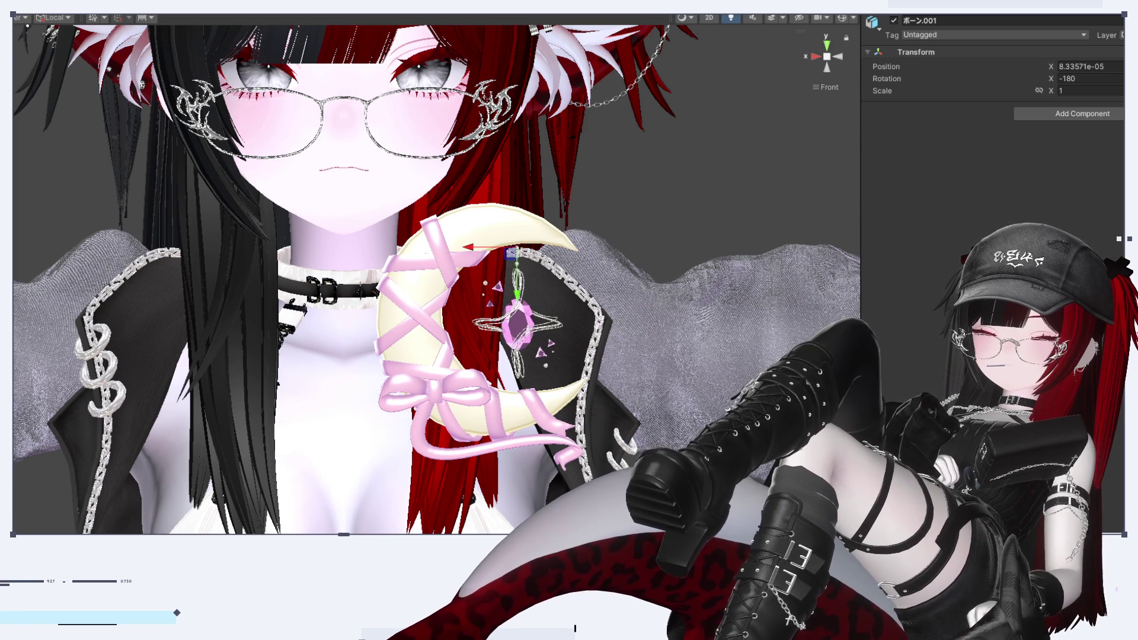
Undo and redo until ボーン.001 carries its VRC Phys Bone, then reselect tyaso 1
key("ctrl+z")
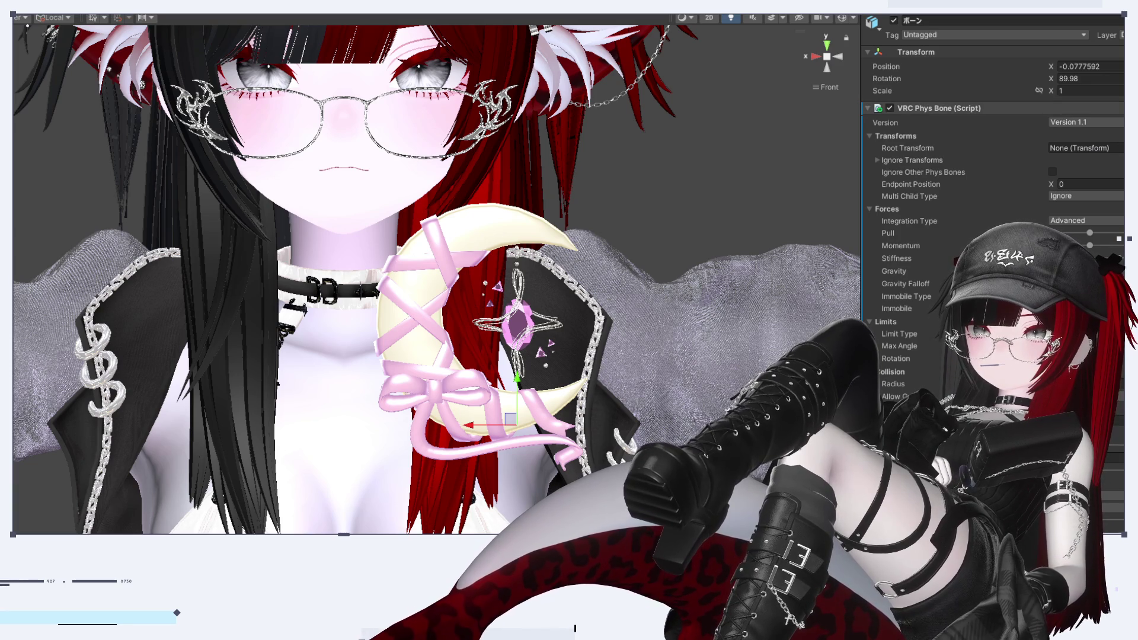
key("ctrl+z")
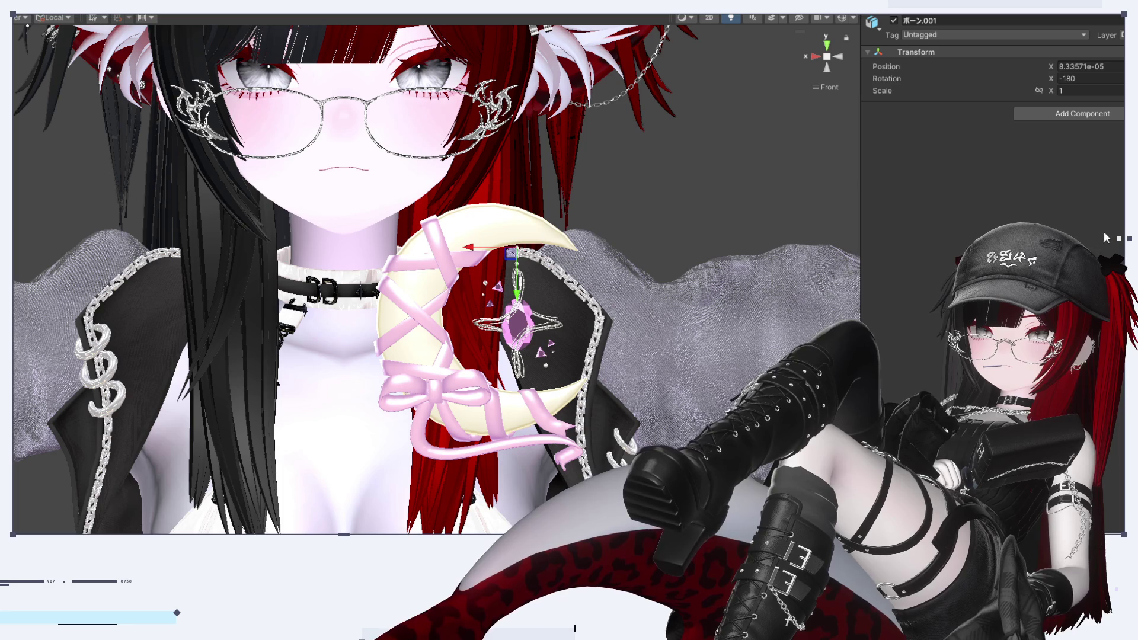
key("ctrl+y")
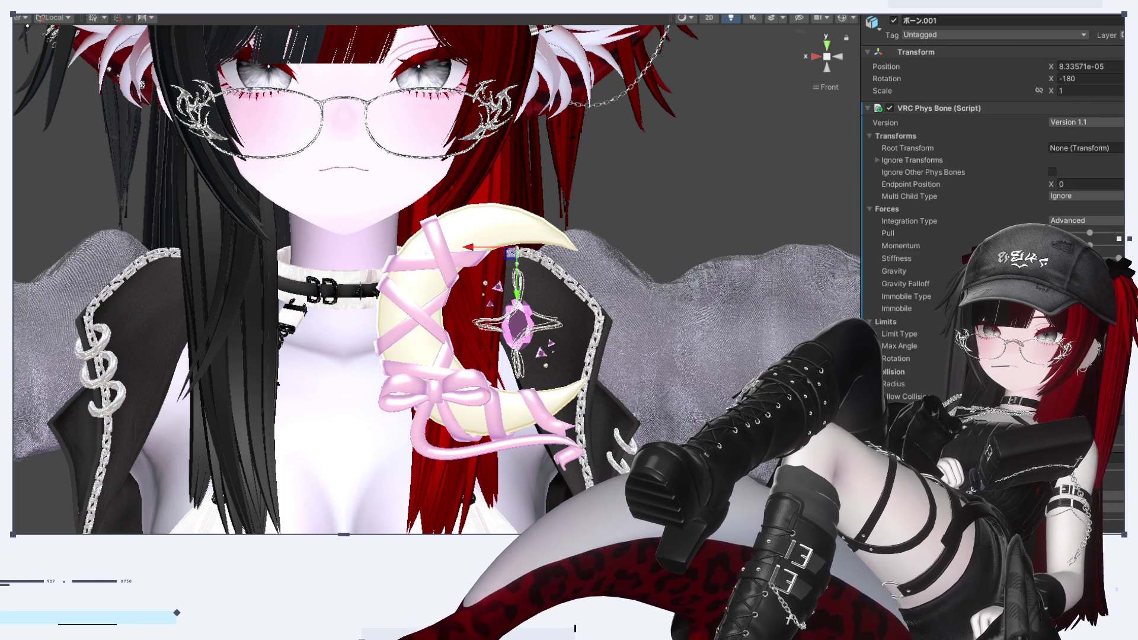
scroll(212, 159, "down", 1)
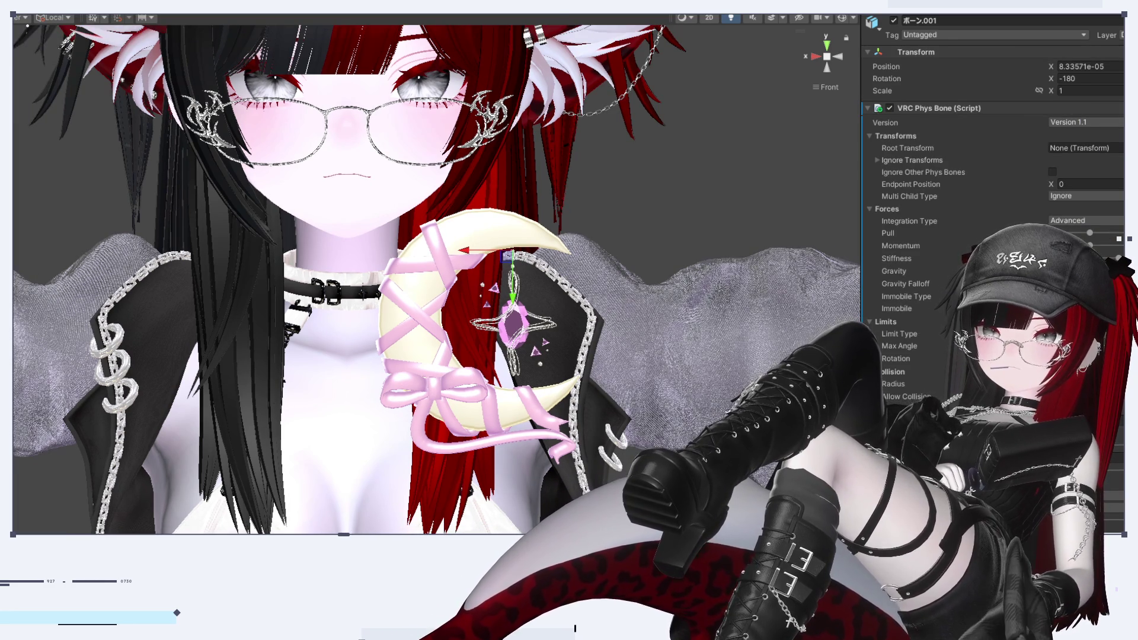
left_click(409, 332)
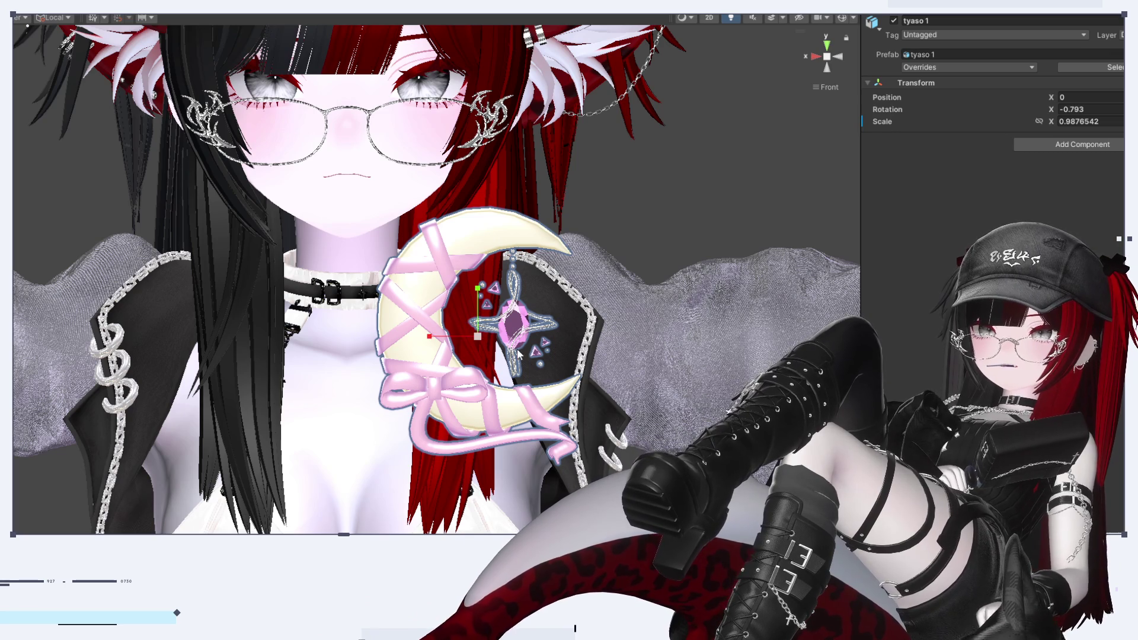
Shrink the moon accessory to about two-thirds size and move it up onto the head
left_click_drag(480, 339, 480, 357)
middle_click_drag(504, 397, 545, 508)
left_click_drag(546, 508, 567, 190)
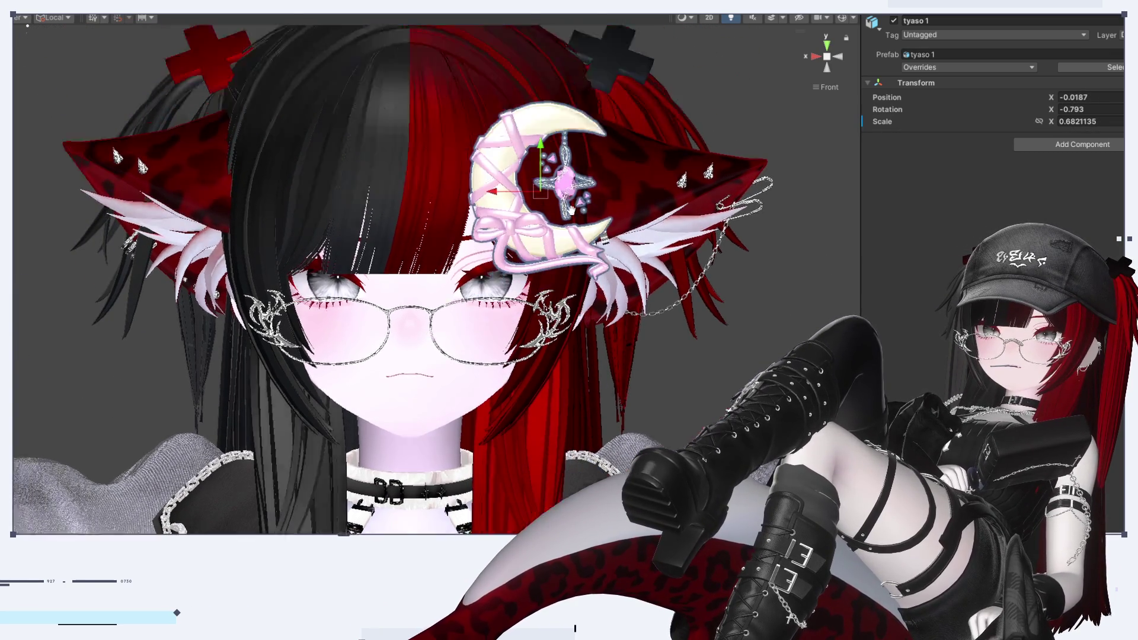
scroll(569, 214, "up", 3)
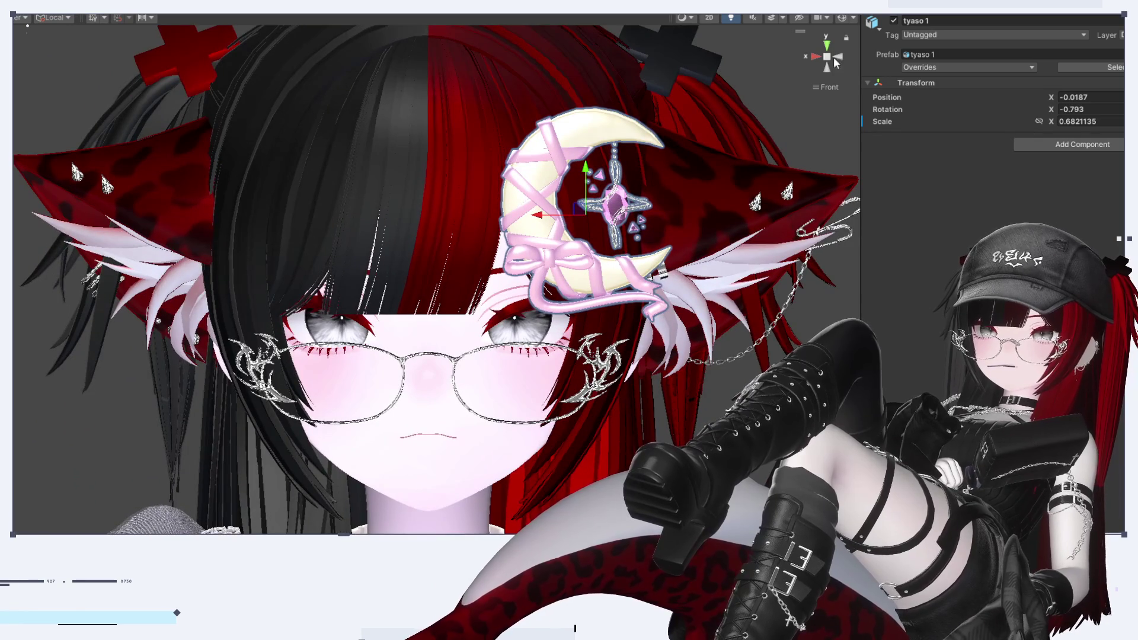
left_click(839, 59)
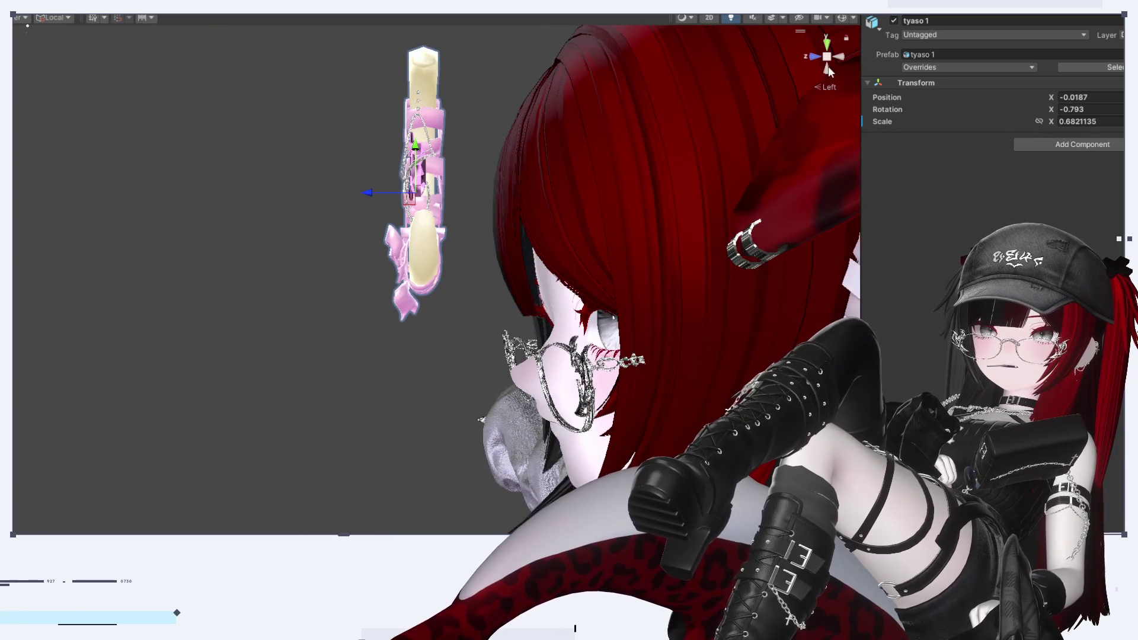
left_click(813, 57)
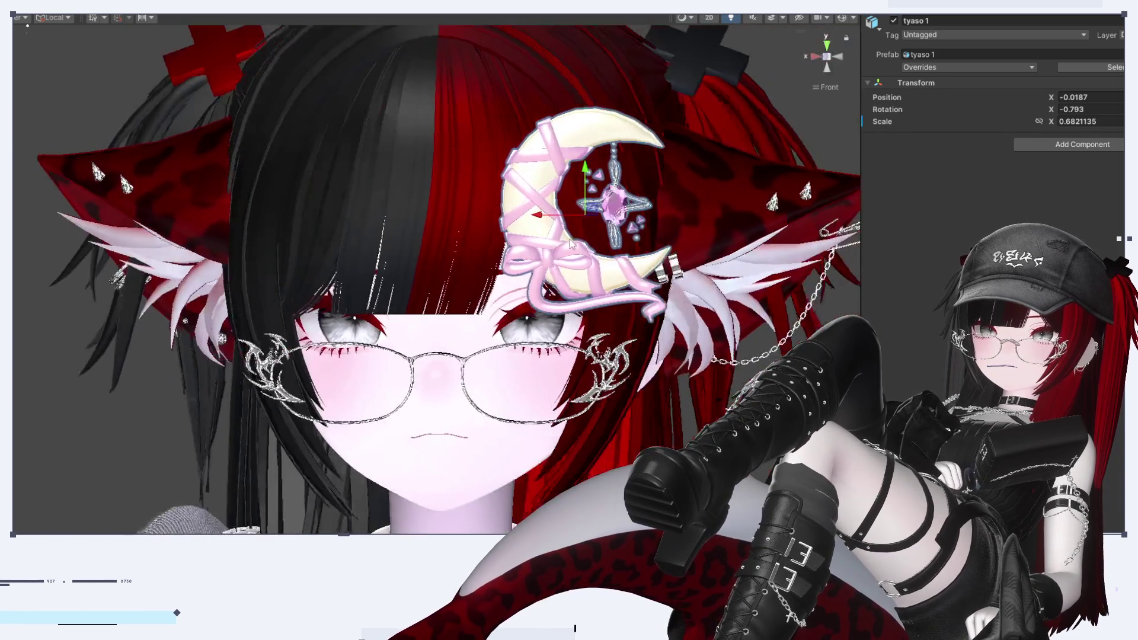
Shrink the moon accessory further to about 0.48 scale, checking it from several angles
left_click_drag(617, 200, 591, 201)
mouse_move(593, 416)
left_mouse_down("alt")
mouse_move(659, 438)
mouse_move(640, 436)
mouse_move(694, 432)
mouse_move(629, 437)
left_mouse_up("alt")
left_click_drag(620, 287, 628, 251, "alt")
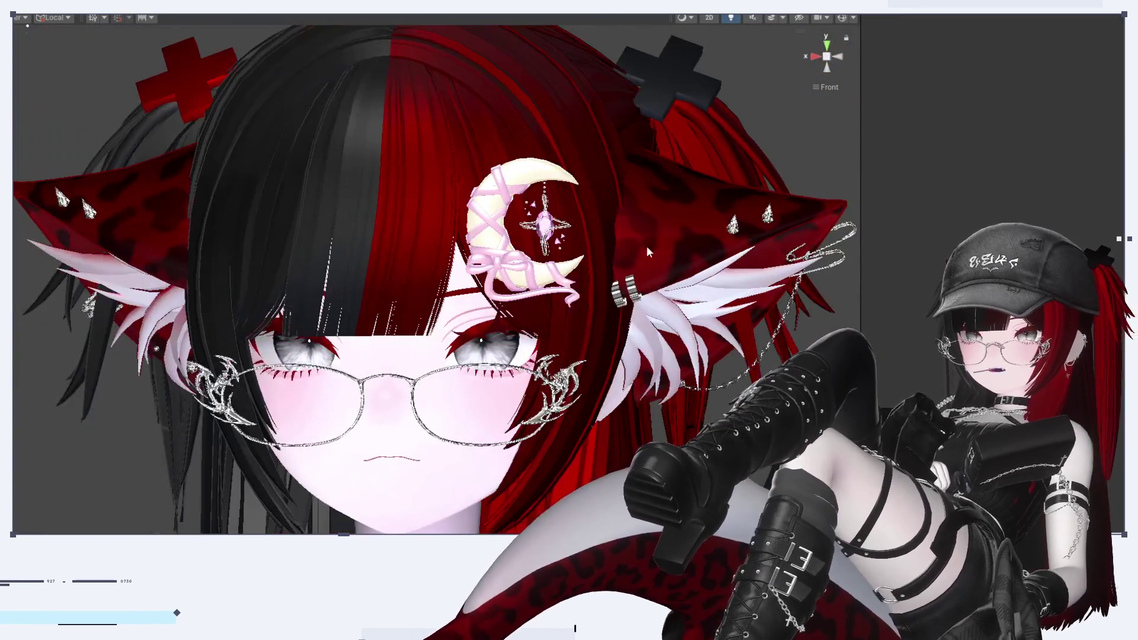
left_click(838, 57)
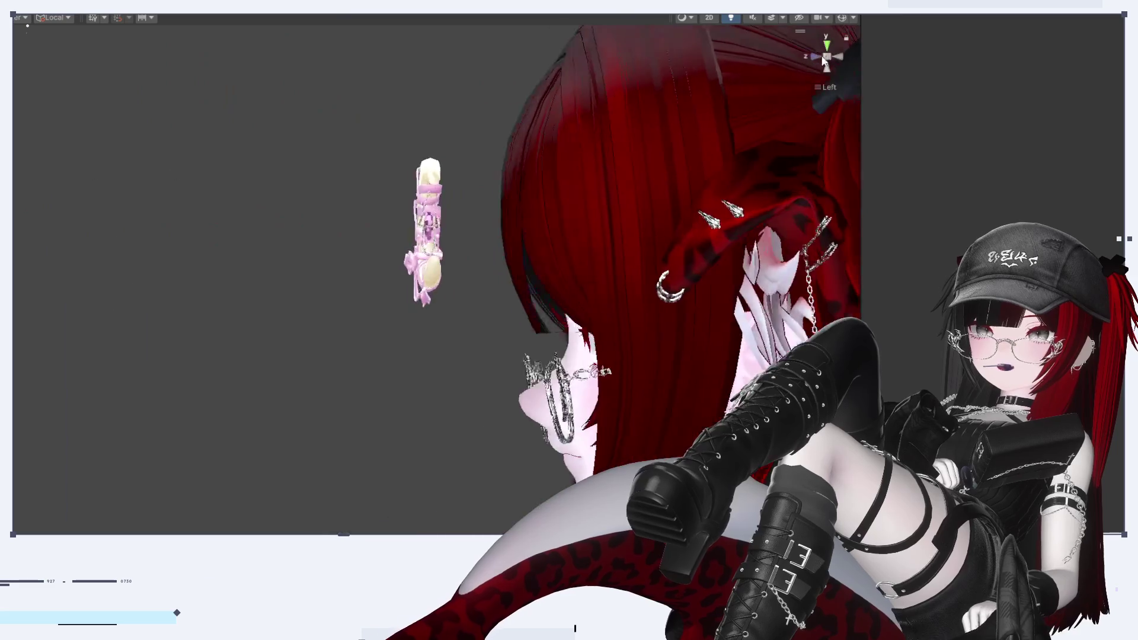
left_click(816, 57)
scroll(553, 291, "up", 3)
mouse_move(553, 291)
left_mouse_down("alt")
mouse_move(409, 392)
mouse_move(317, 480)
left_mouse_up("alt")
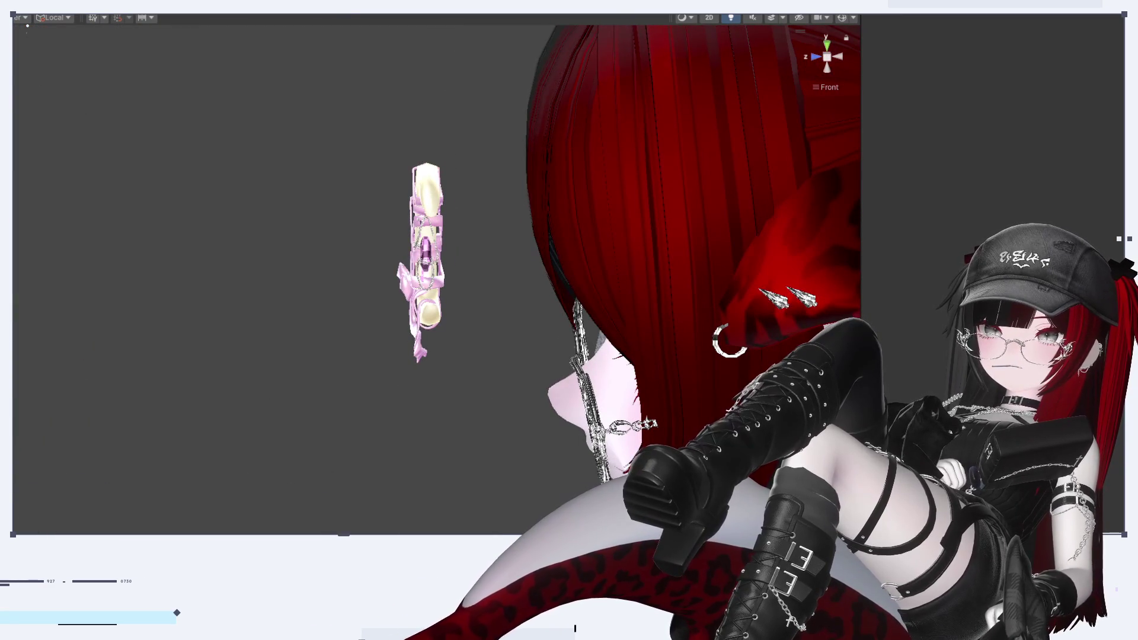
Reselect tyaso 1 and verify the hairpin sits beside the ear from side and front views
left_click(424, 255)
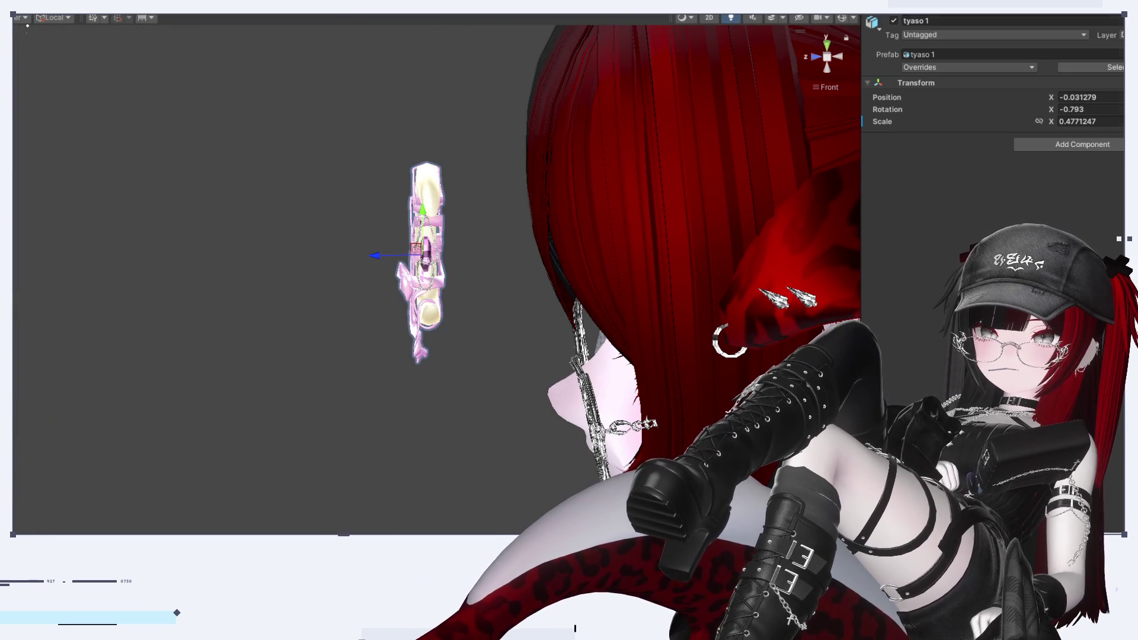
mouse_move(382, 271)
left_mouse_down("alt")
mouse_move(470, 254)
mouse_move(780, 247)
mouse_move(682, 254)
mouse_move(633, 276)
left_mouse_up("alt")
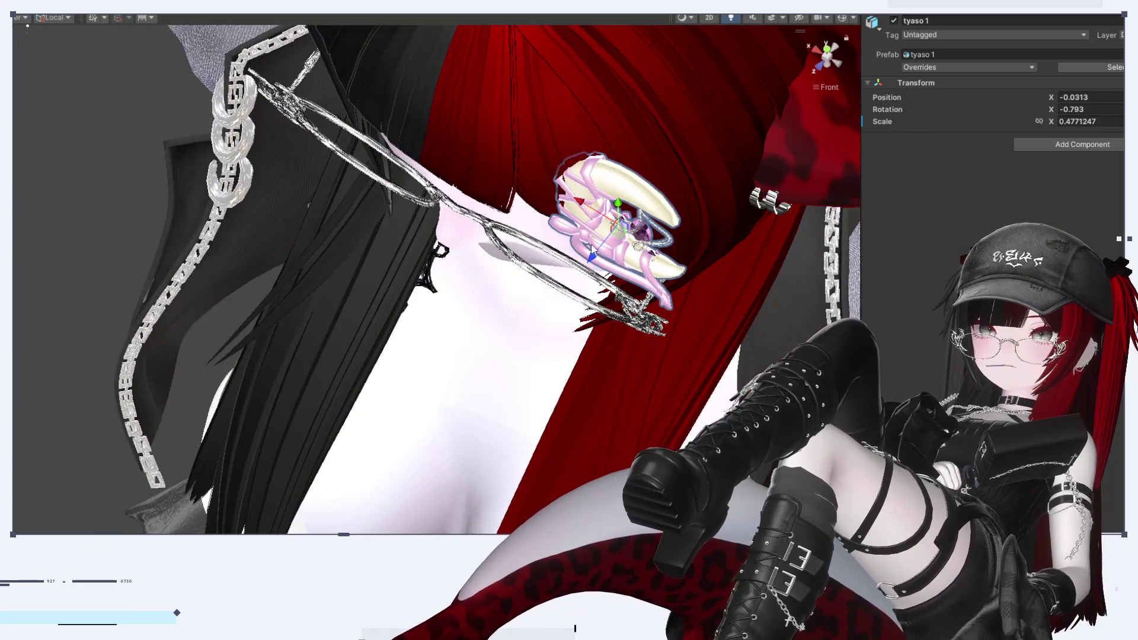
left_click(840, 60)
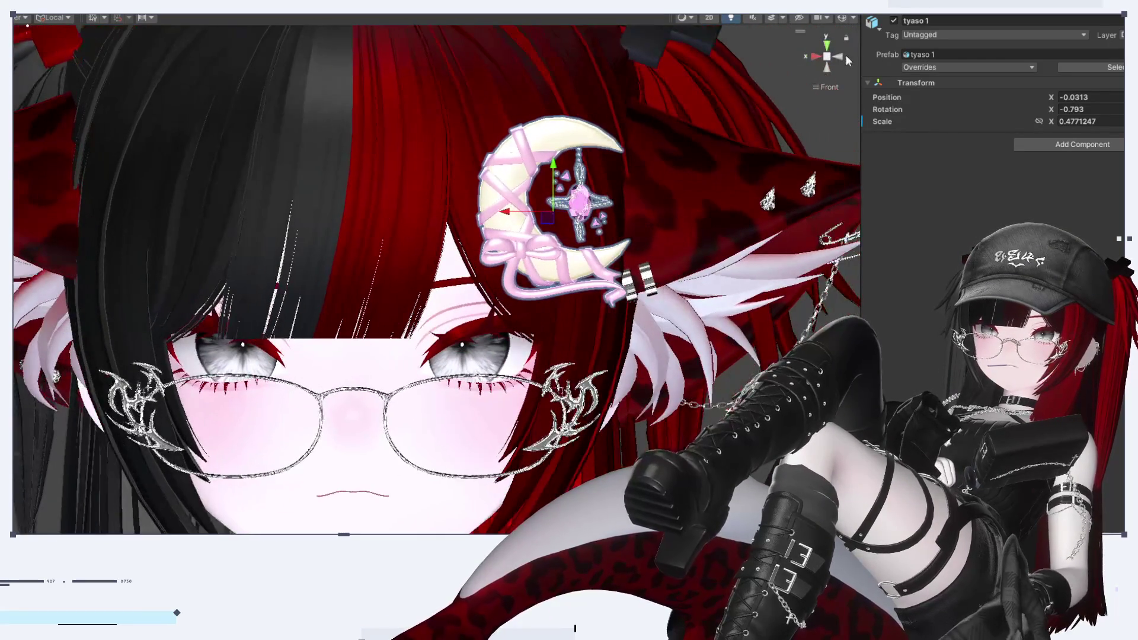
left_click(840, 57)
left_click(816, 52)
scroll(630, 212, "down", 10)
left_click(474, 238)
scroll(333, 244, "down", 2)
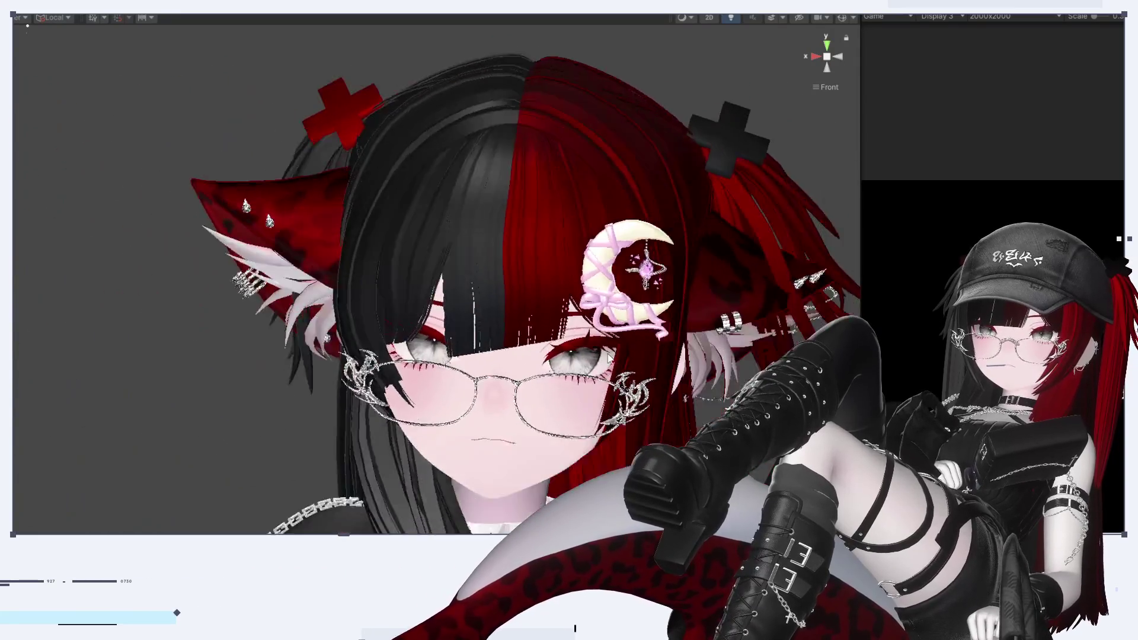
Orbit the Scene view around to look behind the avatar's head
mouse_move(521, 339)
left_mouse_down("alt")
mouse_move(452, 356)
mouse_move(324, 358)
mouse_move(451, 332)
mouse_move(581, 267)
mouse_move(845, 76)
left_mouse_up("alt")
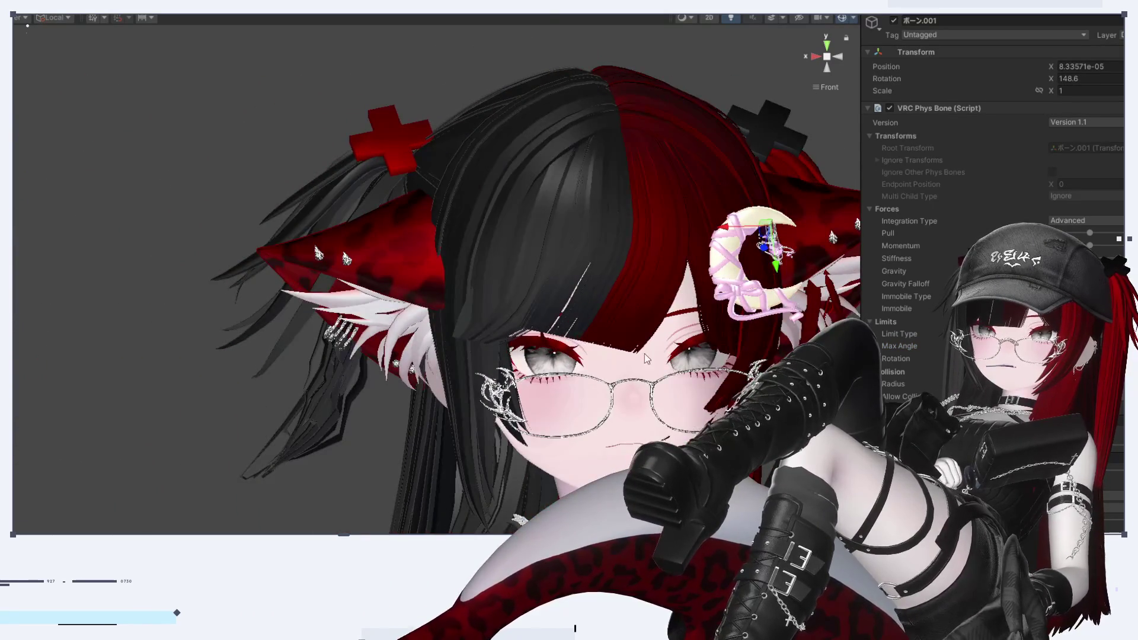
mouse_move(645, 354)
left_mouse_down("alt")
mouse_move(305, 338)
mouse_move(216, 382)
mouse_move(427, 394)
mouse_move(670, 383)
left_mouse_up("alt")
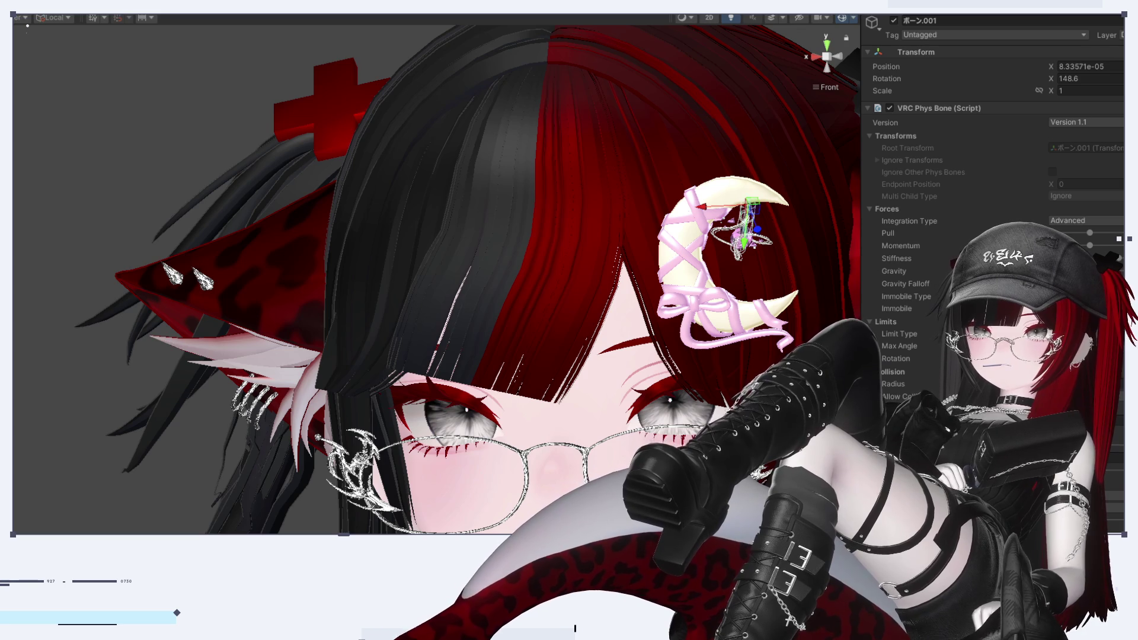
mouse_move(729, 286)
left_mouse_down("alt")
mouse_move(432, 300)
mouse_move(521, 183)
mouse_move(733, 203)
left_mouse_up("alt")
key("f")
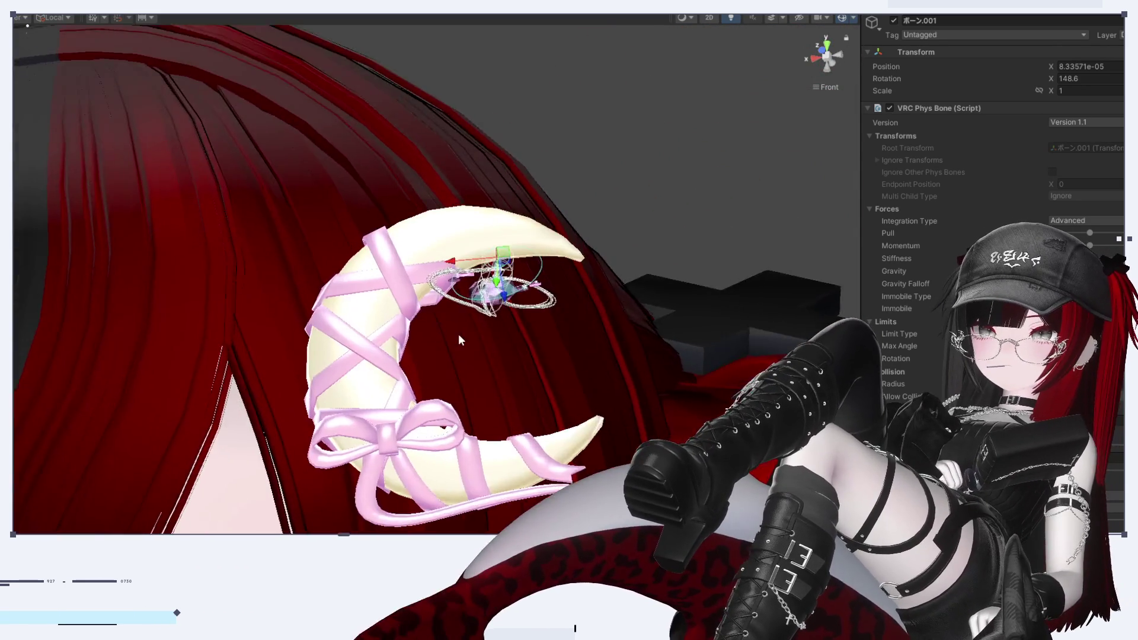
mouse_move(460, 339)
left_mouse_down("alt")
mouse_move(501, 289)
mouse_move(492, 313)
left_mouse_up("alt")
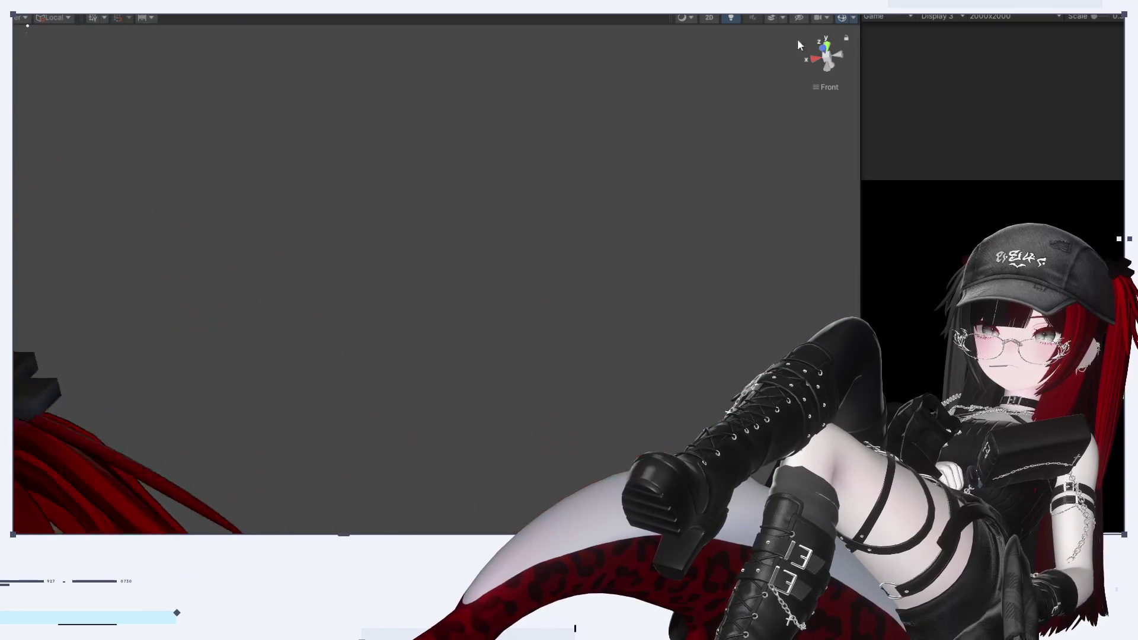
left_click(842, 58)
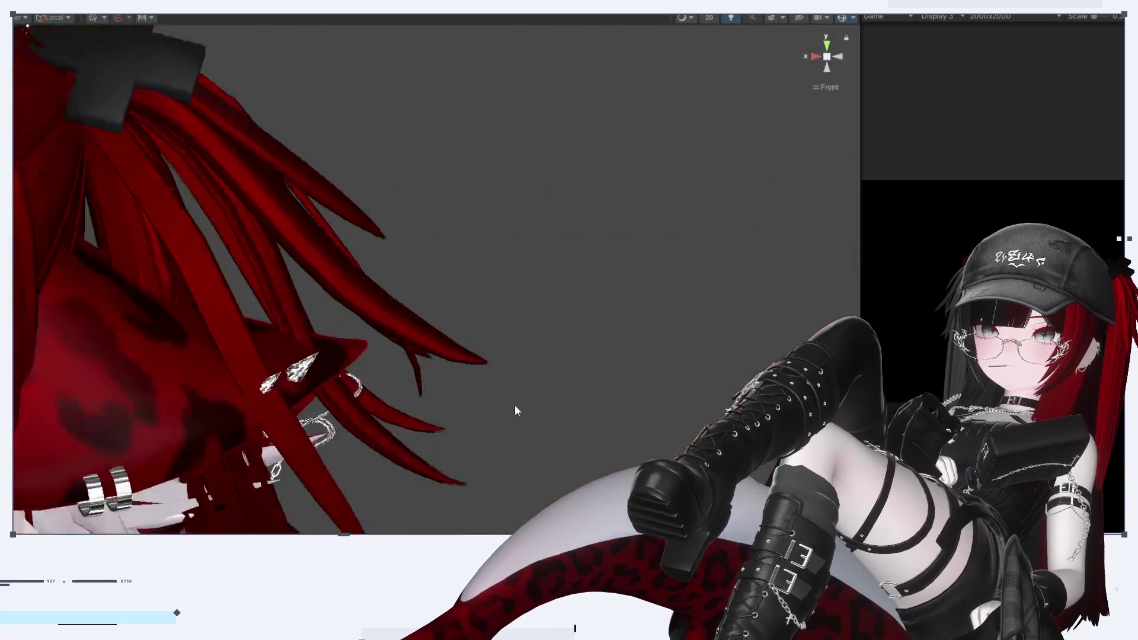
mouse_move(516, 410)
middle_mouse_down()
mouse_move(223, 425)
mouse_move(249, 375)
mouse_move(382, 501)
middle_mouse_up()
scroll(383, 501, "down", 3)
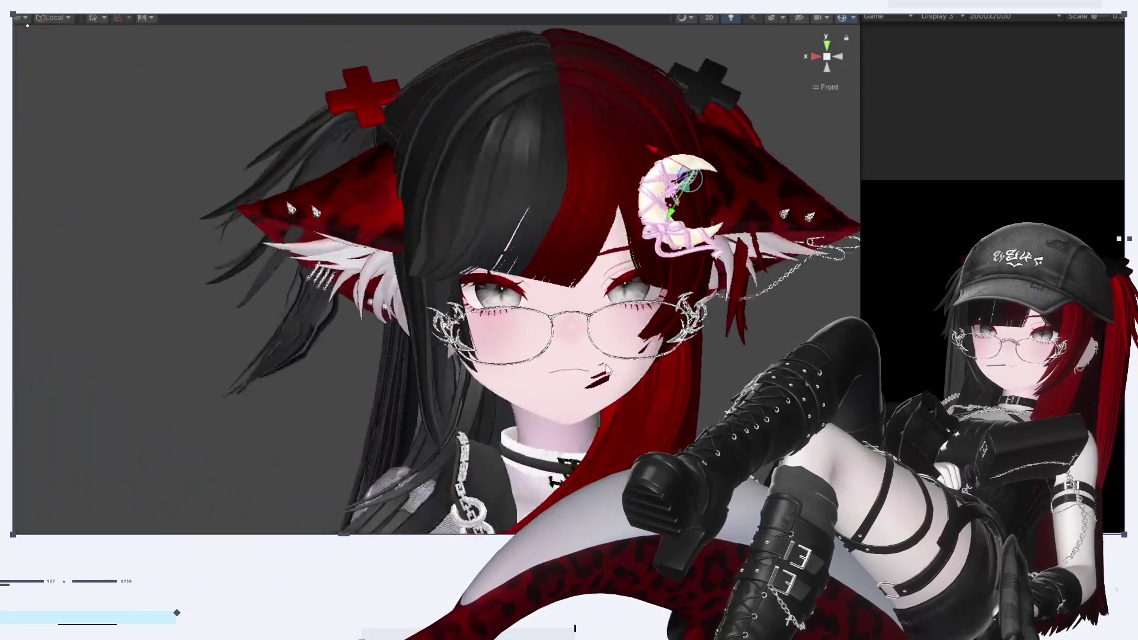
mouse_move(530, 249)
middle_mouse_down()
mouse_move(571, 237)
mouse_move(403, 237)
mouse_move(682, 195)
mouse_move(433, 196)
mouse_move(759, 202)
mouse_move(219, 201)
mouse_move(653, 178)
middle_mouse_up()
scroll(682, 196, "up", 4)
scroll(652, 196, "down", 2)
scroll(759, 202, "up", 2)
scroll(652, 178, "up", 1)
scroll(536, 252, "down", 2)
scroll(536, 252, "up", 2)
middle_click_drag(536, 253, 677, 297)
scroll(678, 297, "up", 1)
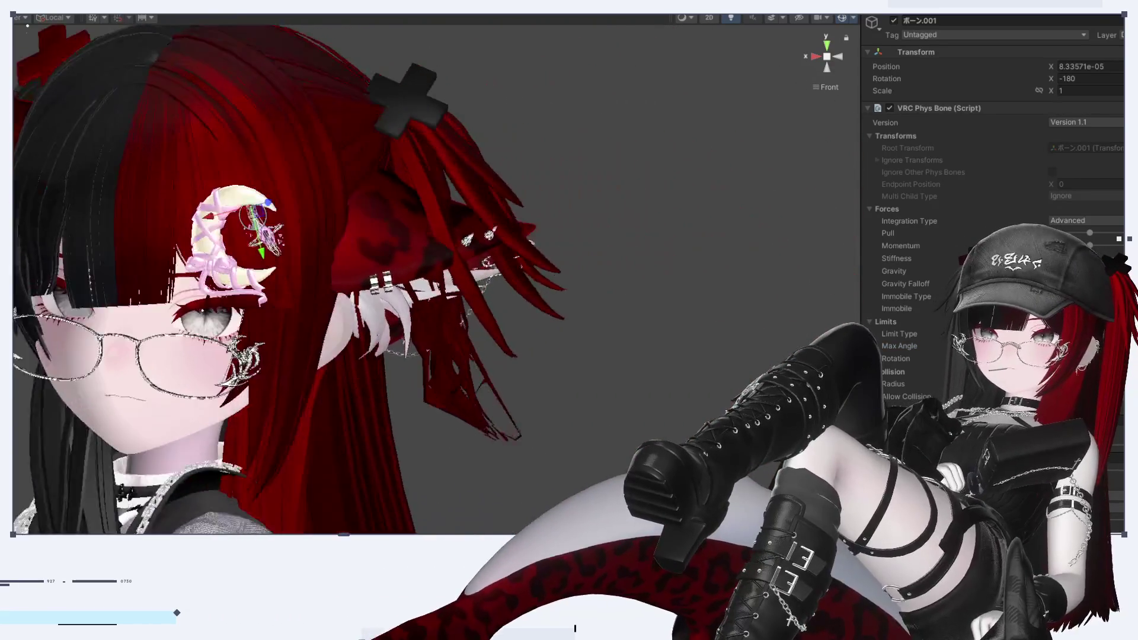
Orbit around the moon hair clip and select gem bone ボーン.001 to inspect its VRC Phys Bone
mouse_move(576, 16)
left_mouse_down("alt")
mouse_move(561, 72)
mouse_move(243, 372)
mouse_move(451, 344)
left_mouse_up("alt")
scroll(545, 329, "up", 6)
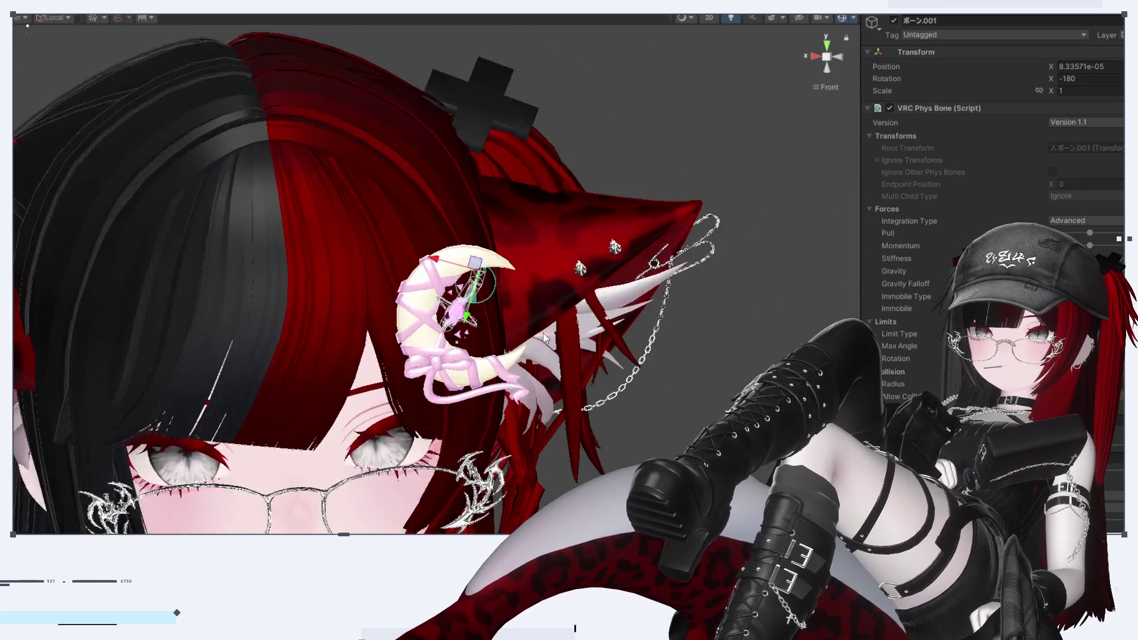
mouse_move(544, 326)
left_mouse_down("alt")
mouse_move(287, 333)
mouse_move(605, 456)
mouse_move(240, 413)
mouse_move(593, 438)
left_mouse_up("alt")
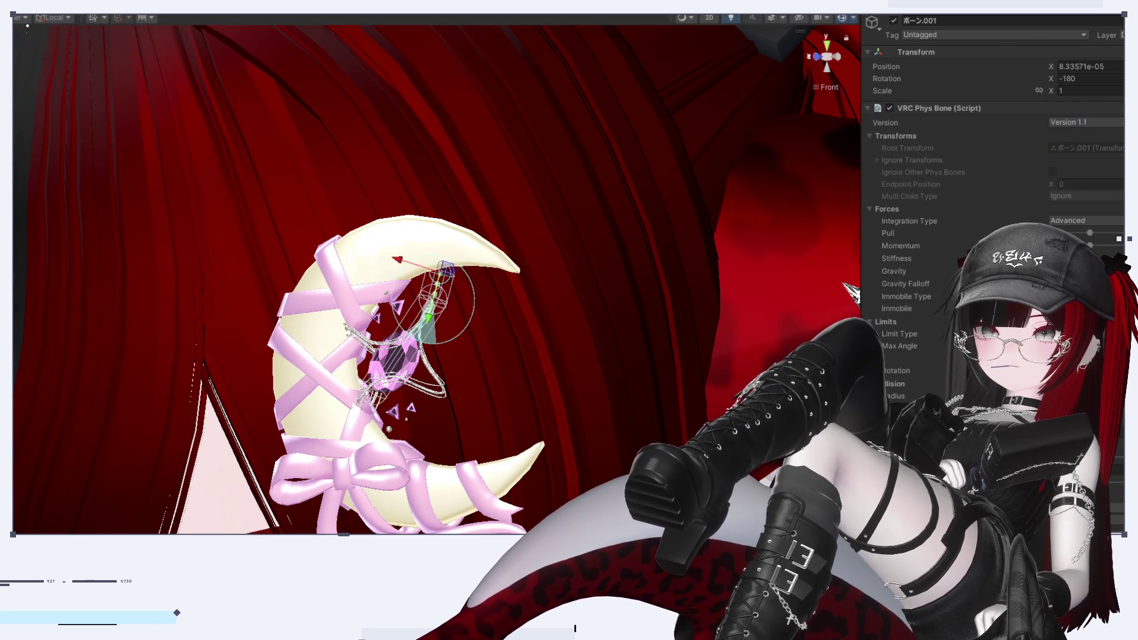
left_click(442, 271)
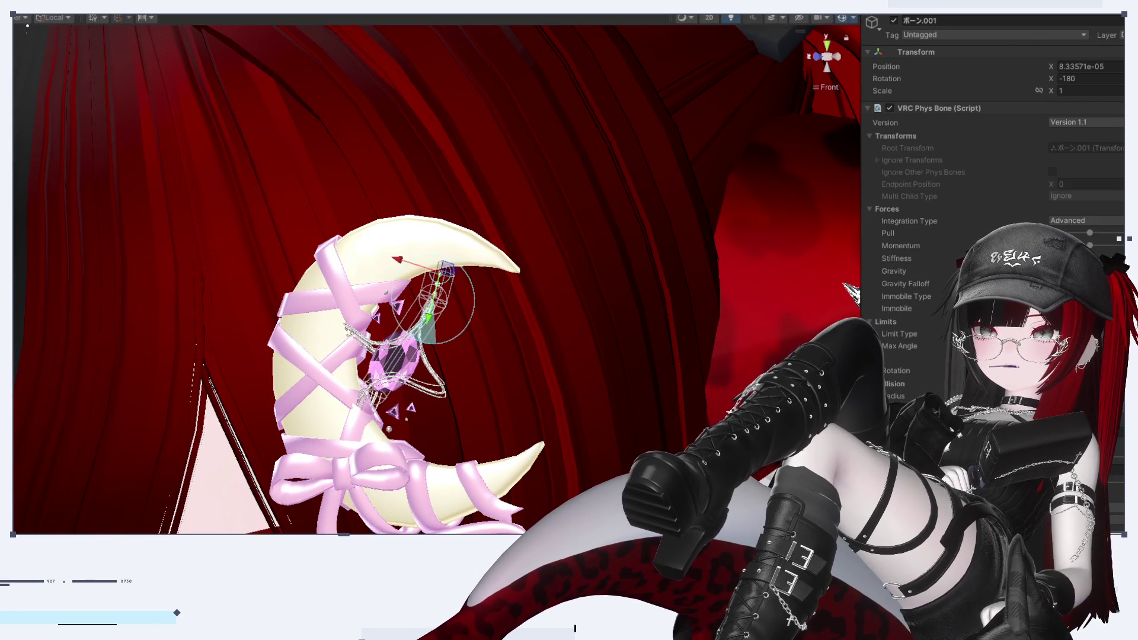
mouse_move(548, 508)
left_mouse_down("alt")
mouse_move(641, 415)
mouse_move(587, 368)
mouse_move(617, 349)
mouse_move(569, 356)
left_mouse_up("alt")
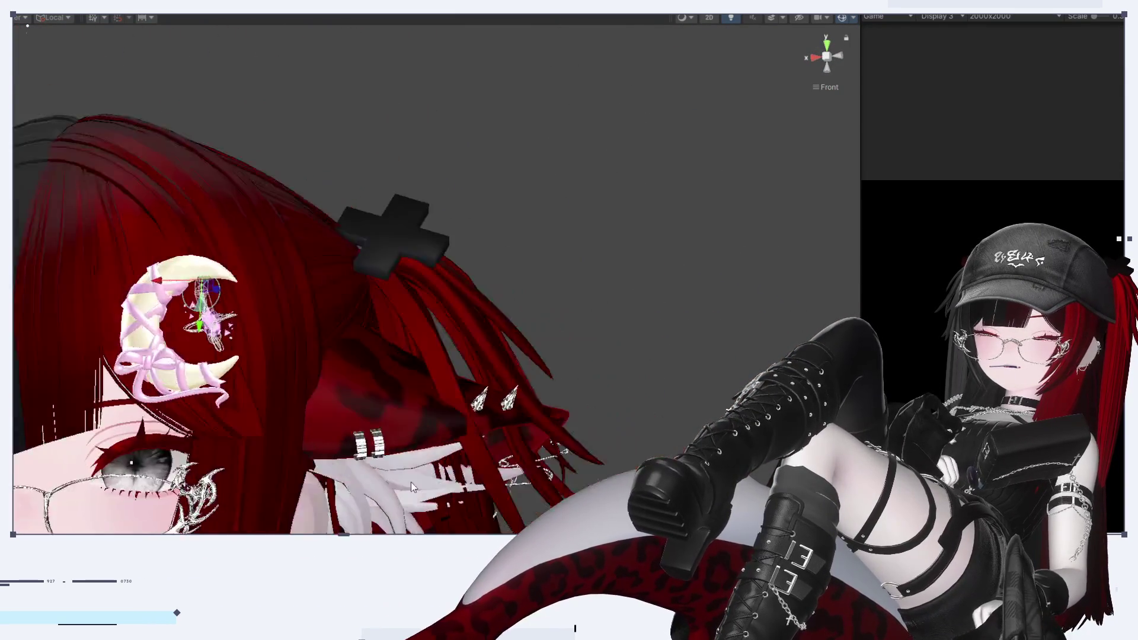
Check the moon ornament in side profile, then frame it with F as a front-on close-up
left_click(816, 57)
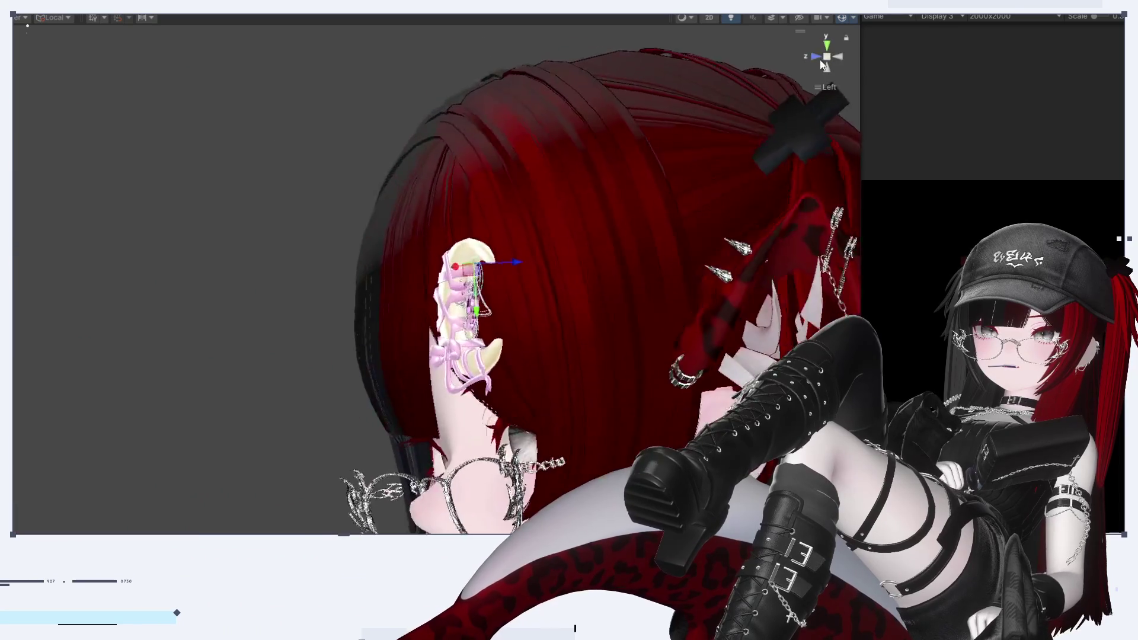
left_click(815, 56)
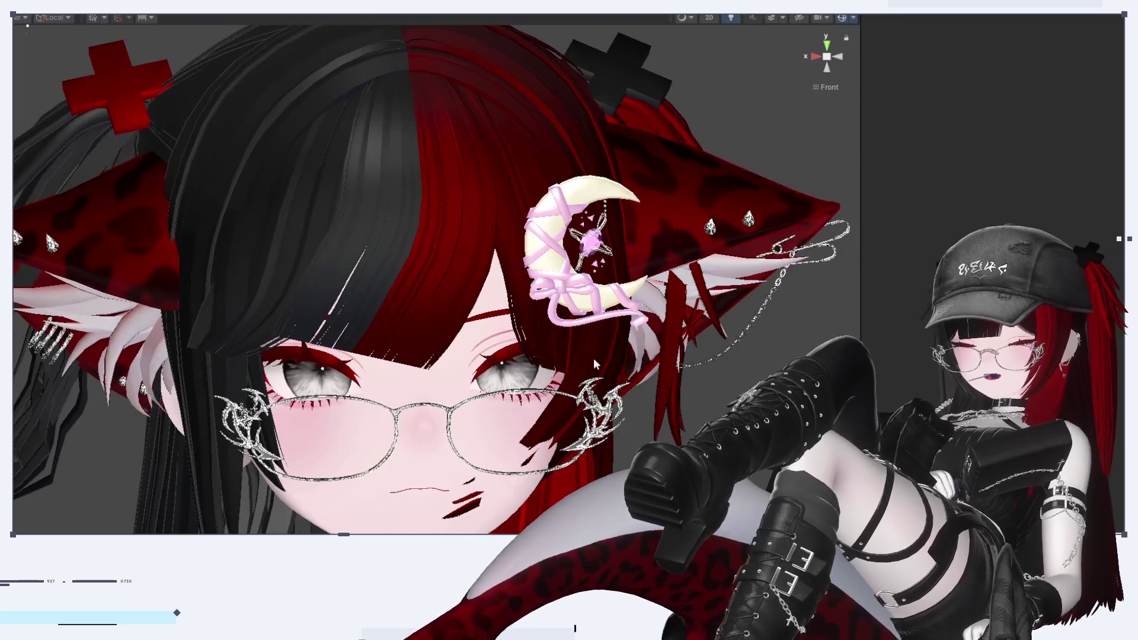
middle_click_drag(593, 359, 669, 327)
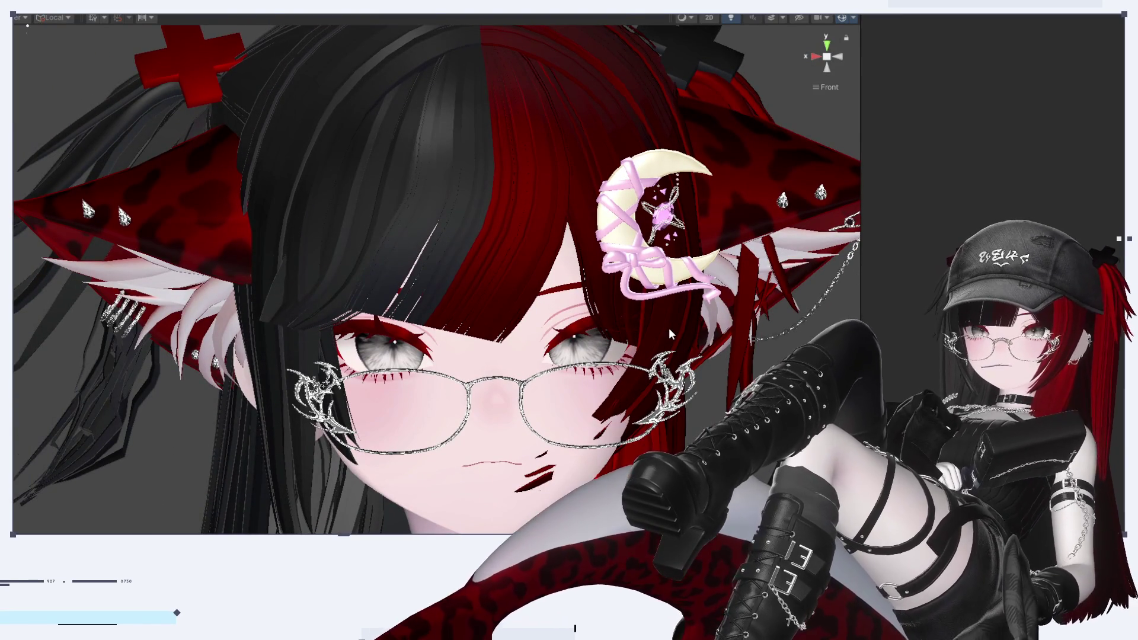
left_click_drag(668, 329, 581, 334, "alt")
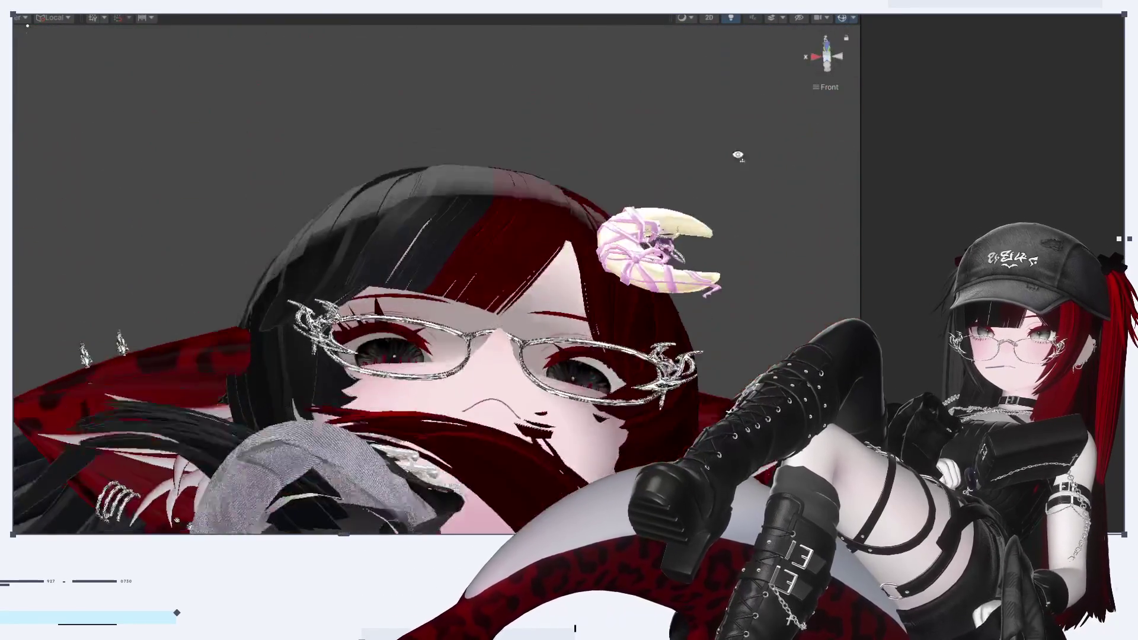
left_click_drag(738, 155, 823, 164, "alt")
left_click(839, 54)
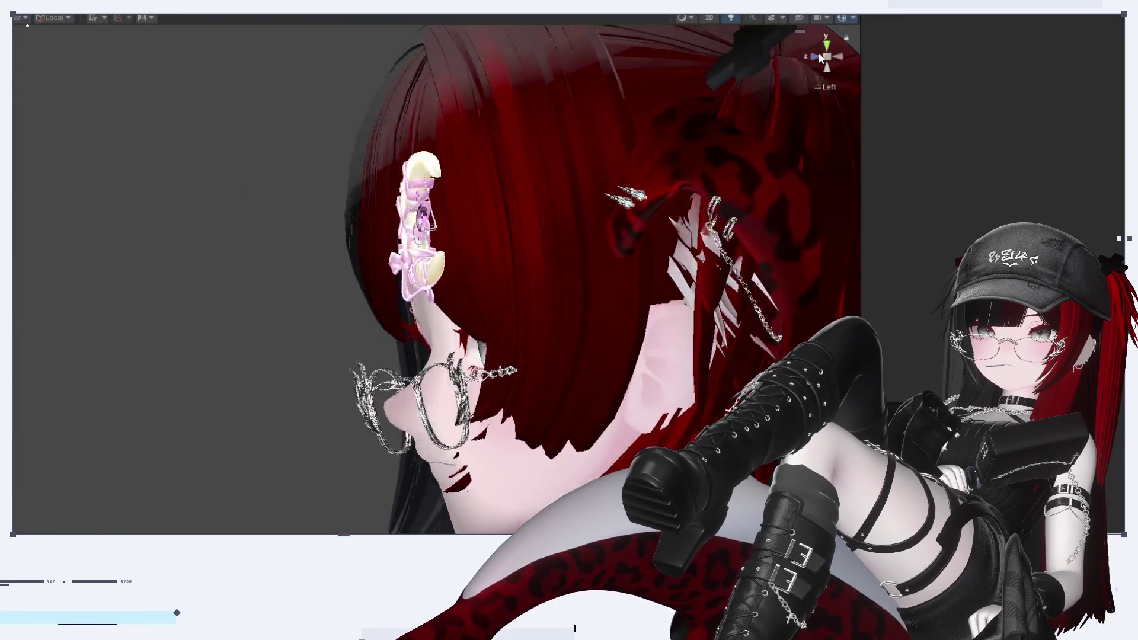
left_click(817, 54)
key("f")
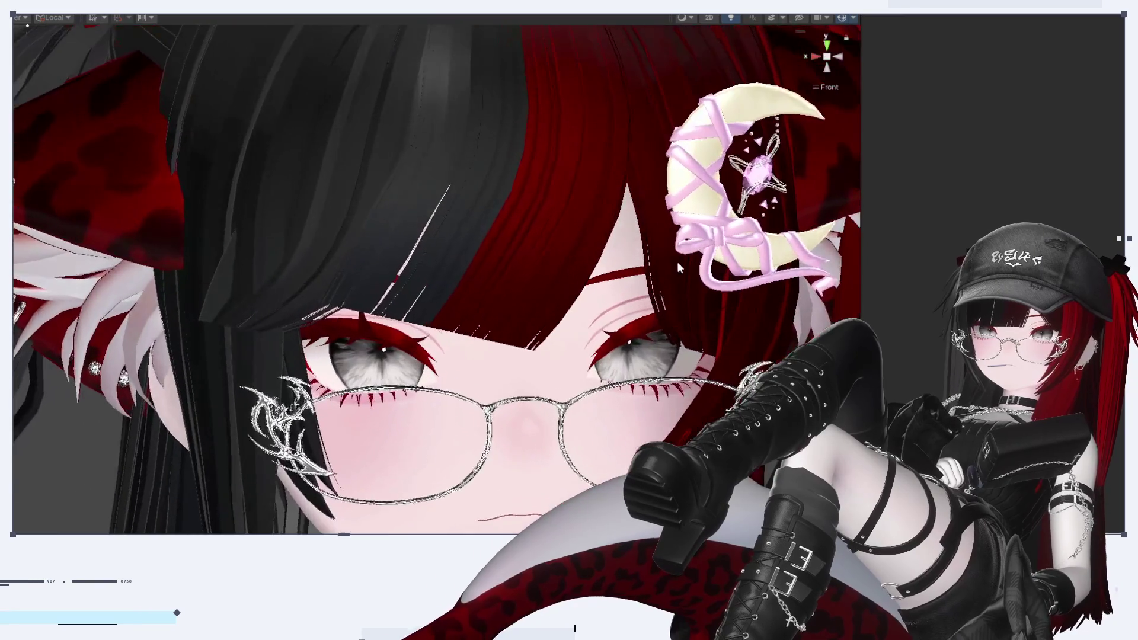
middle_click_drag(447, 367, 499, 366)
scroll(499, 366, "up", 3)
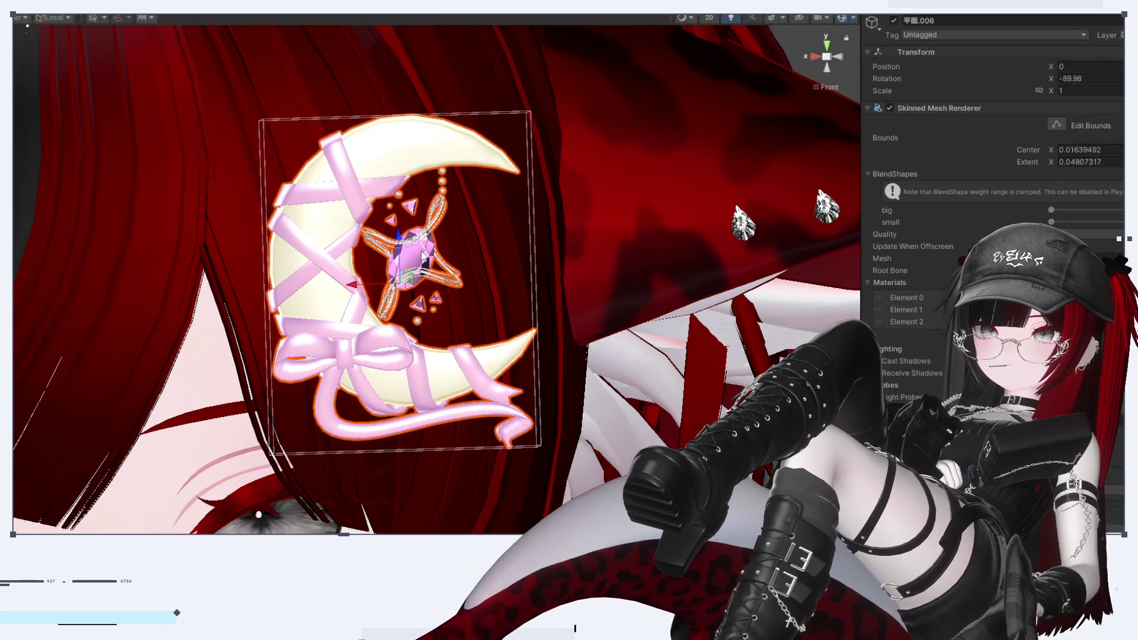
Select 平面.006 and drag its big and small gem blend shape sliders
left_click(413, 260)
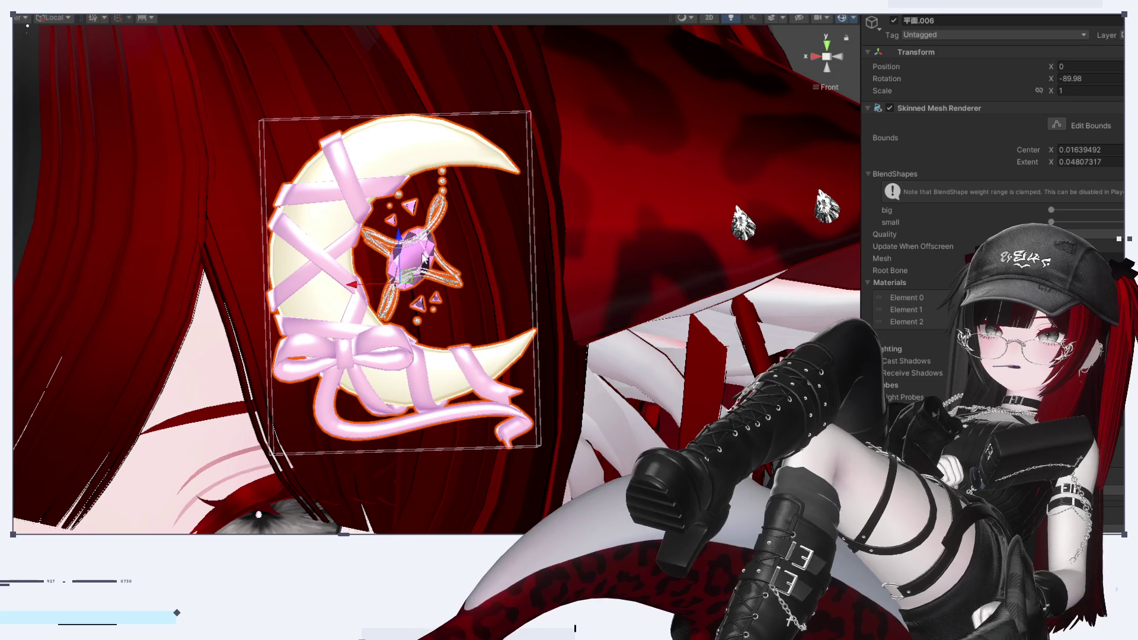
mouse_move(1120, 215)
left_mouse_down()
mouse_move(1134, 213)
mouse_move(1051, 210)
left_mouse_up()
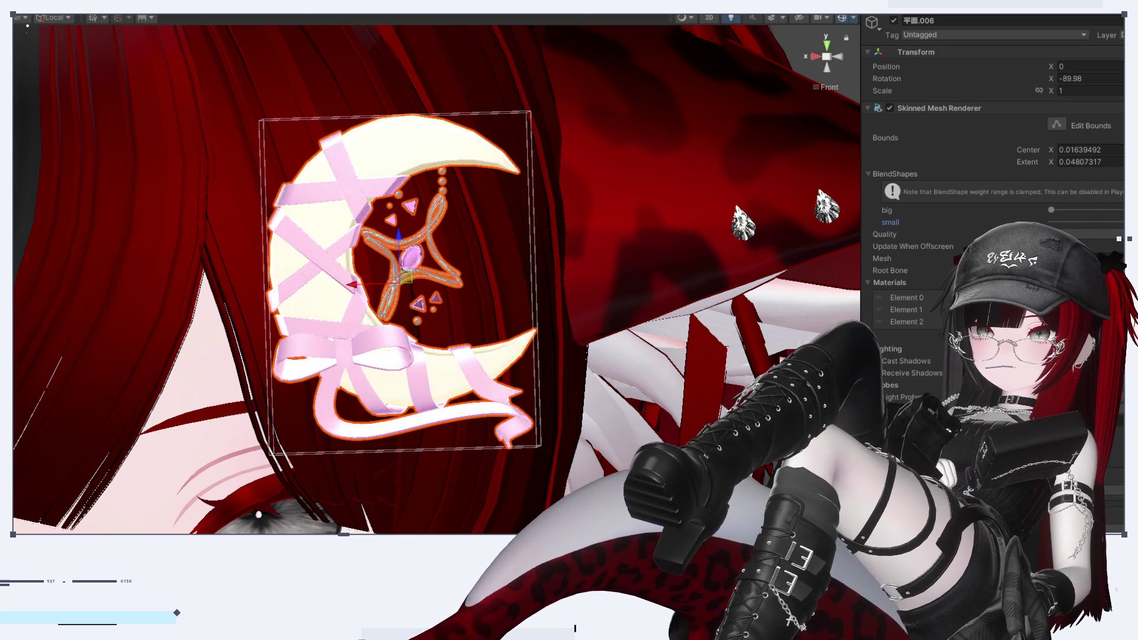
left_click_drag(1129, 222, 1051, 222)
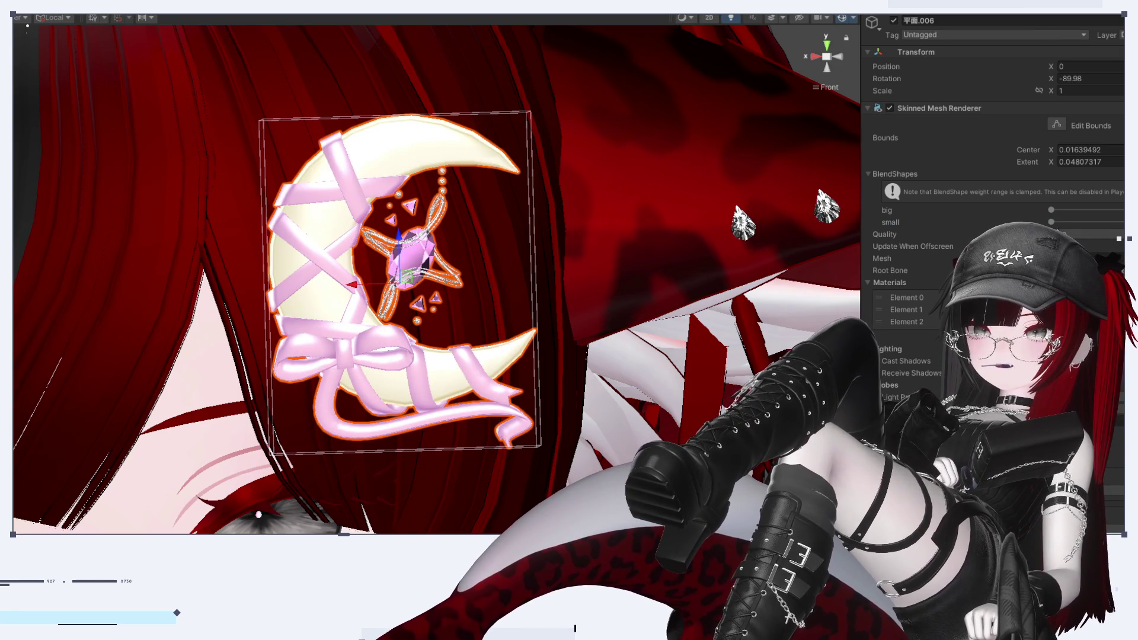
mouse_move(1058, 210)
left_mouse_down()
mouse_move(1123, 211)
mouse_move(1052, 210)
left_mouse_up()
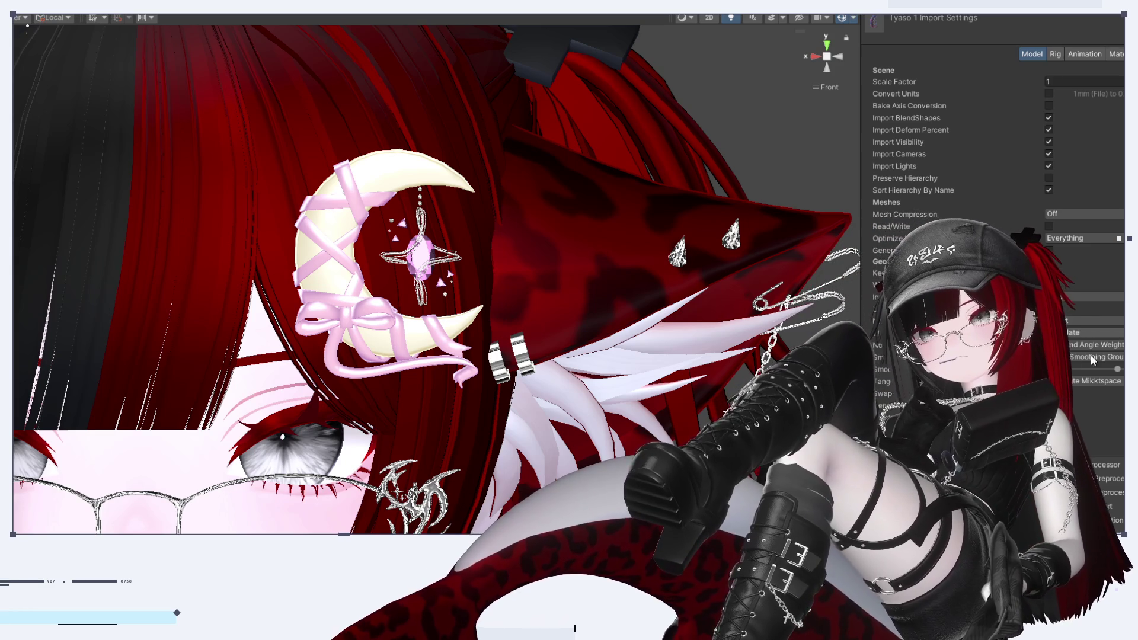
Change the Blend Shape Normals import option, then recheck 平面.006's big and small blend shapes
left_click(1113, 335)
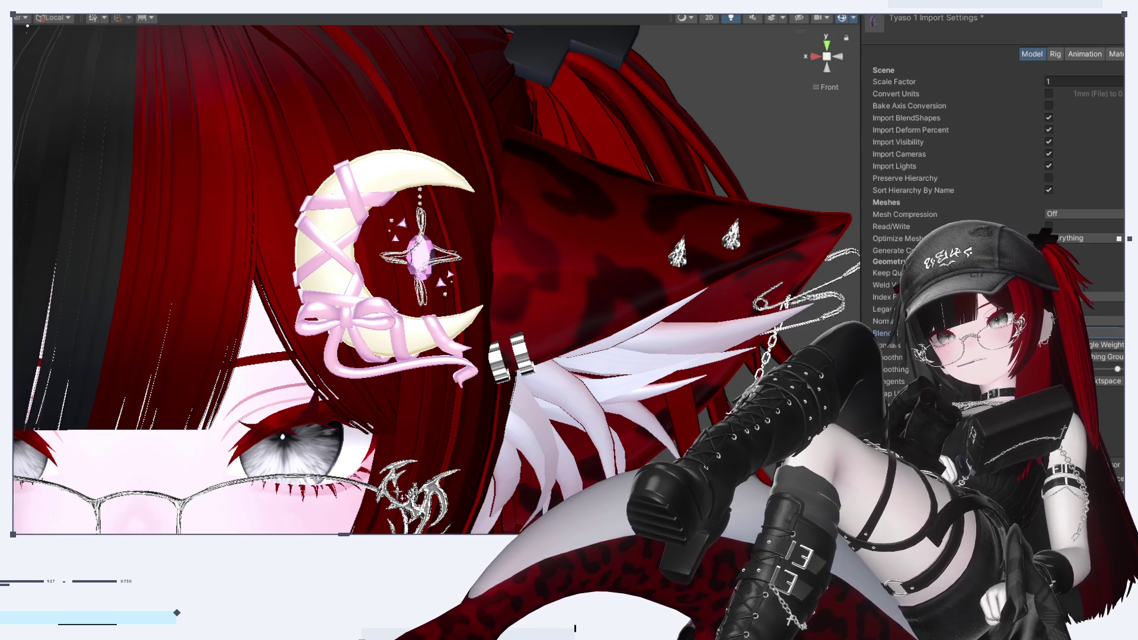
key("ctrl+z")
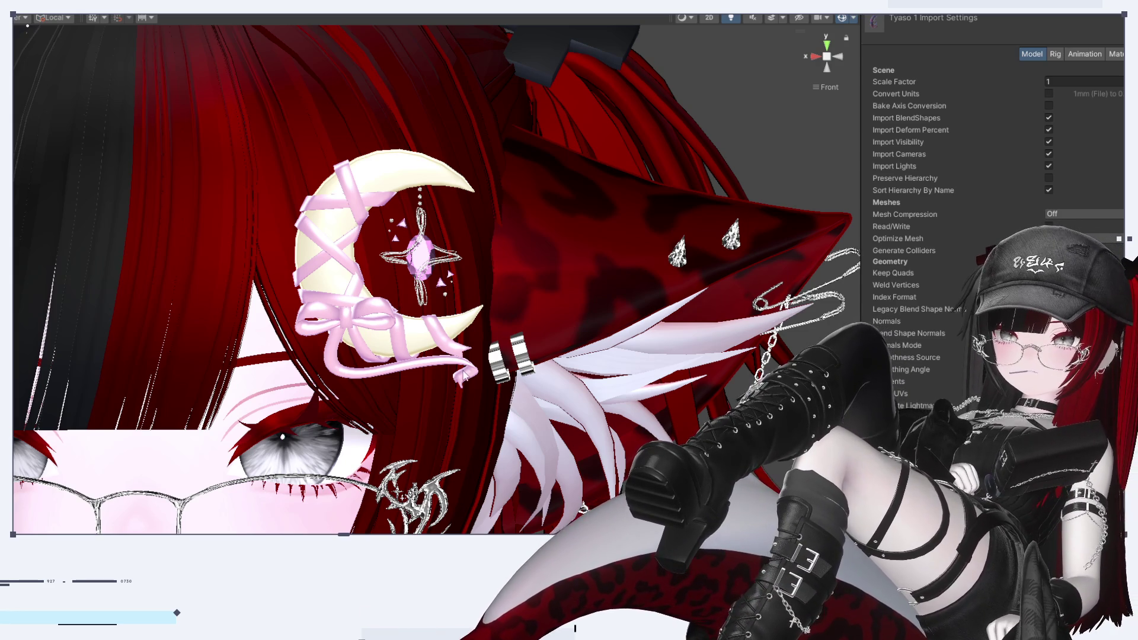
scroll(336, 288, "up", 3)
scroll(371, 262, "up", 2)
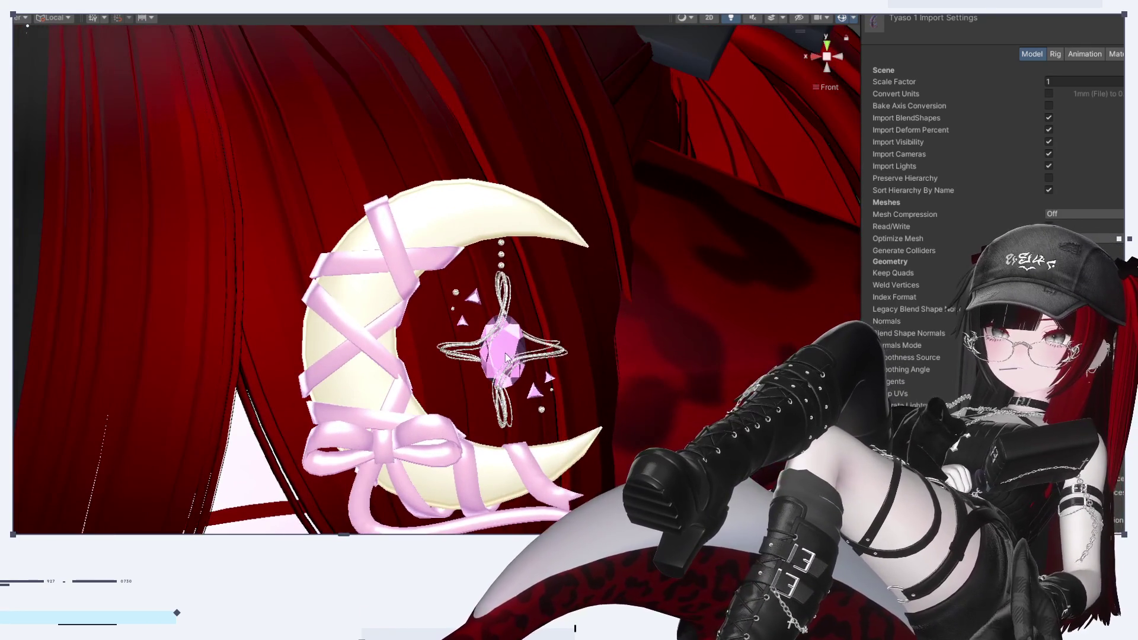
left_click(370, 261)
left_click(1055, 210)
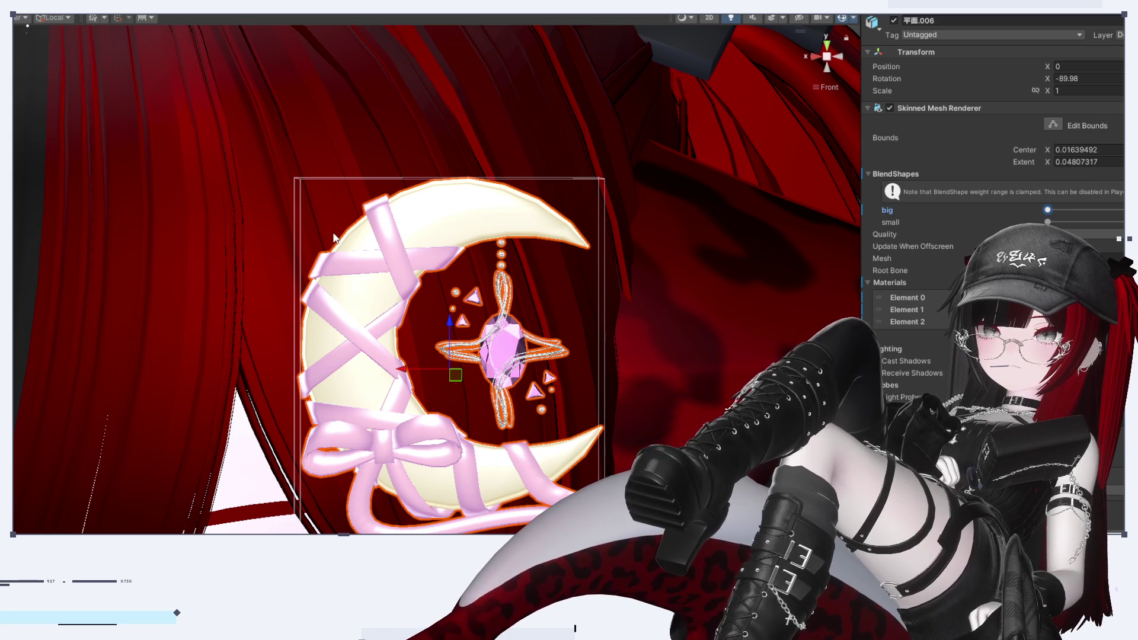
left_click(1049, 222)
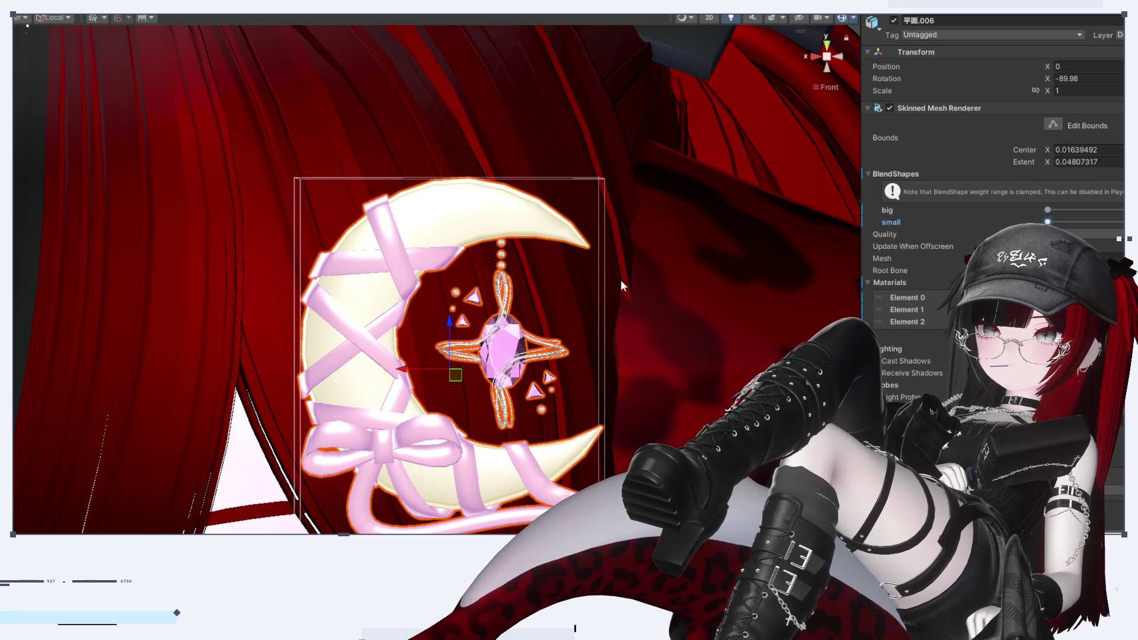
View the moon edge-on and flat, then select ボーン.001 to show its VRC Phys Bone
left_click_drag(537, 365, 444, 354, "alt")
left_click(839, 56)
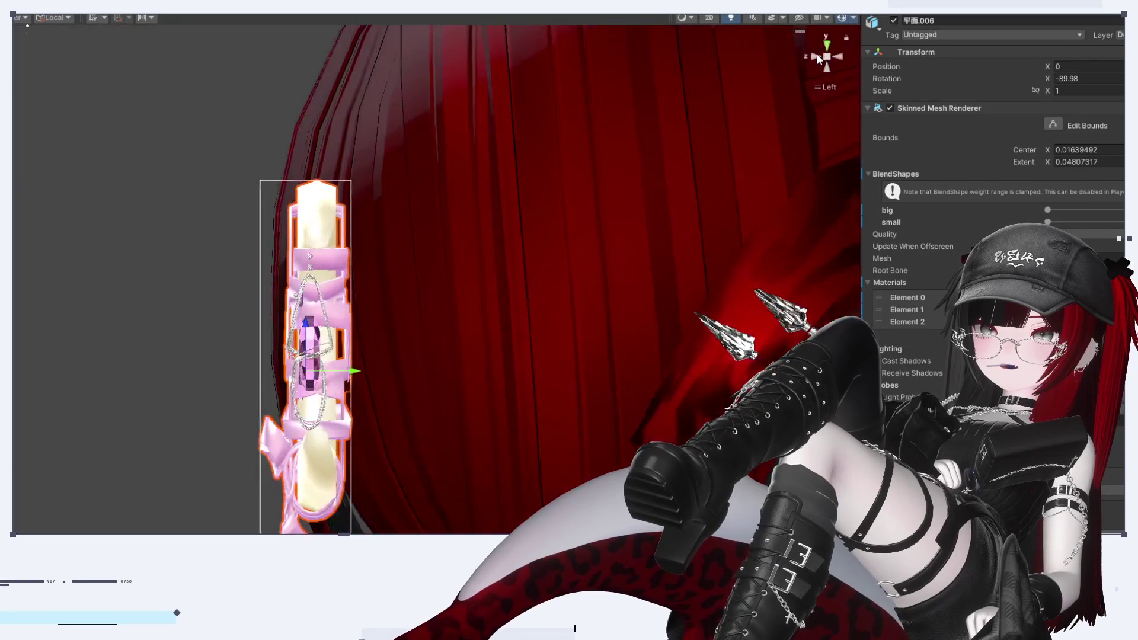
left_click(817, 57)
left_click(509, 320)
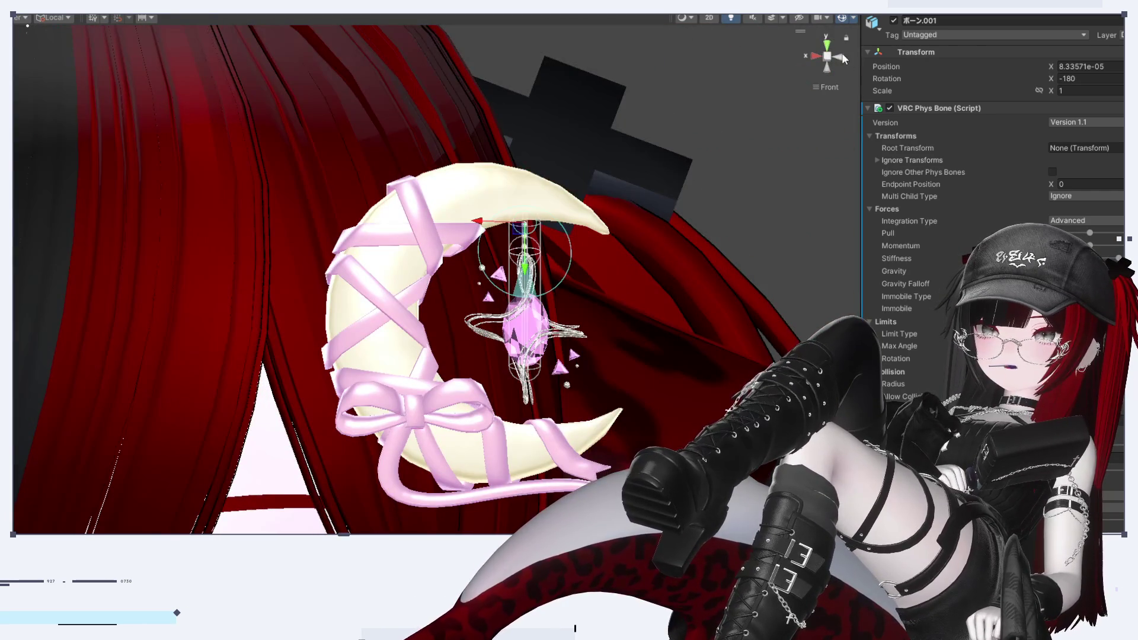
Check the moon on the head from side, front and orbit, then select parent bone ボーン
left_click(841, 57)
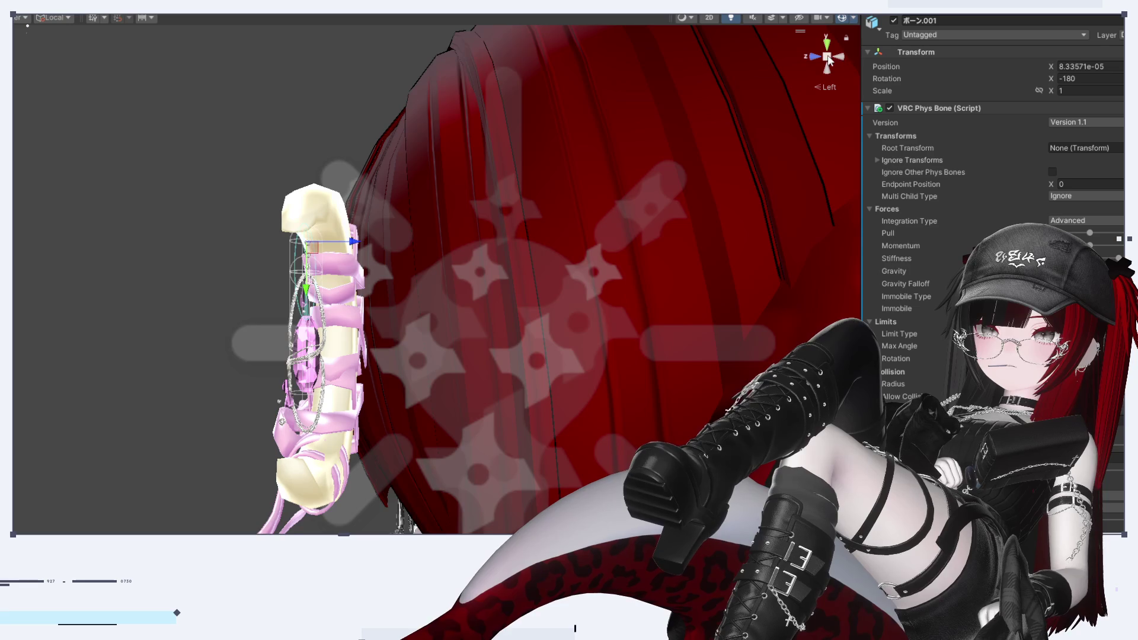
left_click(814, 56)
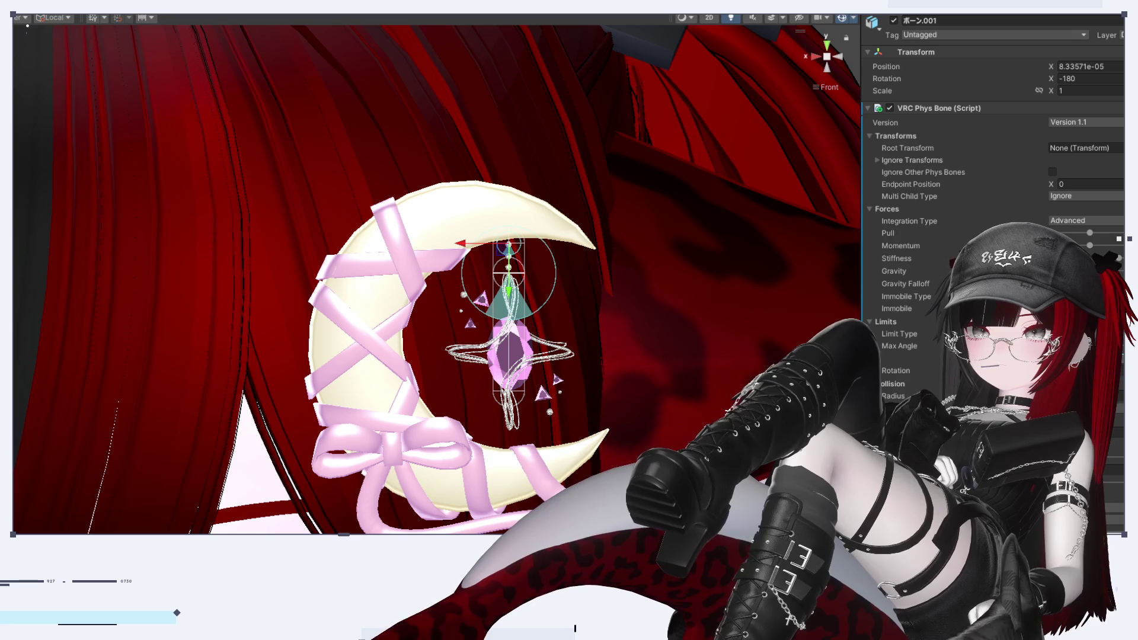
scroll(578, 338, "down", 10)
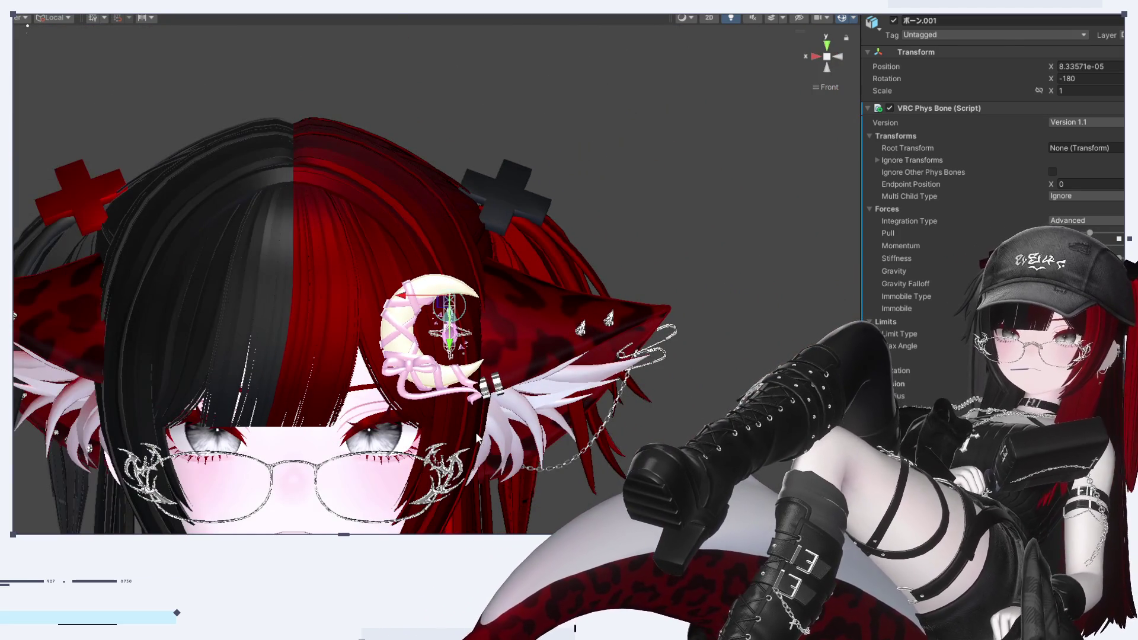
middle_click_drag(554, 354, 564, 345)
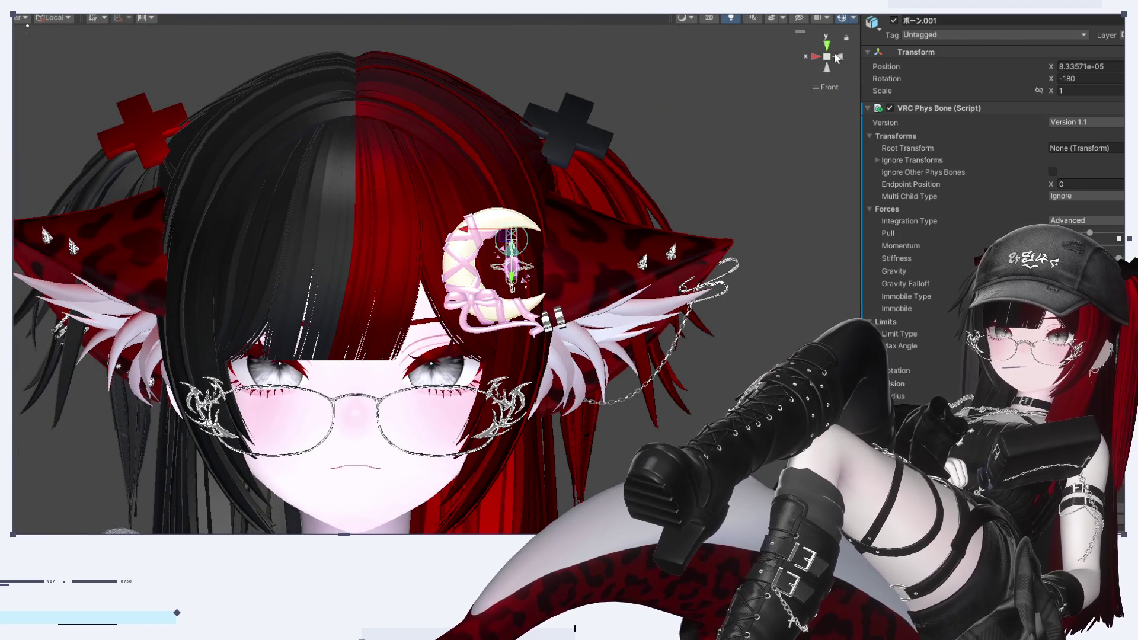
mouse_move(842, 58)
left_mouse_down("alt")
mouse_move(592, 118)
mouse_move(358, 148)
left_mouse_up("alt")
scroll(358, 148, "up", 2)
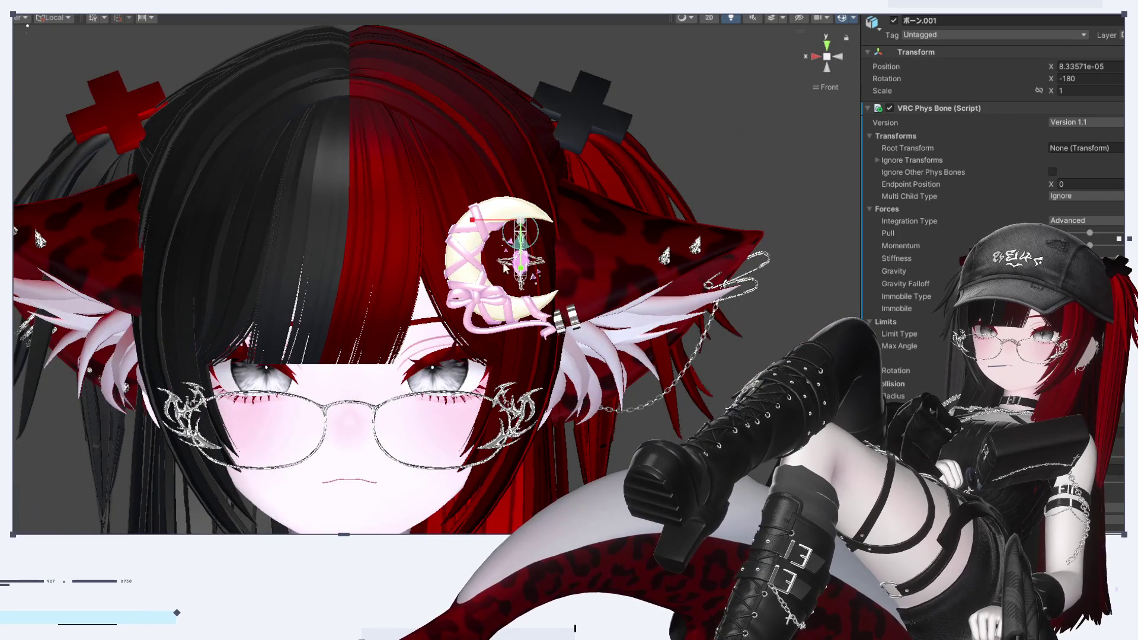
left_click(520, 320)
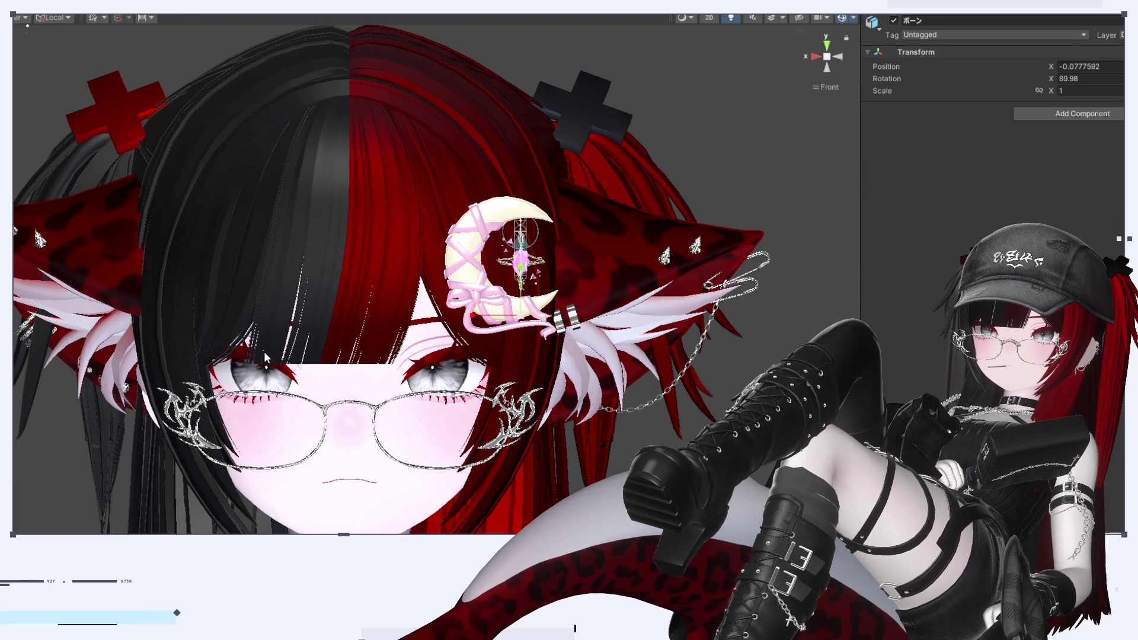
Scale the moon's bone to 0.78787, orbit to check it, then reselect tyaso 1
scroll(542, 320, "up", 2)
mouse_move(541, 321)
left_mouse_down()
mouse_move(614, 292)
mouse_move(676, 284)
mouse_move(544, 332)
mouse_move(486, 332)
mouse_move(527, 330)
left_mouse_up()
mouse_move(700, 428)
left_mouse_down("alt")
mouse_move(664, 428)
mouse_move(697, 426)
left_mouse_up("alt")
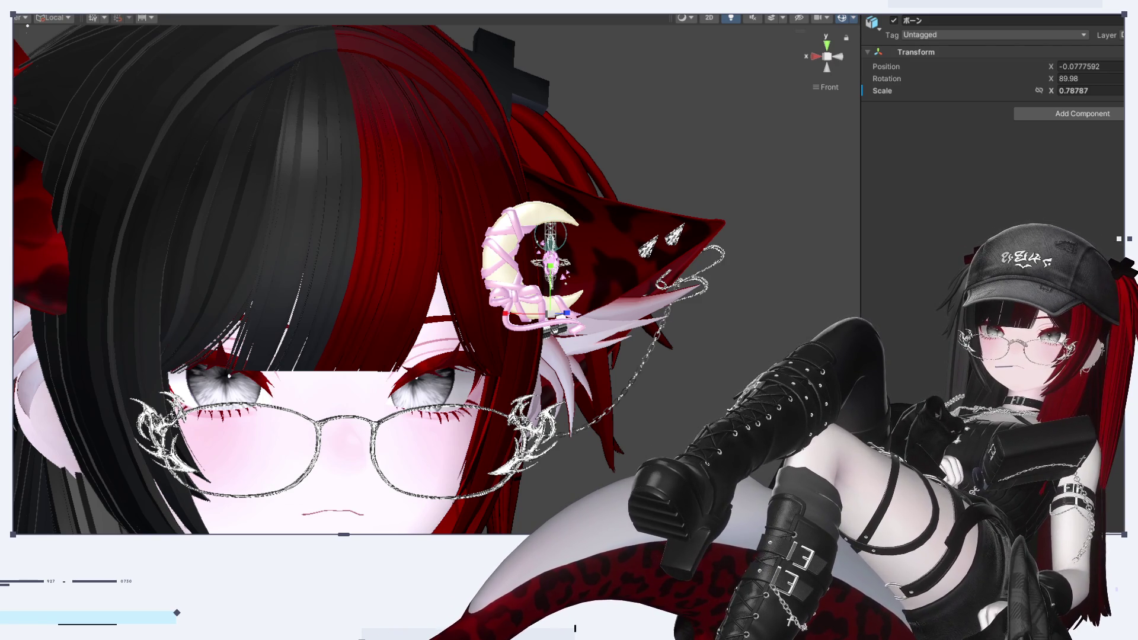
left_click(534, 267)
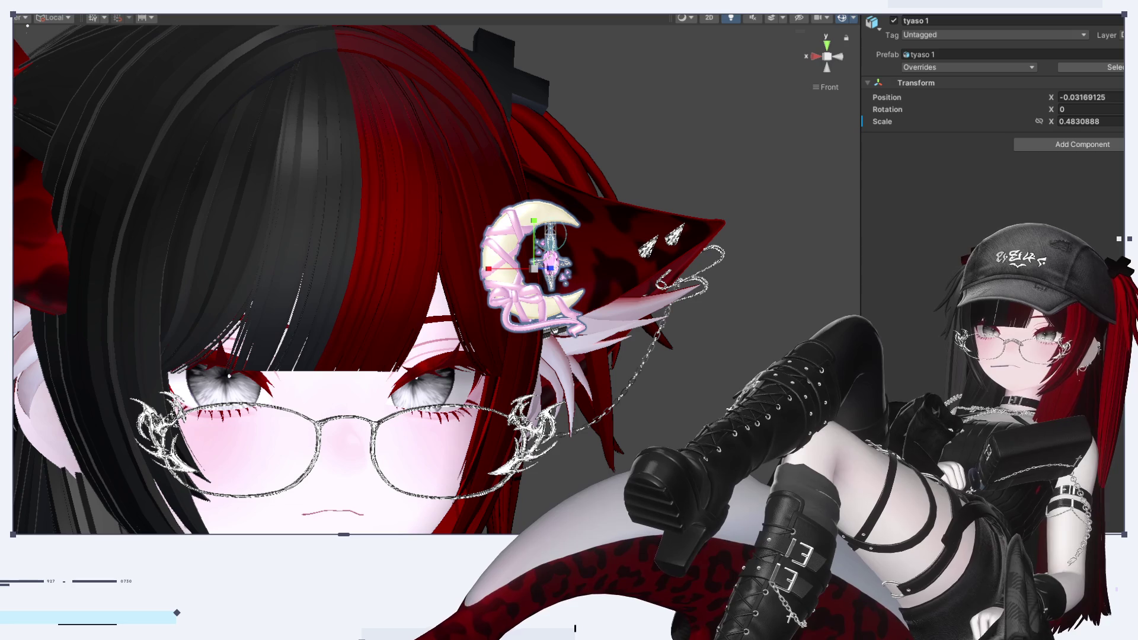
Deactivate rurune_kaihen F so only the moon remains, check Left and Front views, show Game view
left_click(895, 21)
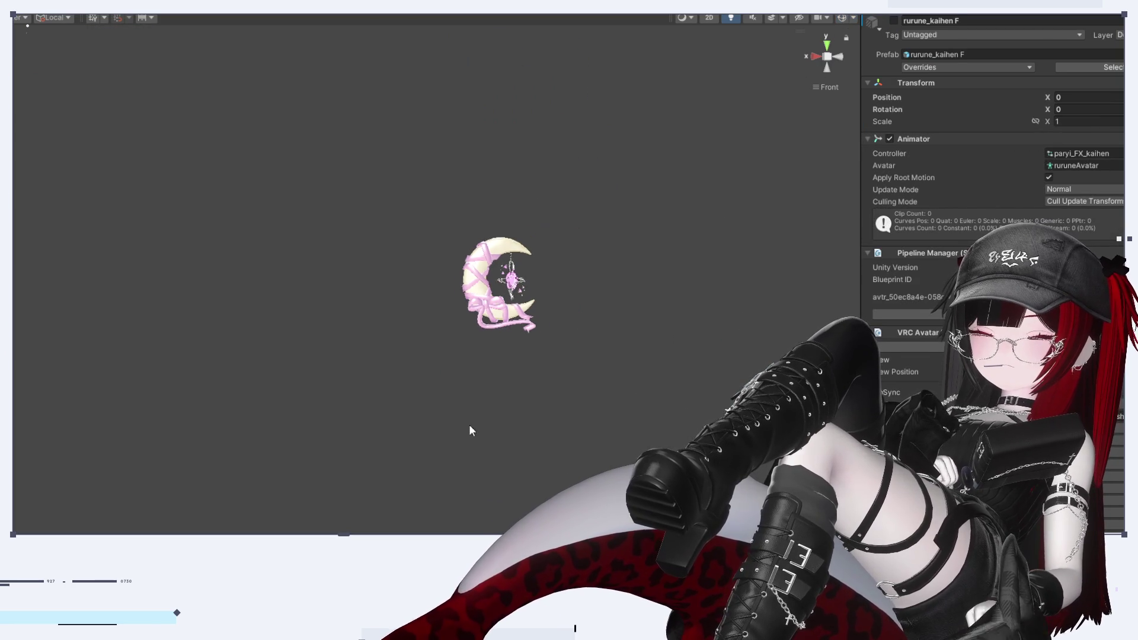
left_click(836, 56)
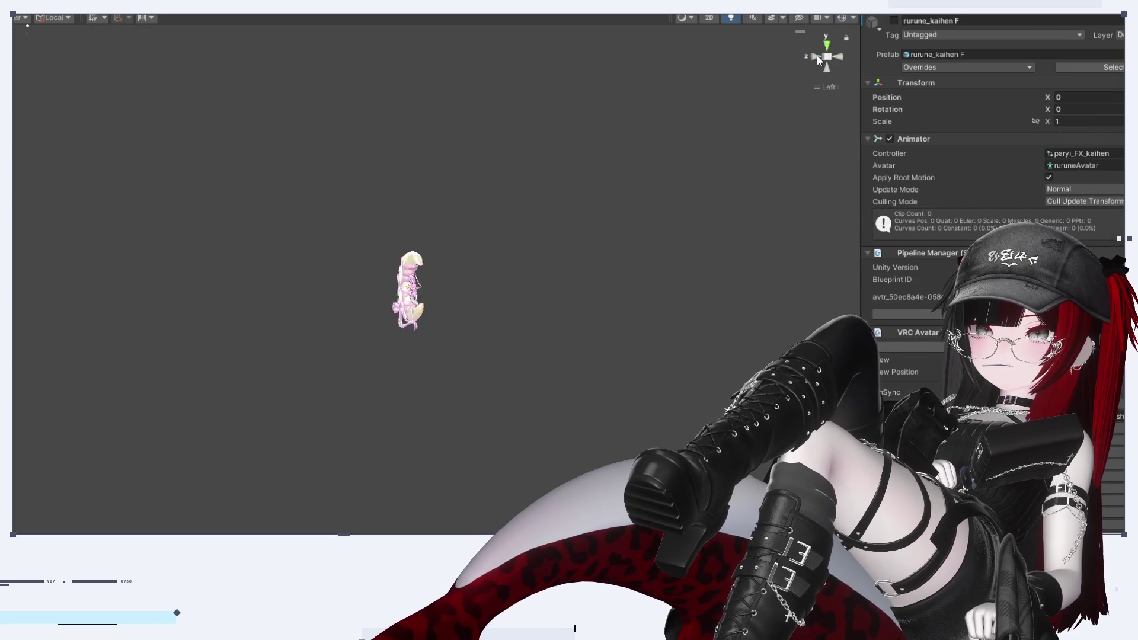
left_click(817, 56)
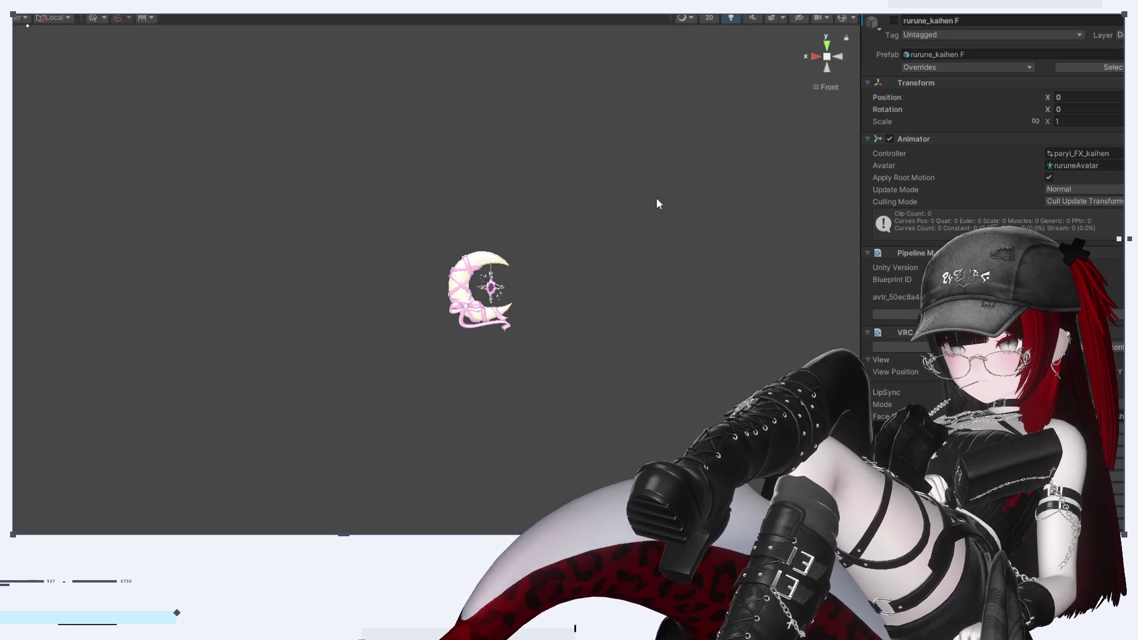
key("ctrl+2")
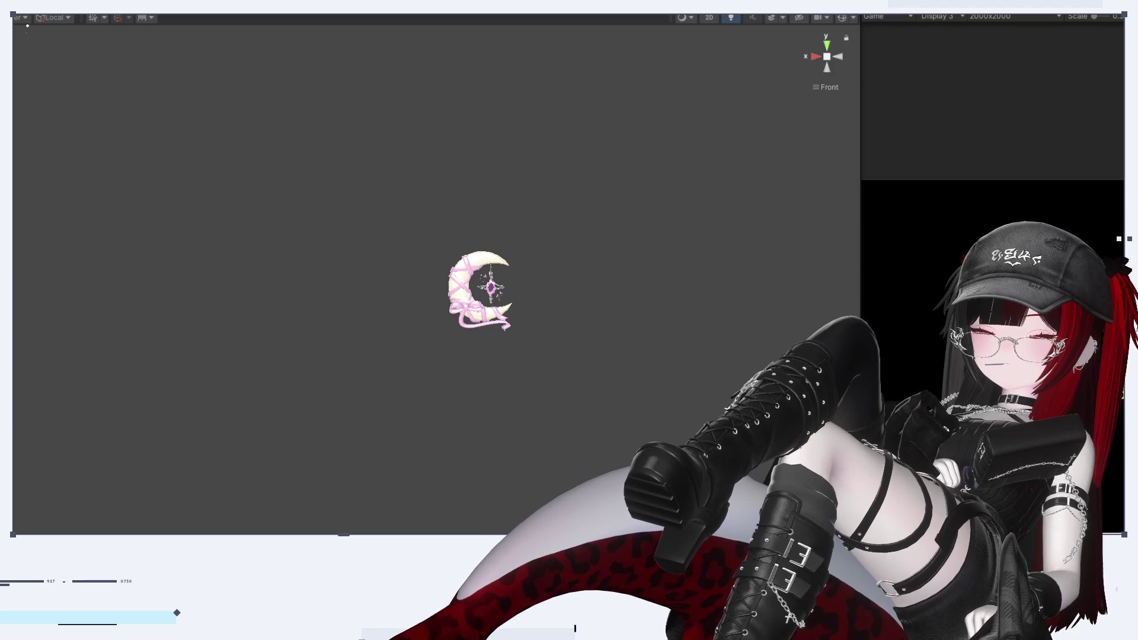
Enable the 'simple' backdrop object and frame the bright background in the Scene view
left_click(894, 21)
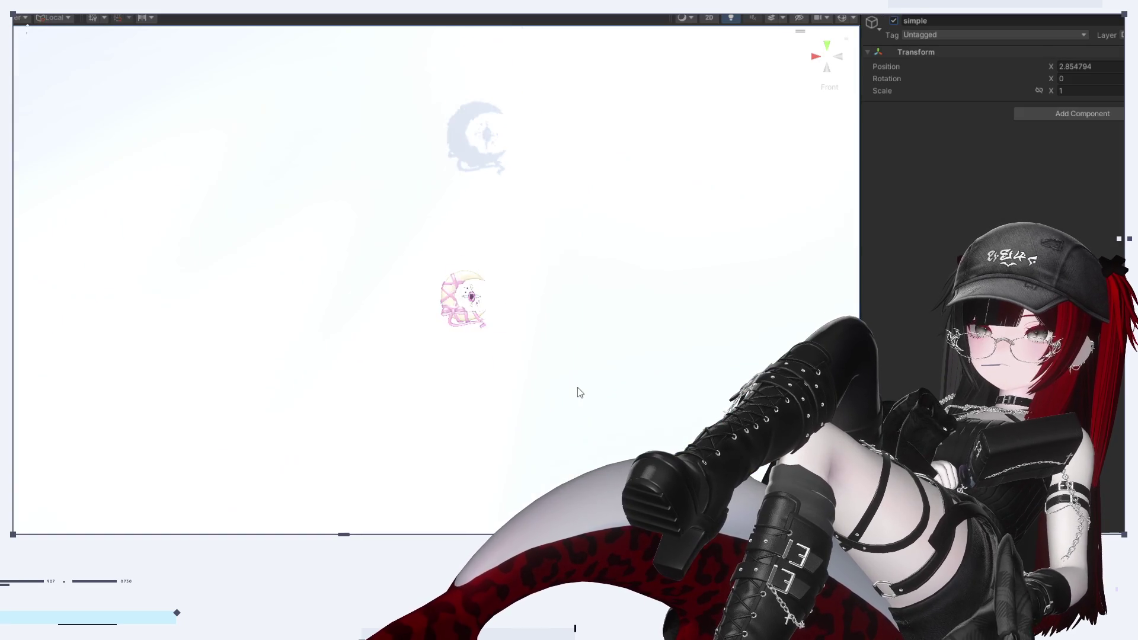
scroll(563, 356, "down", 5)
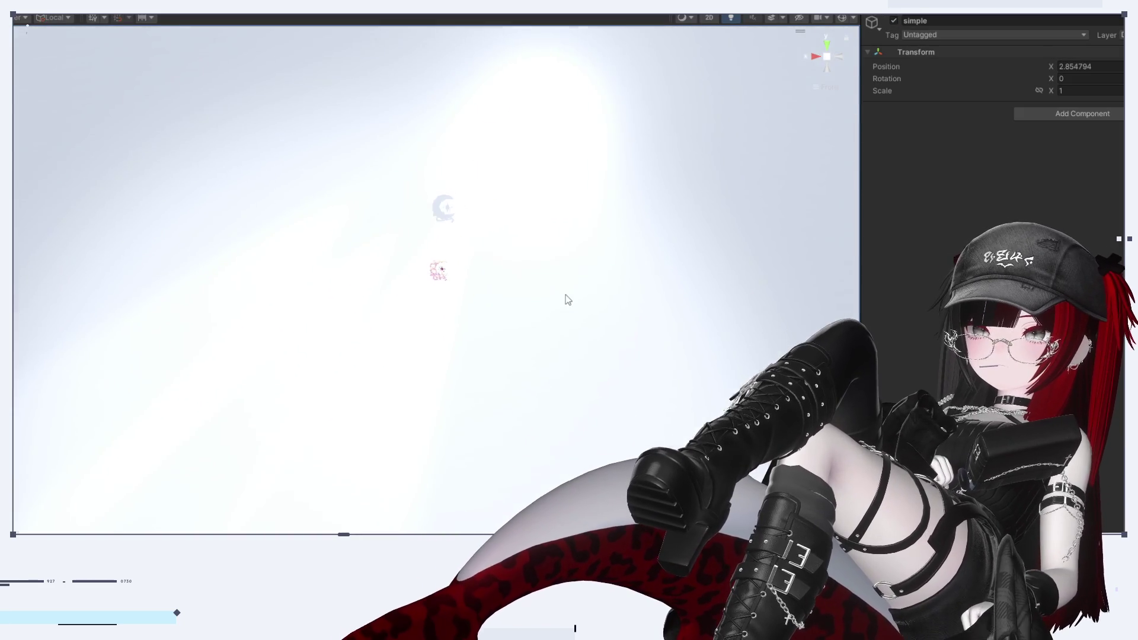
mouse_move(589, 425)
middle_mouse_down()
mouse_move(516, 326)
mouse_move(519, 335)
mouse_move(506, 208)
mouse_move(595, 278)
middle_mouse_up()
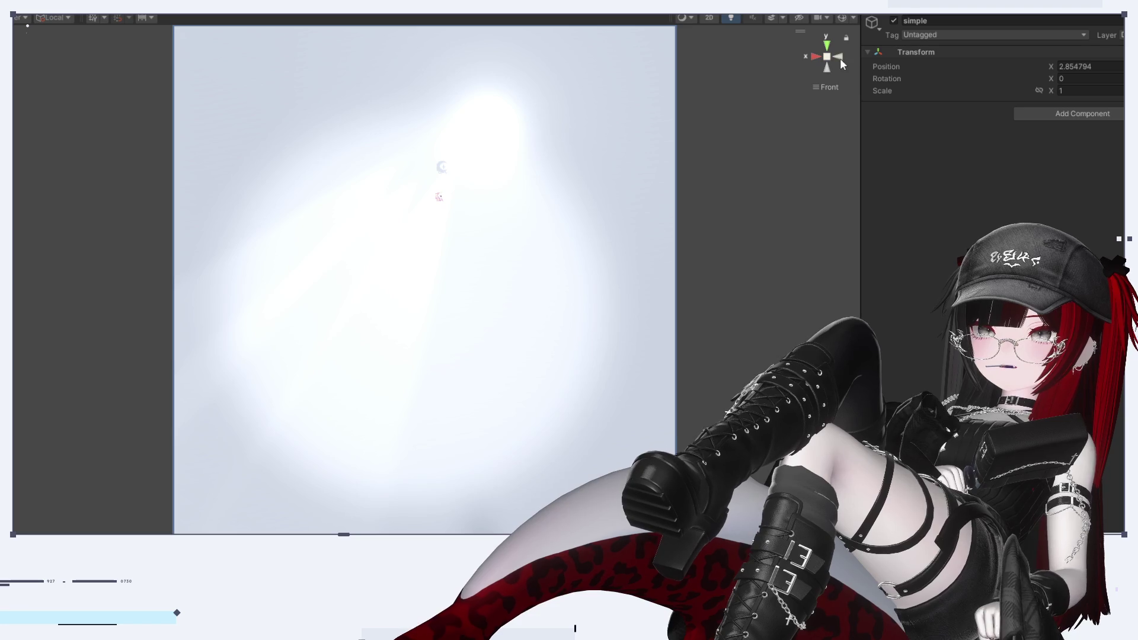
left_click(841, 59)
left_click(839, 57)
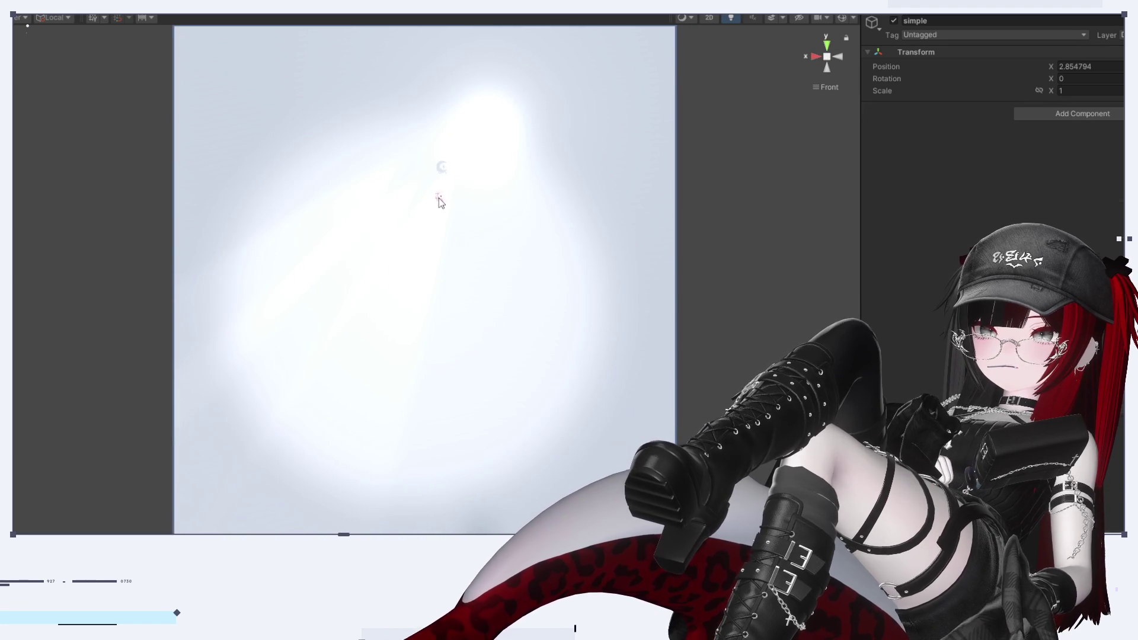
Select the tyaso 1 moon's armature and scale it up to about 18.66
left_click(439, 199)
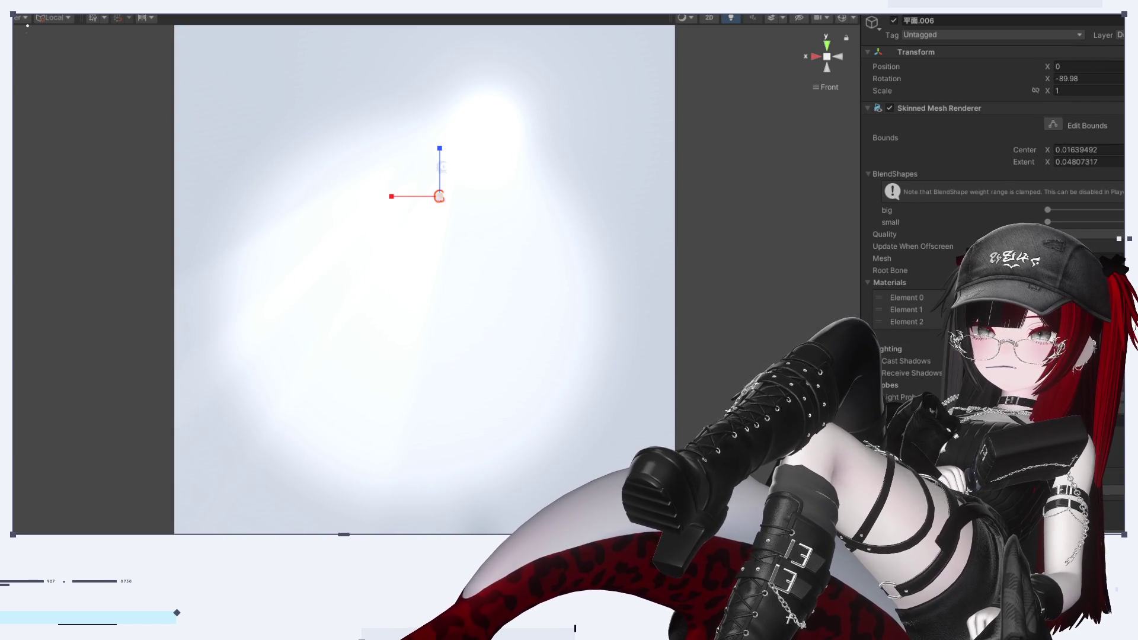
left_click(431, 221)
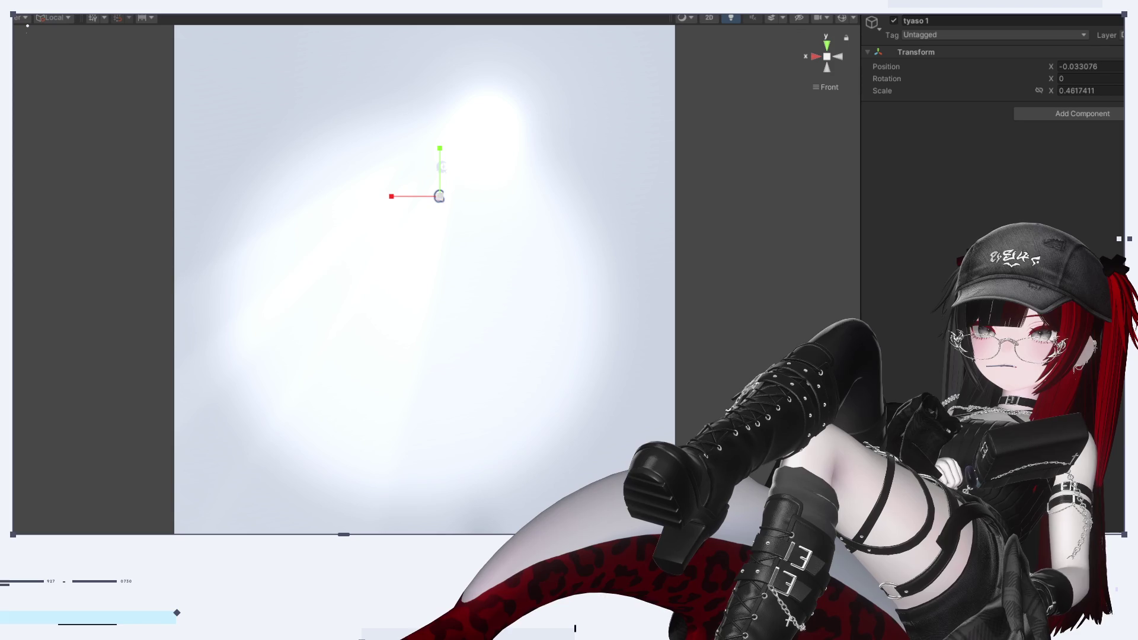
left_click(15, 506)
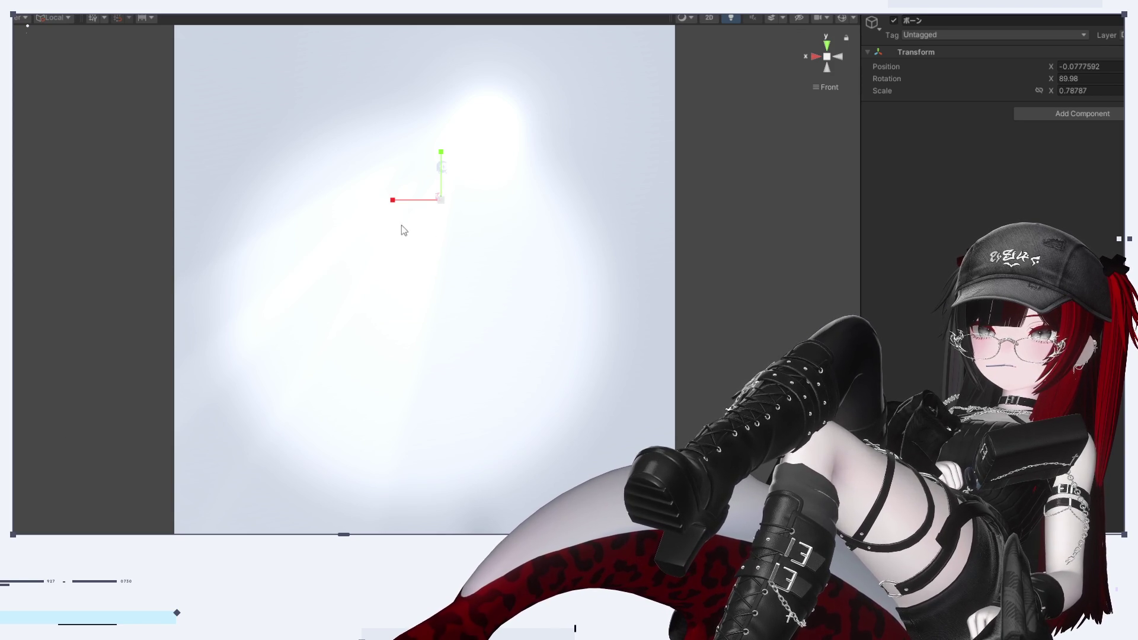
mouse_move(643, 282)
left_mouse_down()
mouse_move(279, 267)
mouse_move(507, 247)
mouse_move(484, 270)
left_mouse_up()
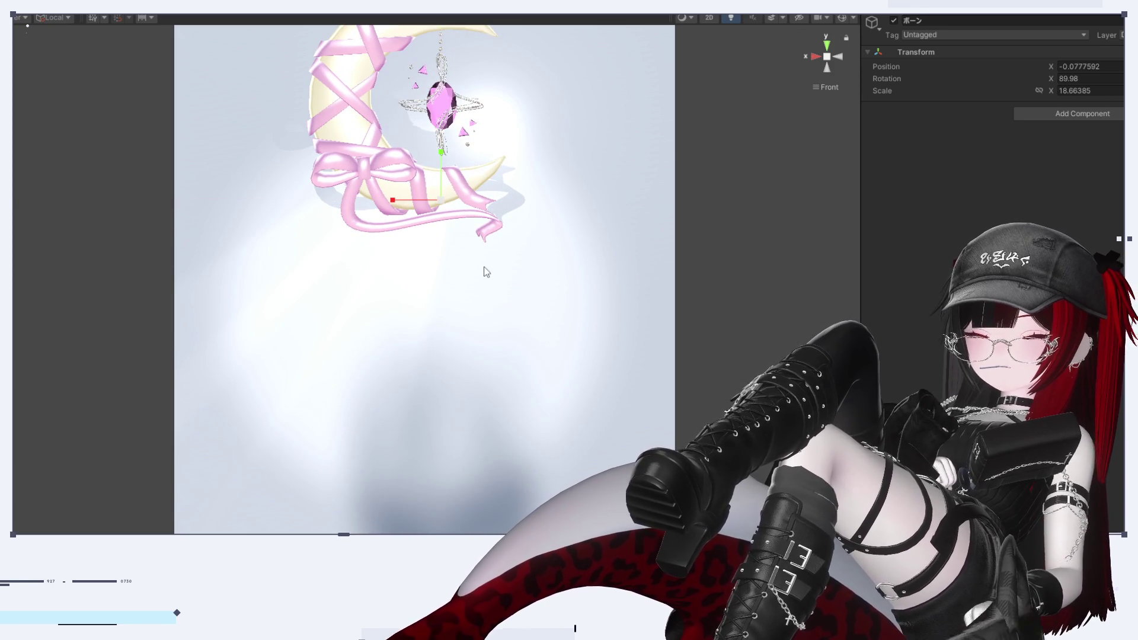
Frame the enlarged crescent moon in the Scene view, checking it from front and side
scroll(496, 319, "up", 1)
scroll(497, 323, "down", 4)
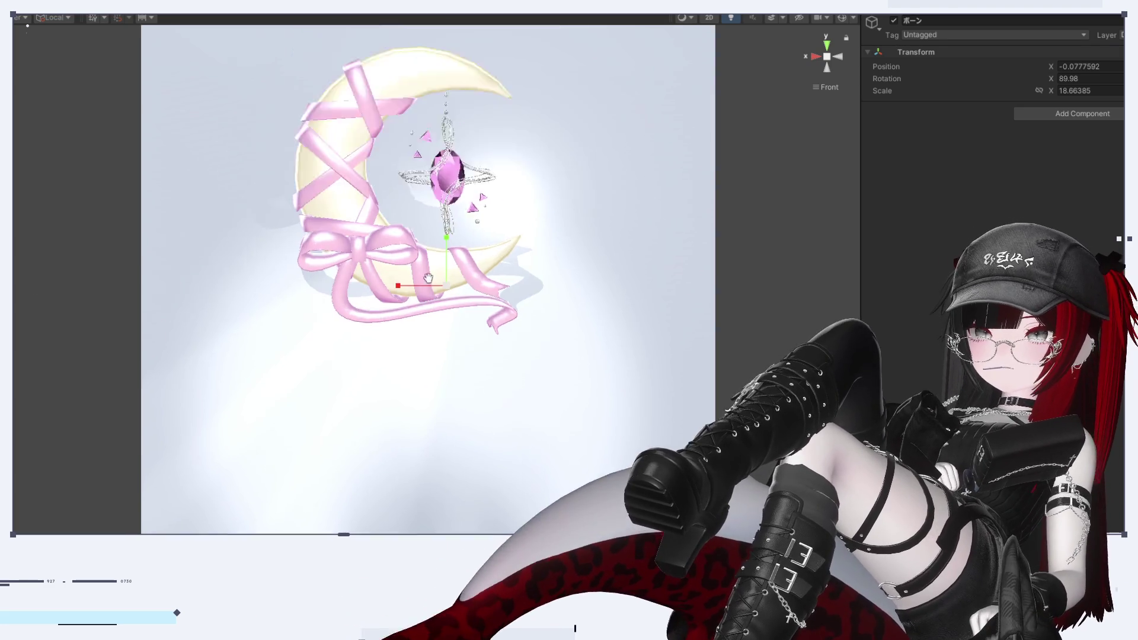
left_click(838, 57)
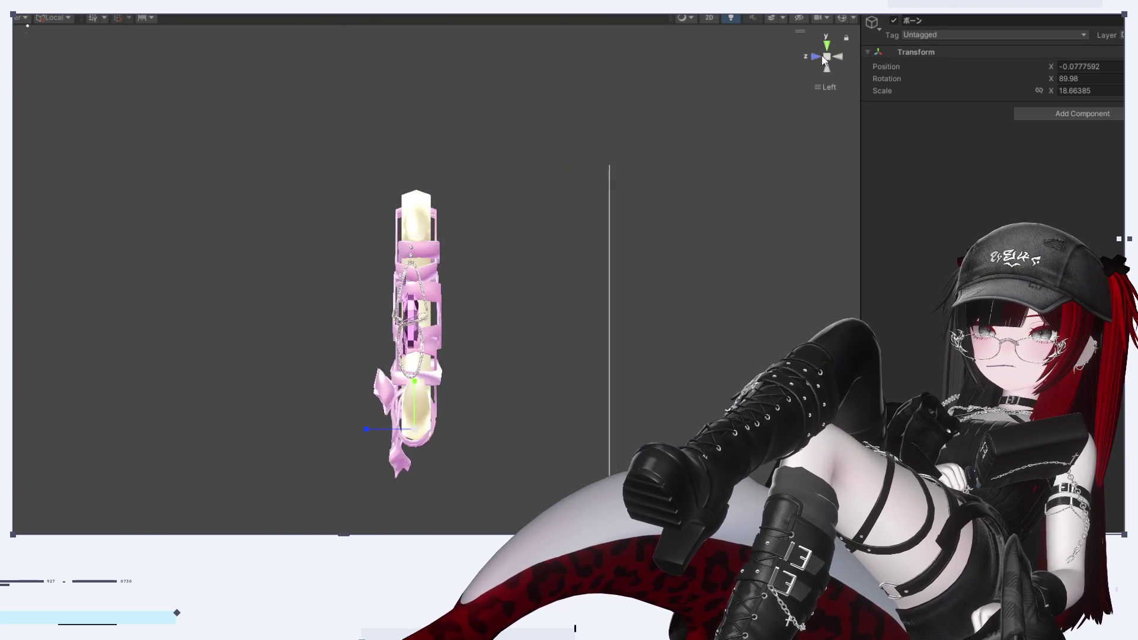
left_click(817, 57)
scroll(465, 451, "up", 3)
middle_click_drag(465, 451, 434, 365)
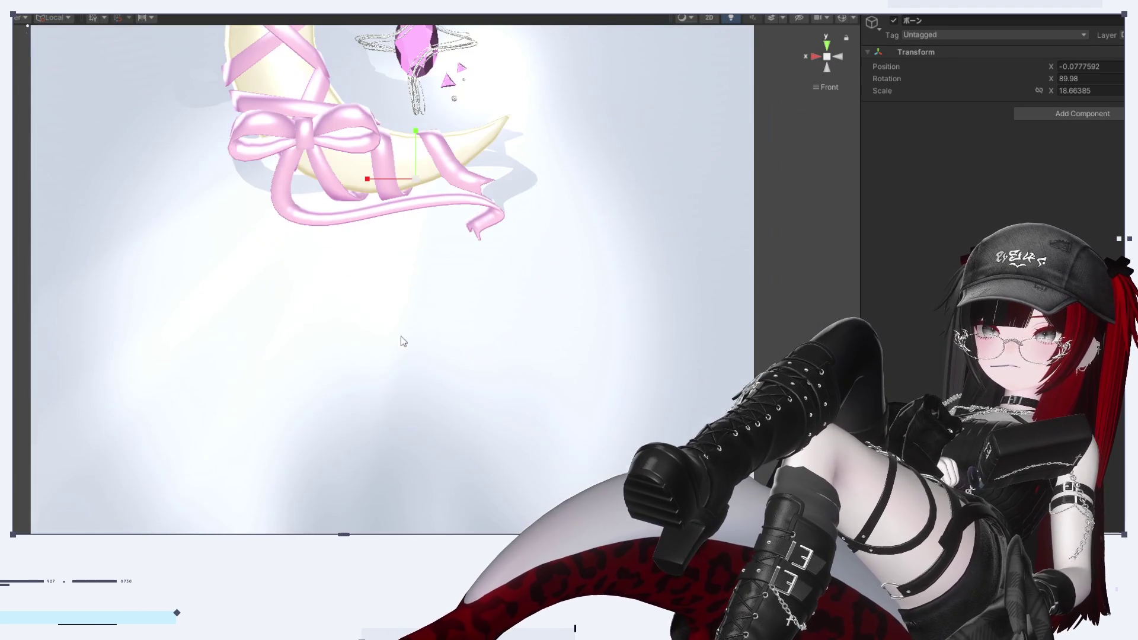
mouse_move(419, 96)
middle_mouse_down()
mouse_move(449, 138)
mouse_move(446, 255)
middle_mouse_up()
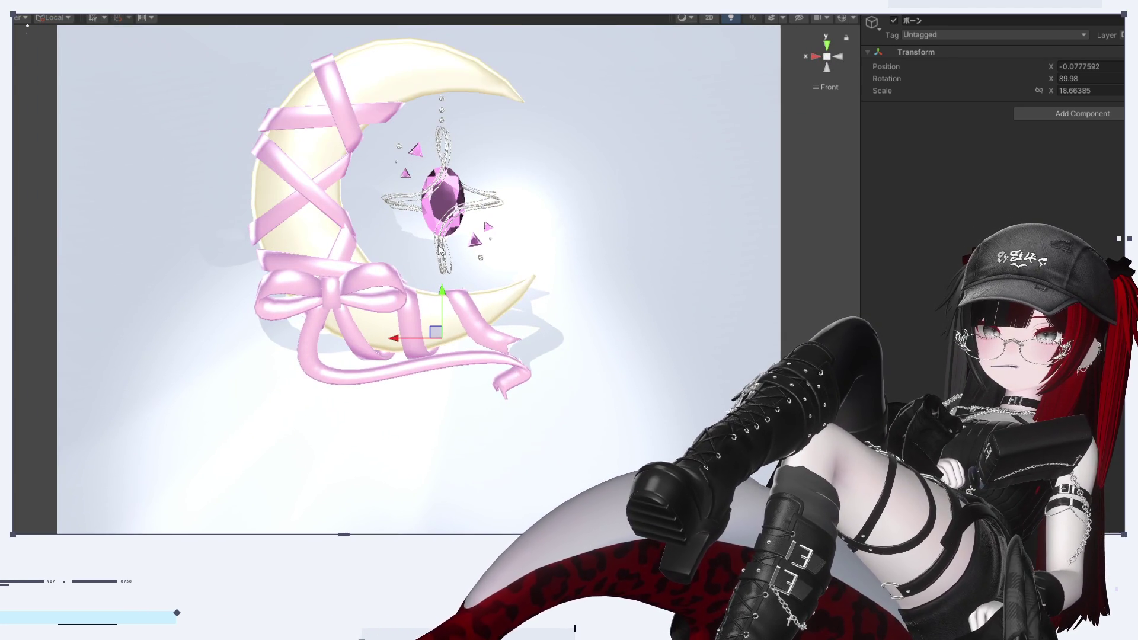
mouse_move(446, 299)
middle_mouse_down()
mouse_move(480, 450)
mouse_move(542, 399)
mouse_move(533, 468)
middle_mouse_up()
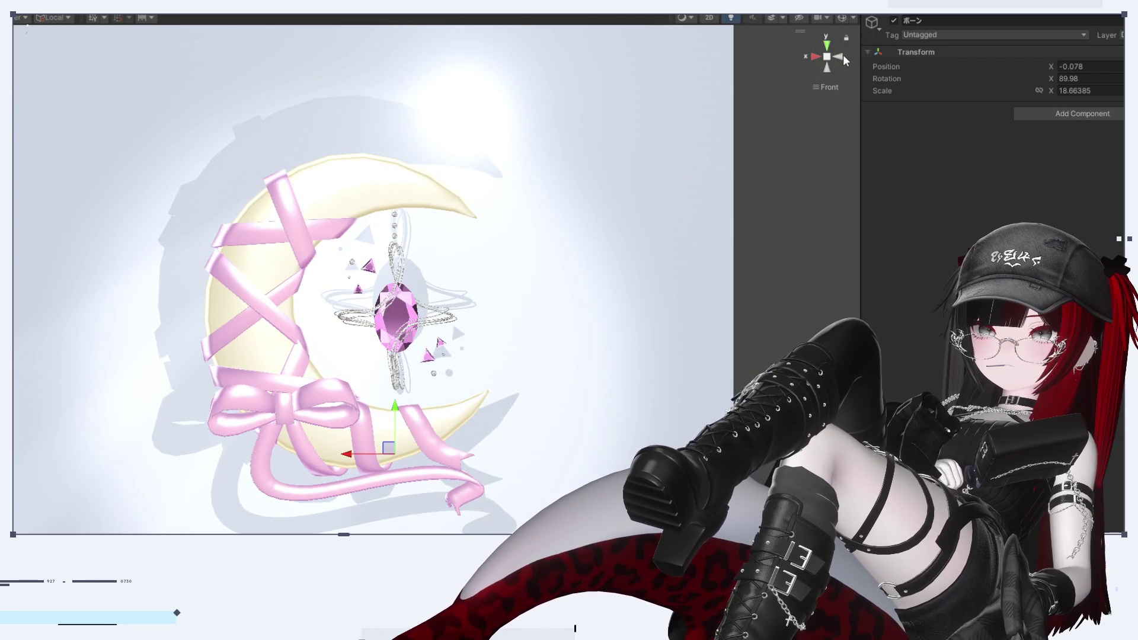
left_click(837, 57)
left_click(817, 56)
middle_click_drag(332, 416, 349, 396)
scroll(439, 421, "down", 5)
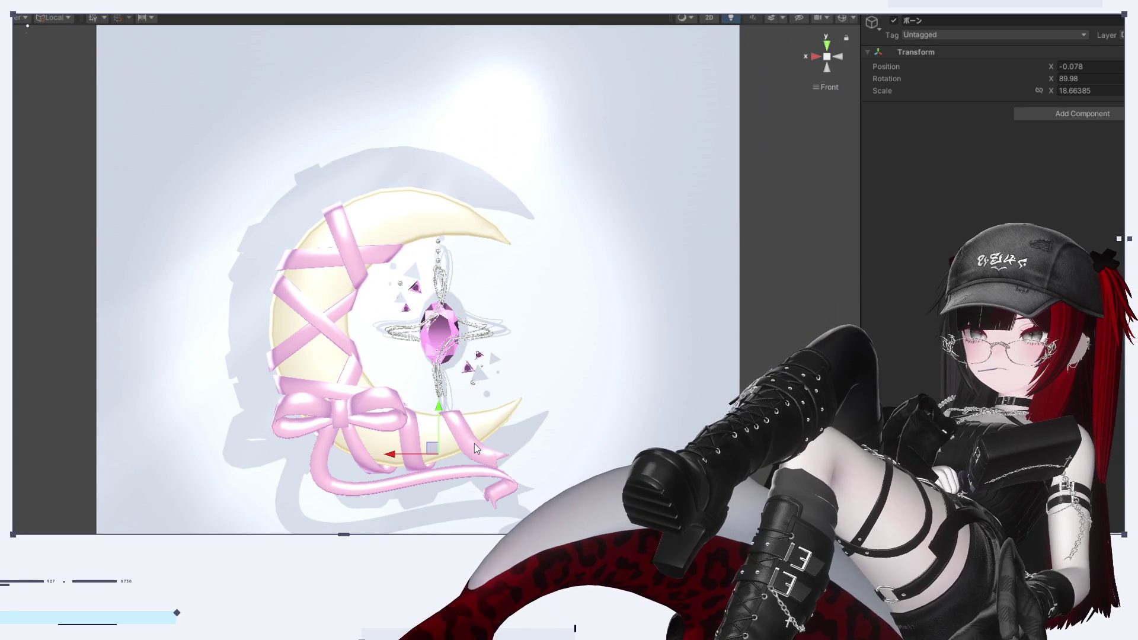
Tilt the moon to a new angle and try shifting it right, then undo the move
key("e")
left_click_drag(448, 452, 358, 450)
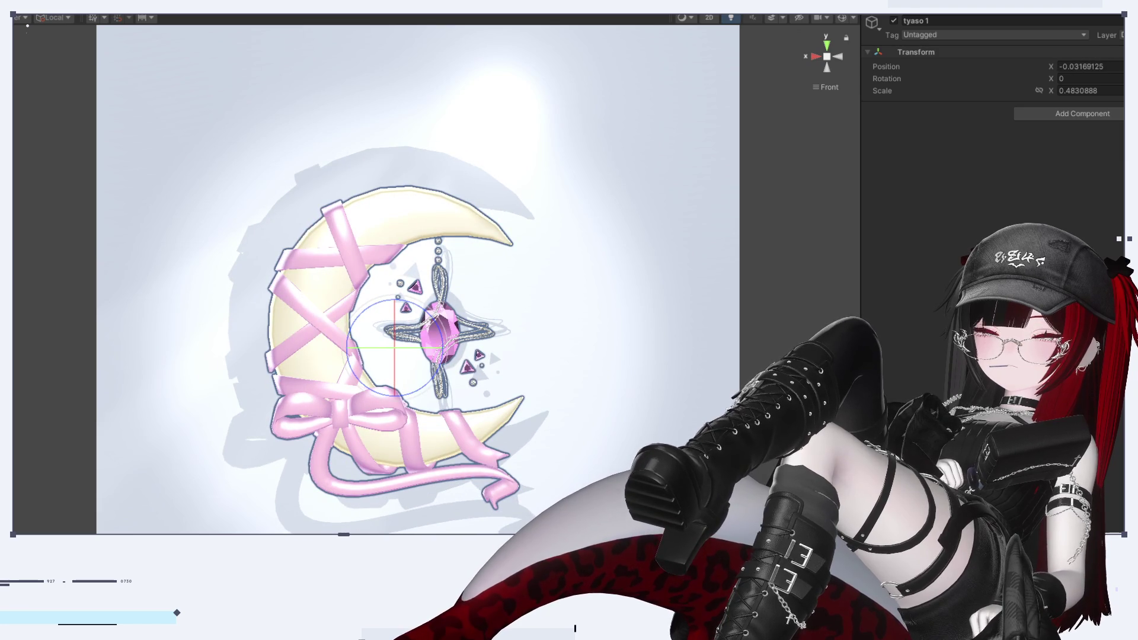
key("w")
left_click_drag(391, 459, 455, 511)
key("ctrl+z")
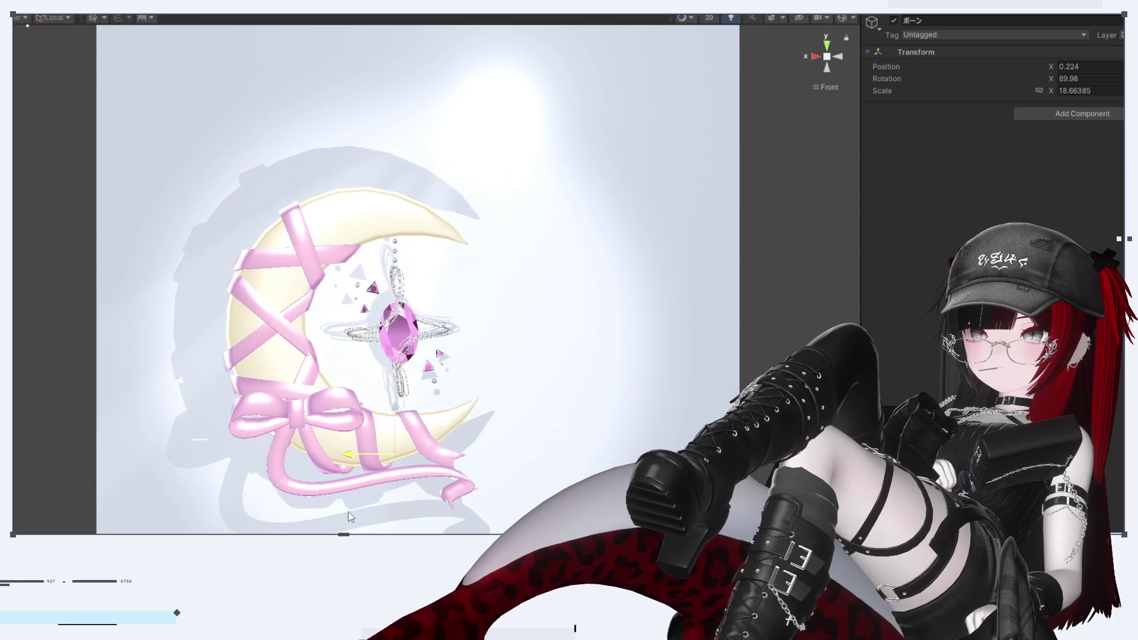
Rotate the moon back upright to X 89.98 and select the gem pendant's top bone ボーン.001
key("e")
mouse_move(474, 451)
left_mouse_down()
mouse_move(483, 439)
mouse_move(483, 460)
mouse_move(551, 528)
mouse_move(656, 367)
left_mouse_up()
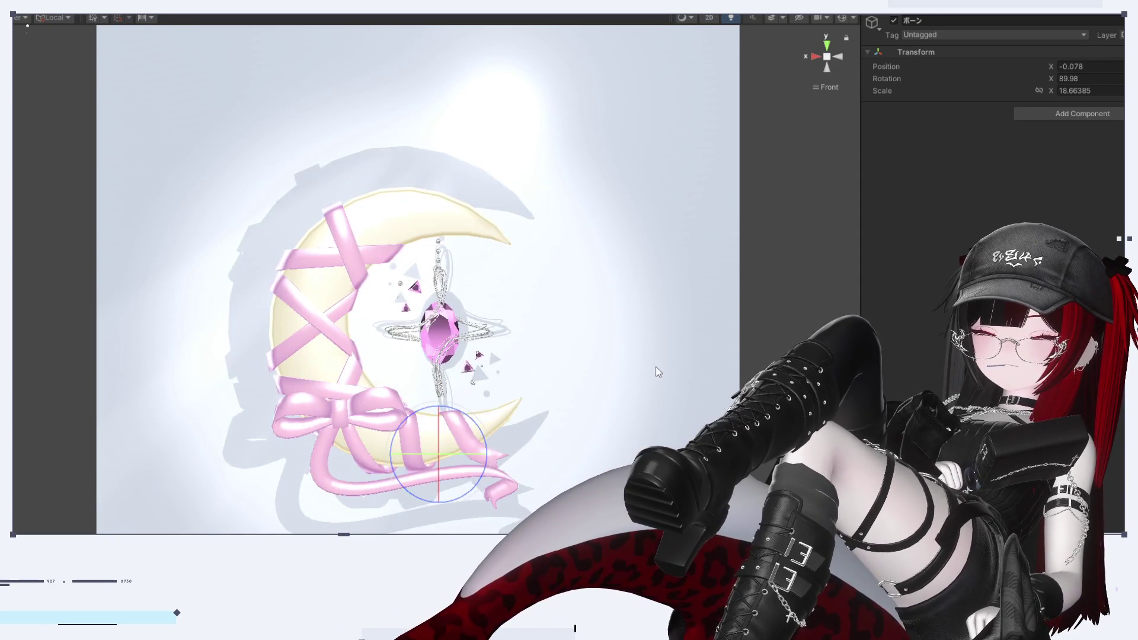
scroll(543, 389, "up", 5)
left_click(454, 180)
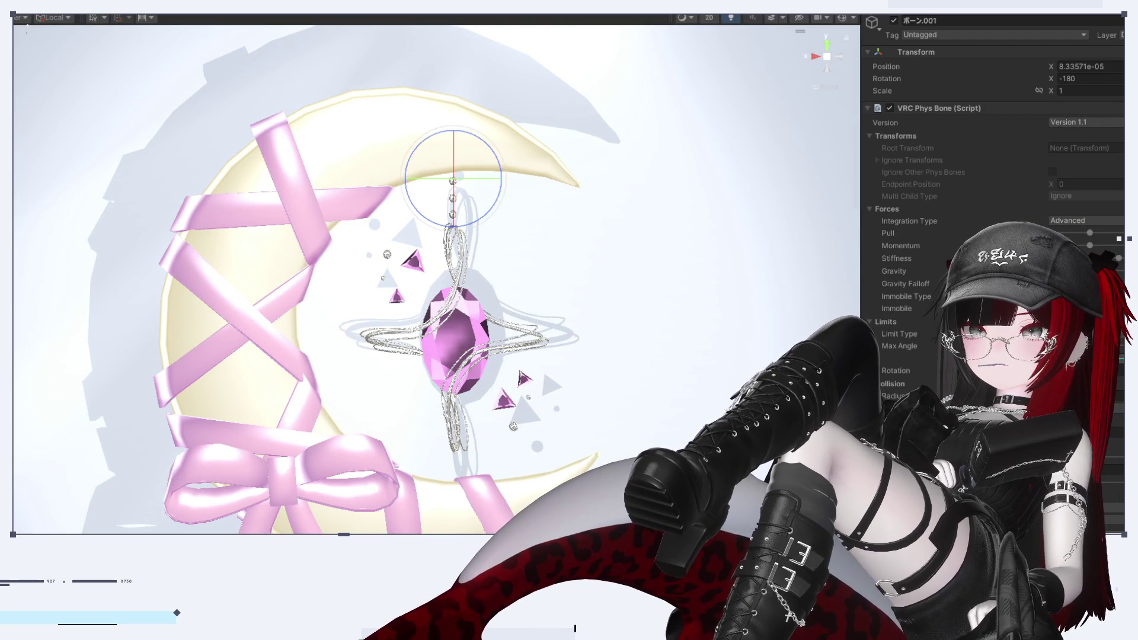
Rotate the moon's parent bone a quarter turn and slide the model along X
left_click(894, 271)
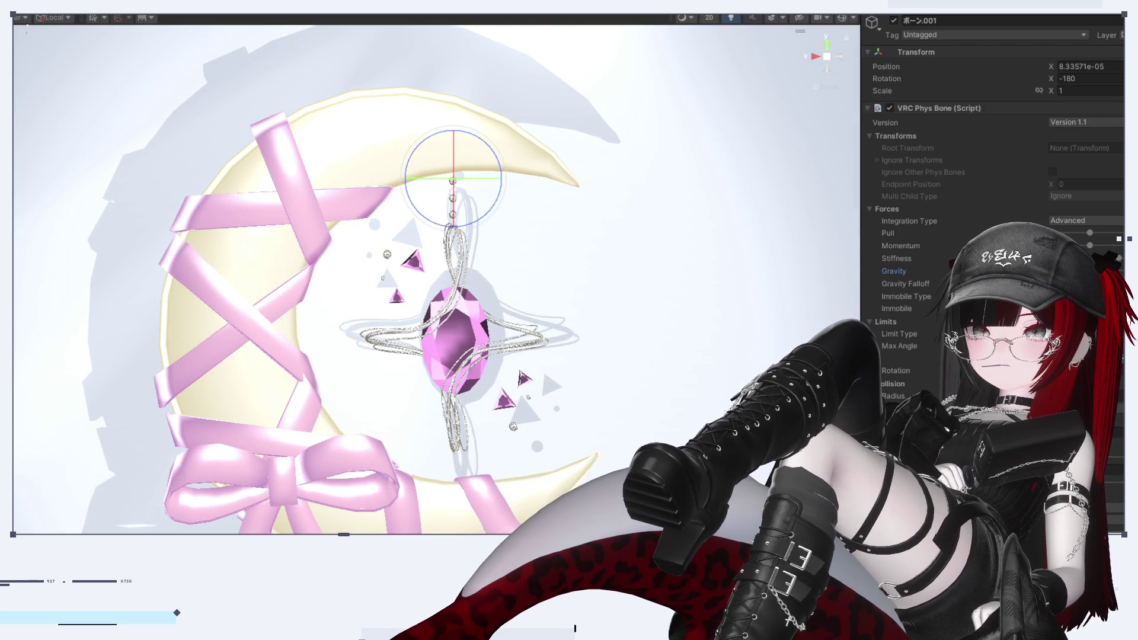
scroll(478, 196, "down", 3)
left_click(478, 196)
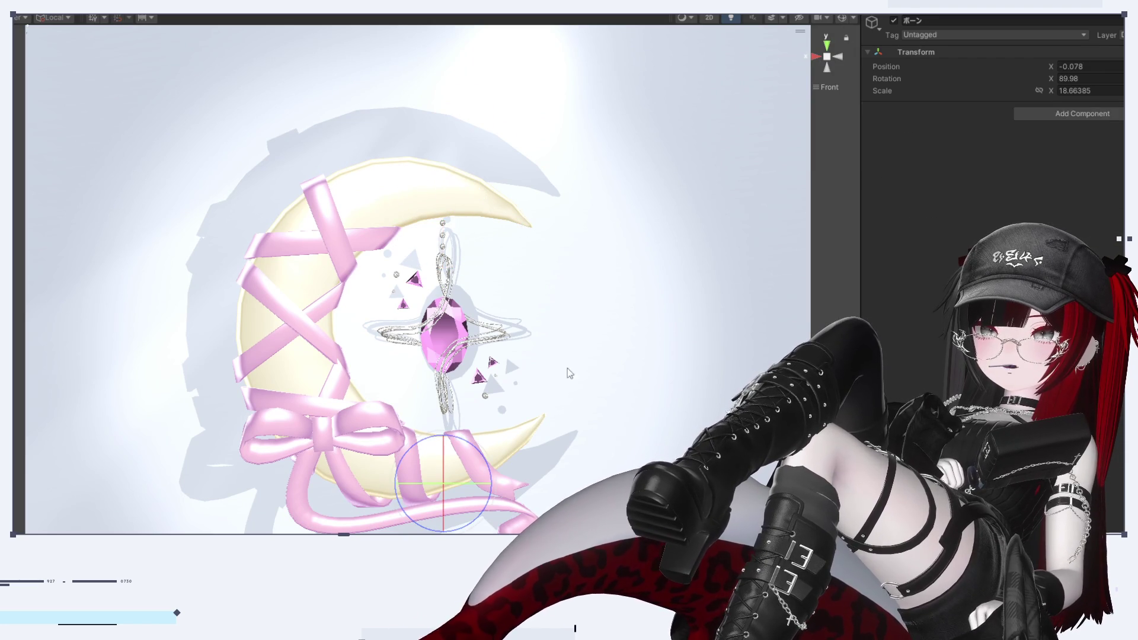
mouse_move(500, 467)
left_mouse_down()
mouse_move(487, 515)
mouse_move(556, 360)
mouse_move(510, 463)
mouse_move(468, 495)
mouse_move(439, 490)
mouse_move(468, 470)
mouse_move(481, 482)
mouse_move(495, 468)
mouse_move(490, 439)
left_mouse_up()
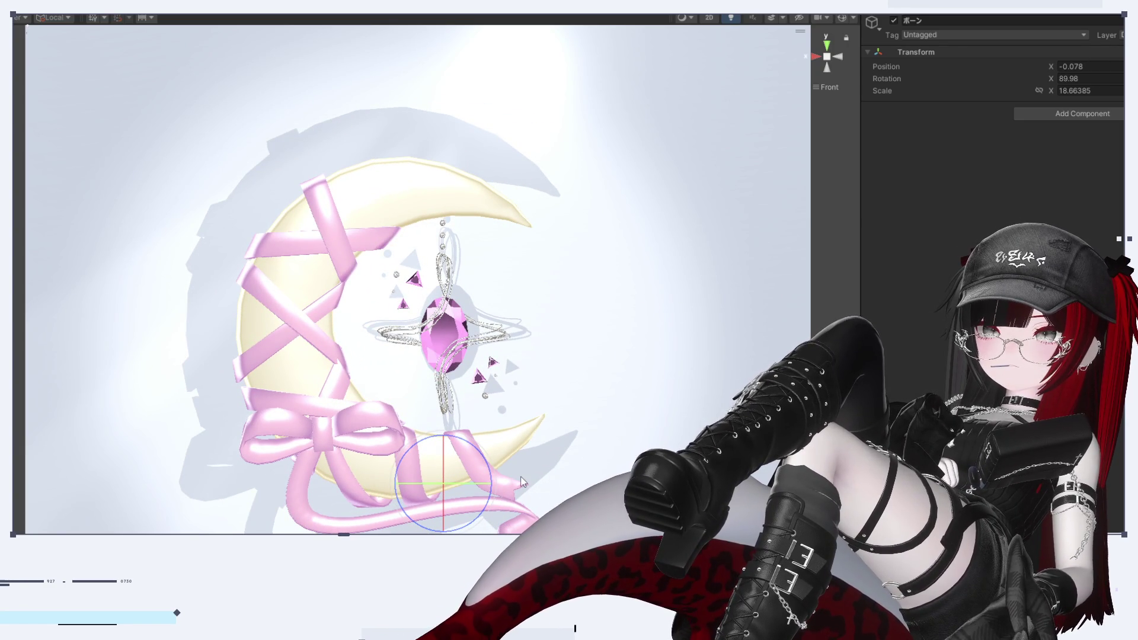
key("w")
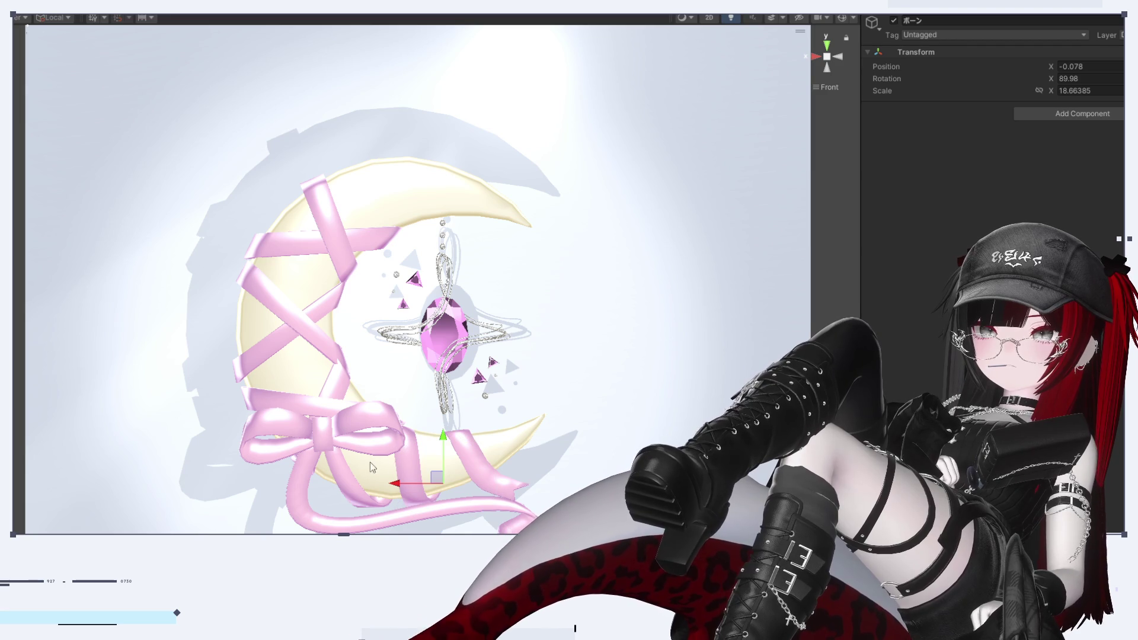
mouse_move(395, 492)
left_mouse_down()
mouse_move(300, 492)
mouse_move(459, 498)
mouse_move(288, 500)
mouse_move(416, 499)
mouse_move(389, 499)
left_mouse_up()
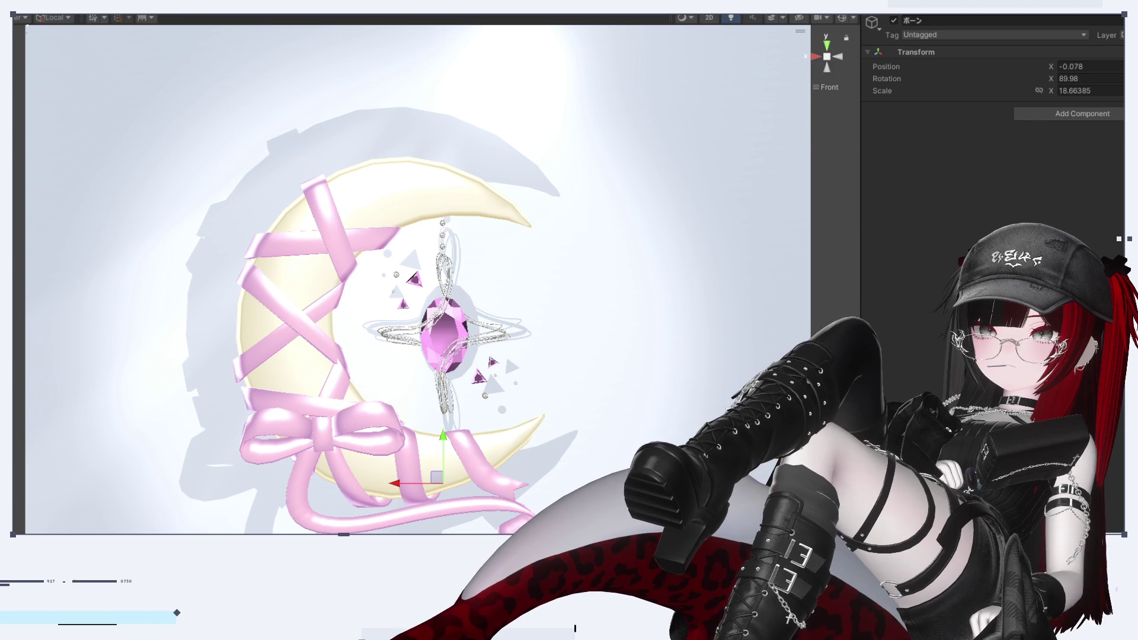
Move the tyaso 1 moon object along X to about -0.261 to re-centre it
left_click(443, 224)
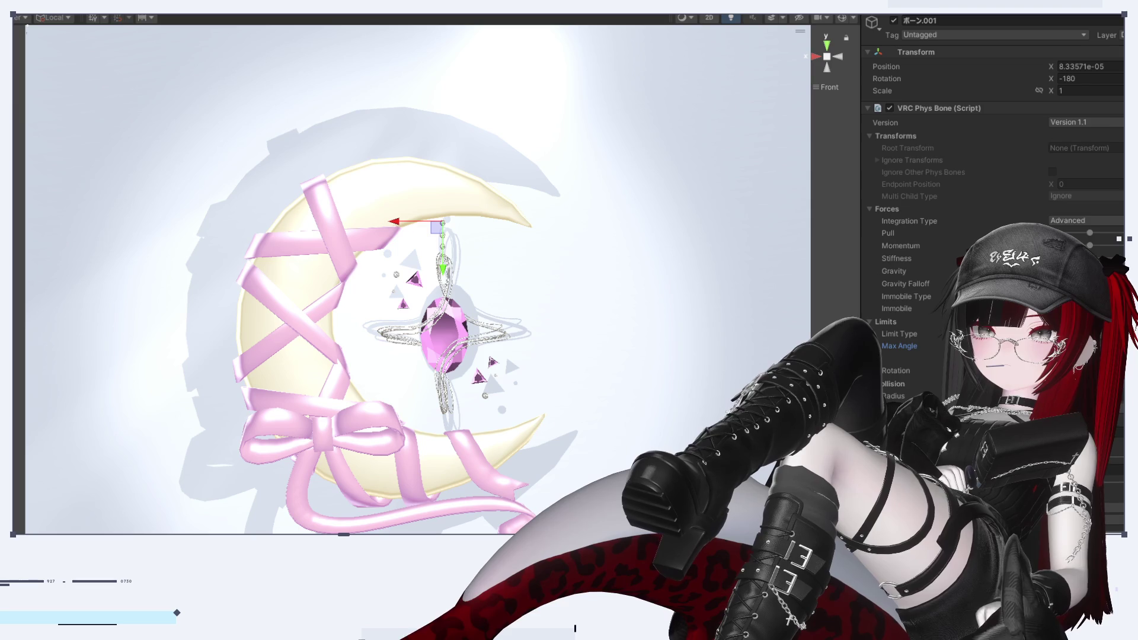
left_click(385, 177)
mouse_move(350, 358)
left_mouse_down()
mouse_move(219, 380)
mouse_move(309, 416)
mouse_move(414, 434)
mouse_move(318, 420)
mouse_move(281, 428)
mouse_move(385, 433)
mouse_move(271, 442)
mouse_move(433, 452)
left_mouse_up()
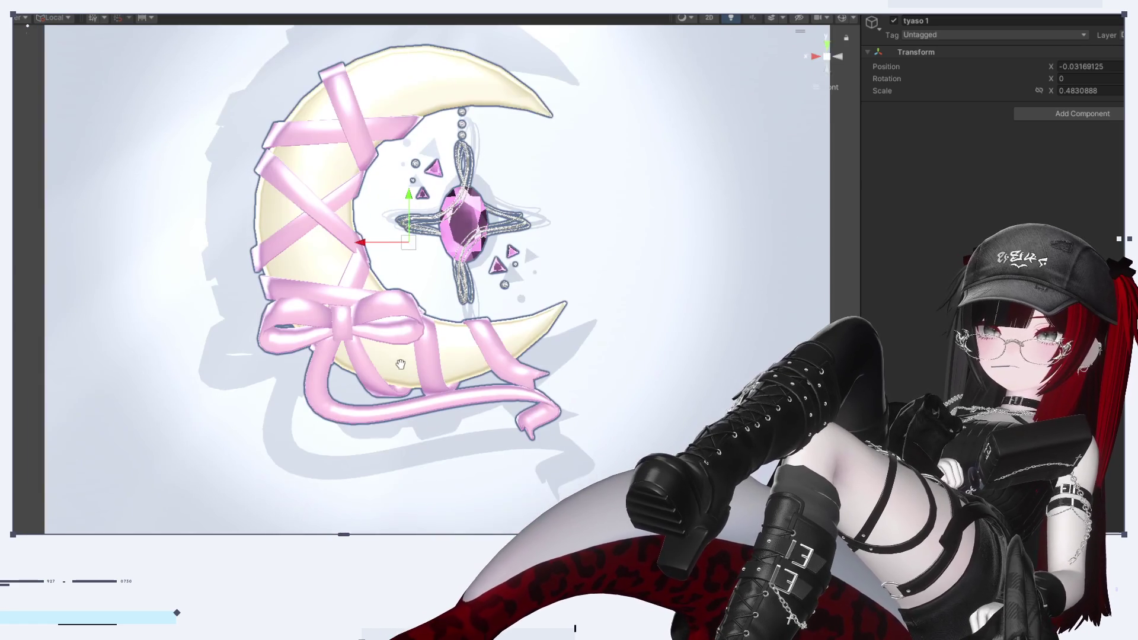
Pan the Scene view slightly to reframe the moon accessory
middle_click_drag(401, 364, 401, 383)
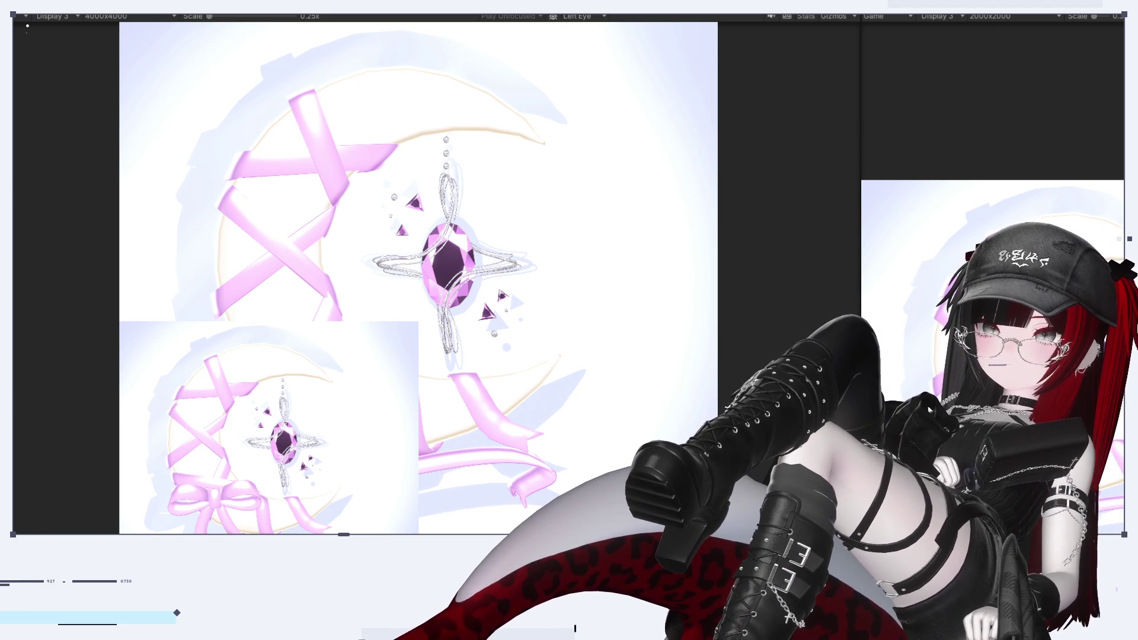
Select the Post Processing object in the Inspector to show its Bloom settings
left_click(867, 16)
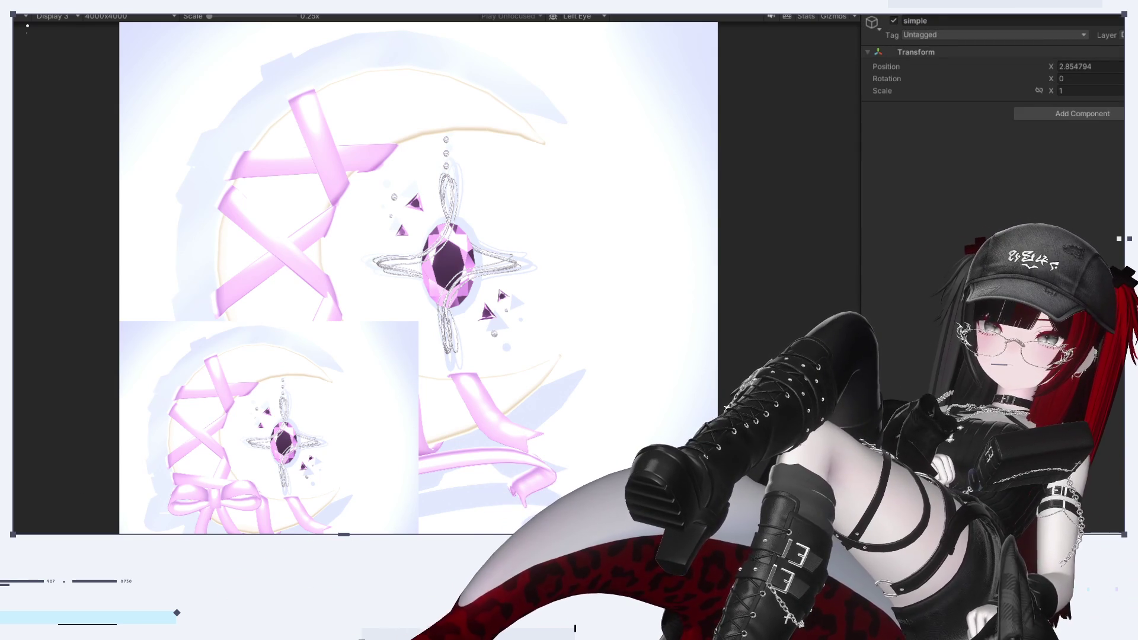
key("Down")
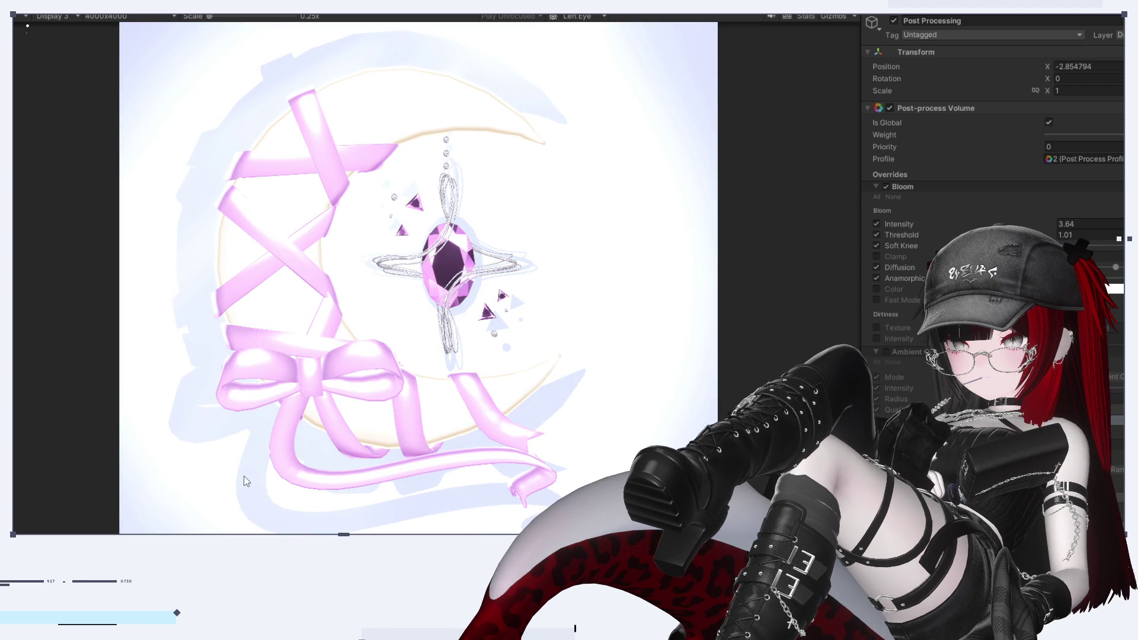
Change the backdrop to dark grey in the Scene view and return to the Game preview
key("ctrl+1")
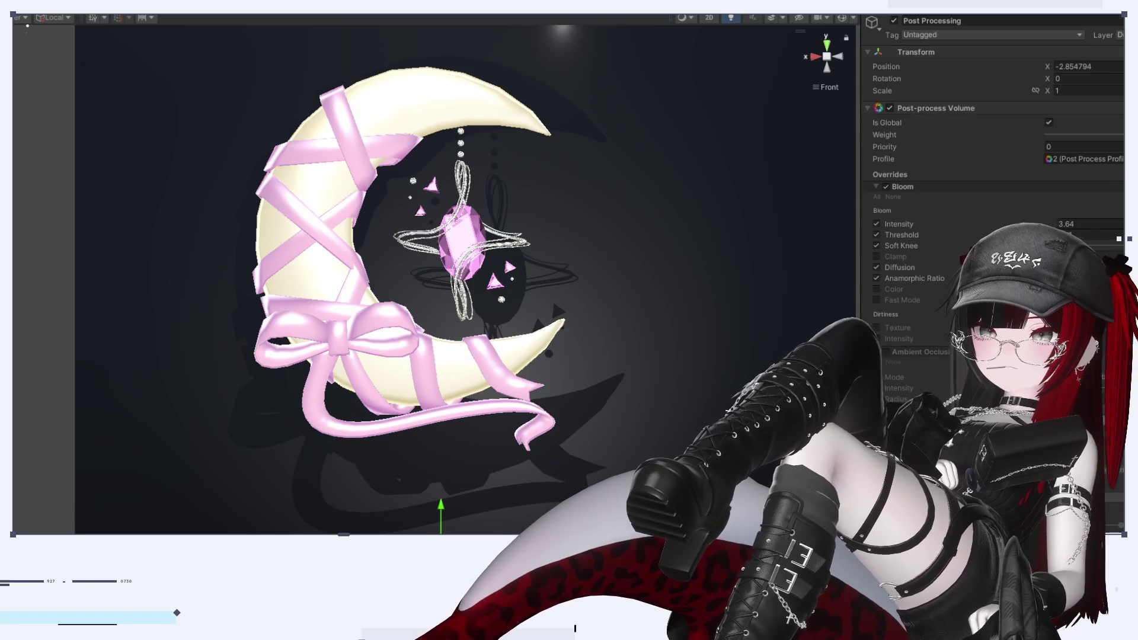
scroll(1007, 385, "down", 3)
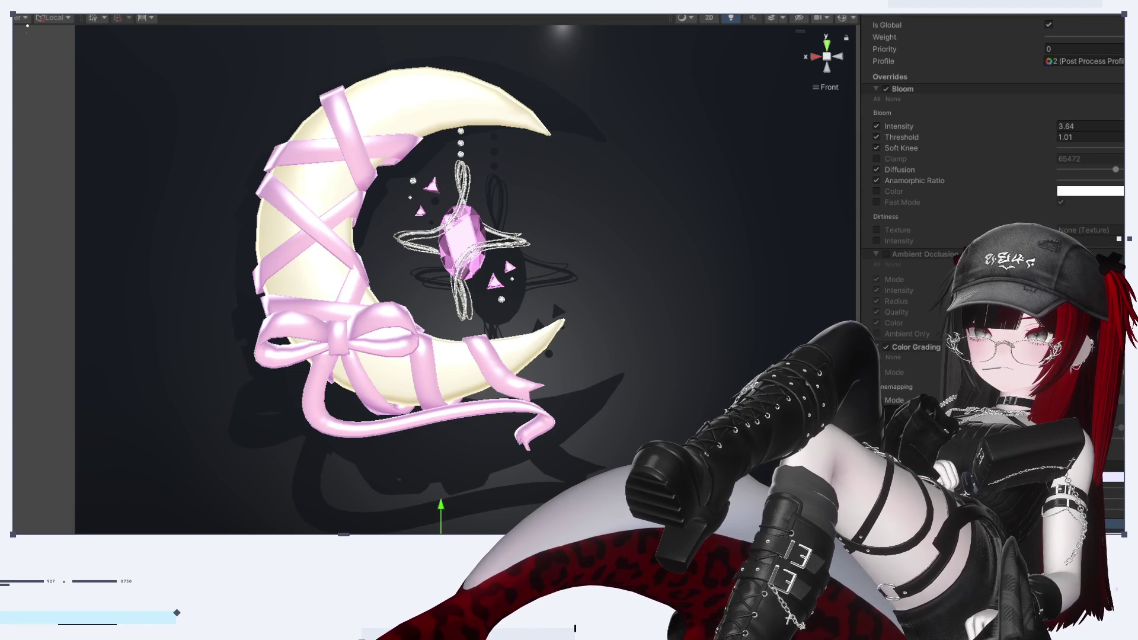
key("ctrl+2")
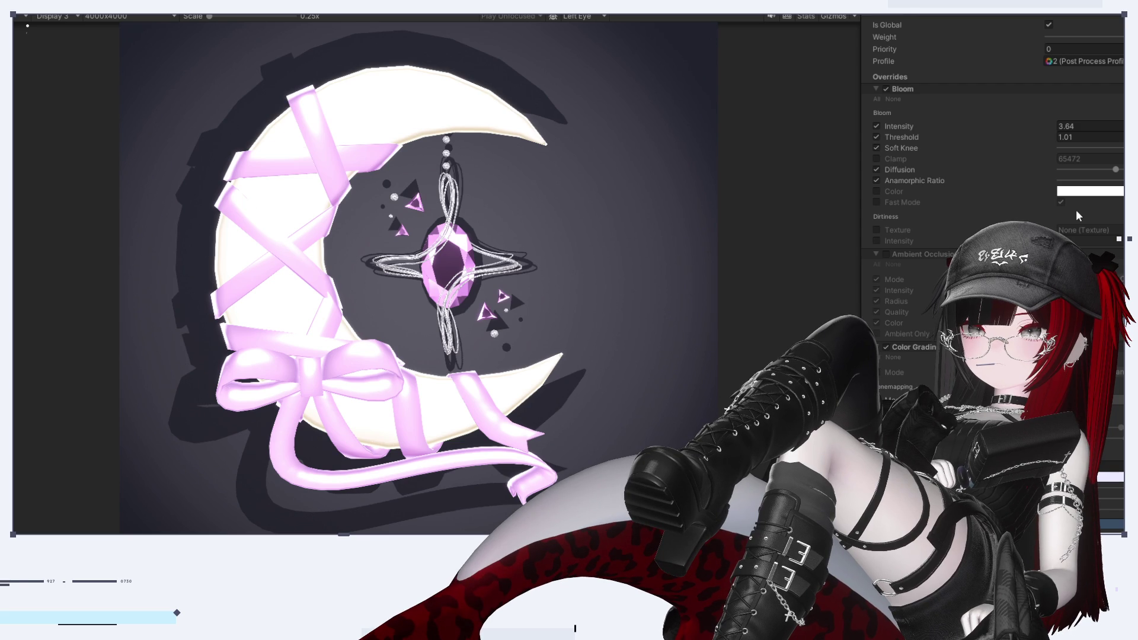
Tune Bloom intensity to 6.3 with threshold 1.1
left_click(1093, 127)
type("0")
key("ctrl+z")
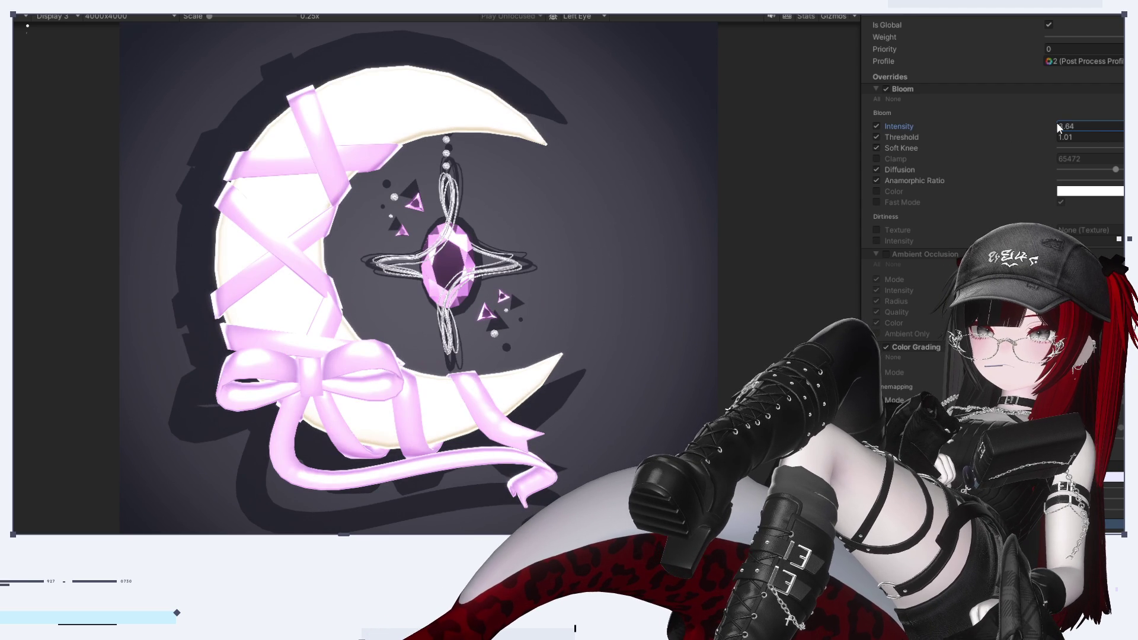
left_click_drag(1062, 124, 1122, 145)
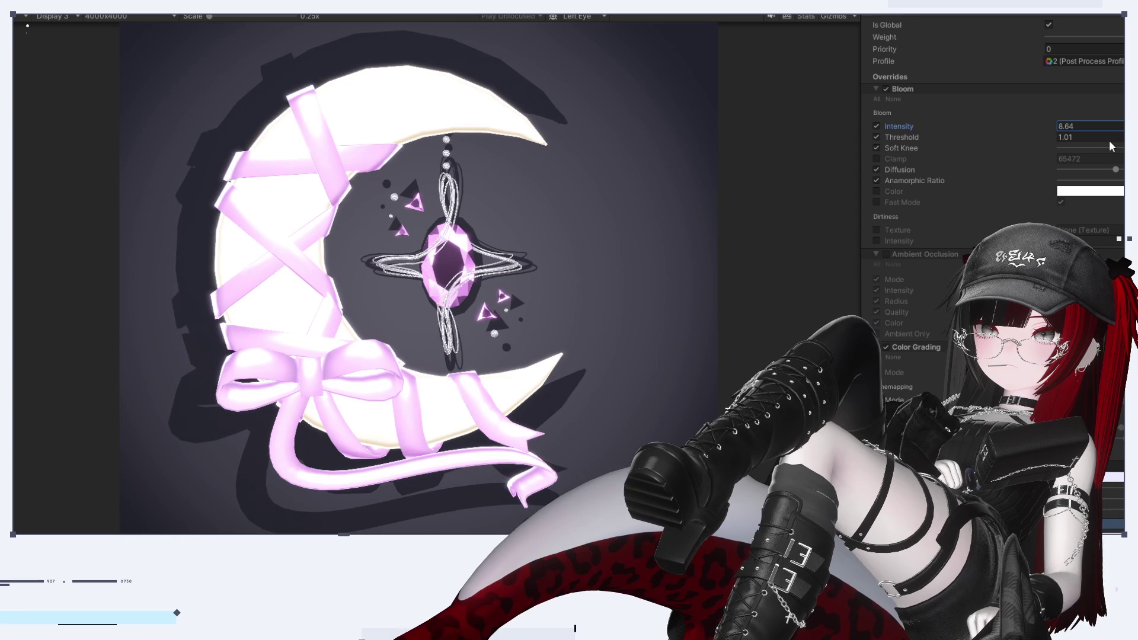
mouse_move(1092, 143)
left_mouse_down()
mouse_move(1059, 137)
mouse_move(1108, 144)
mouse_move(990, 130)
mouse_move(1059, 137)
mouse_move(1057, 165)
left_mouse_up()
Set Bloom soft knee just above minimum and max out the diffusion
key("Tab")
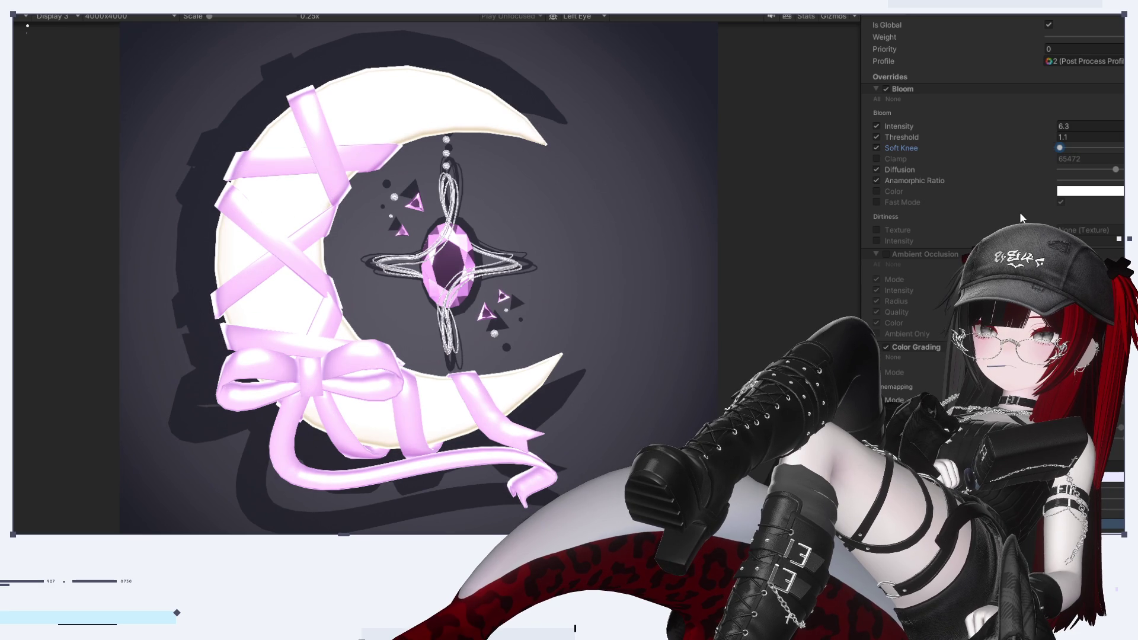
left_click_drag(1124, 148, 965, 225)
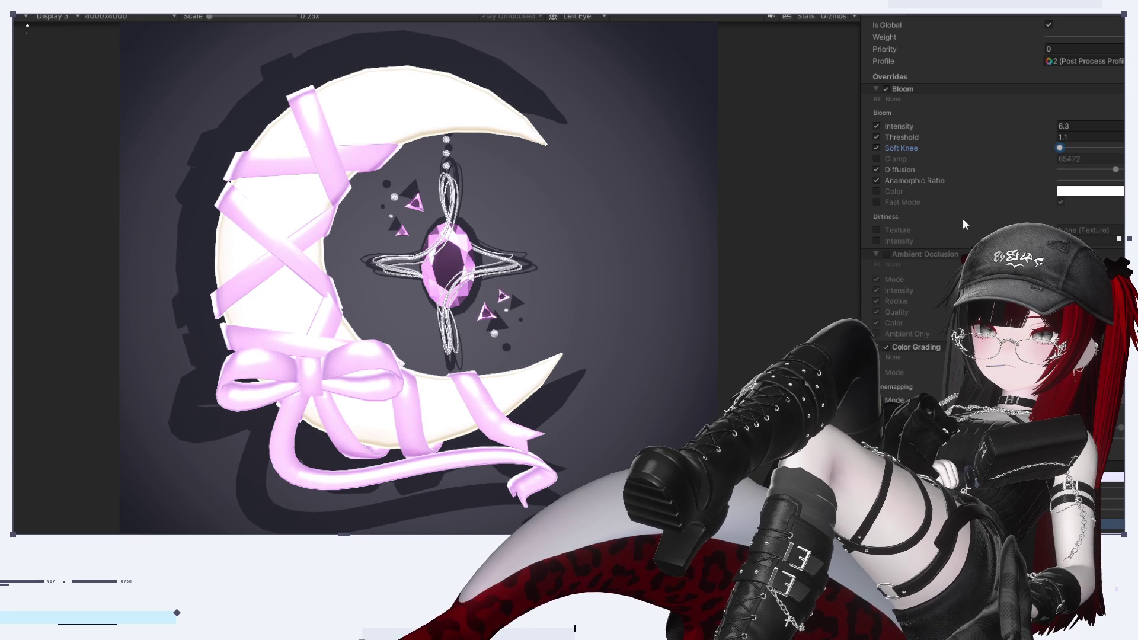
left_click_drag(1060, 147, 1087, 148)
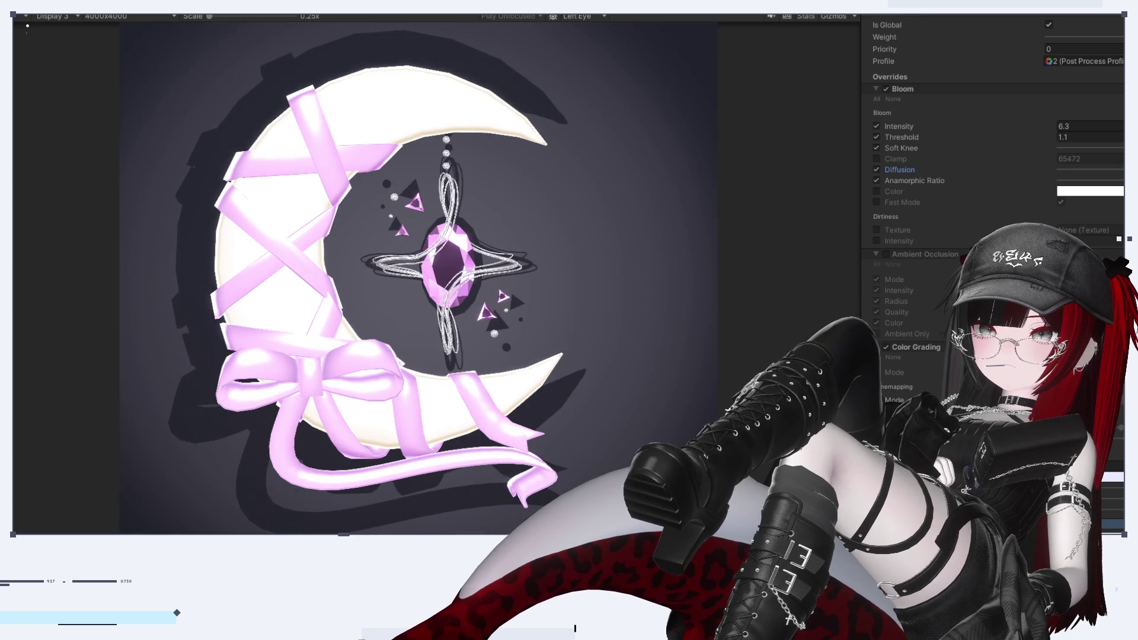
left_click(1103, 169)
left_click_drag(1104, 211, 1130, 196)
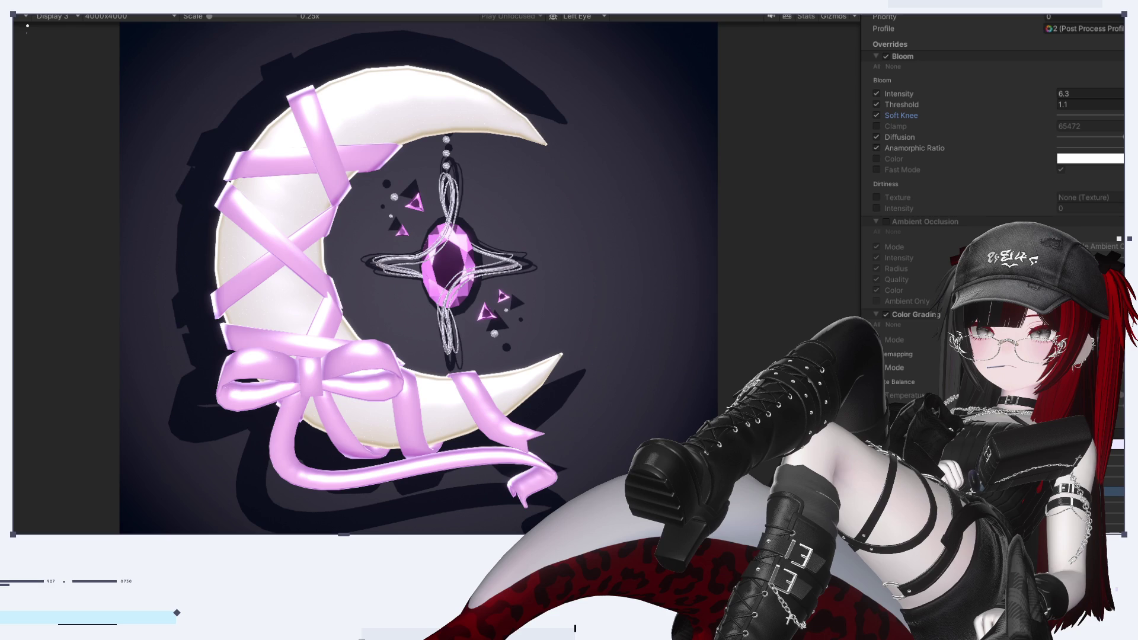
Apply warmer Color Grading: cream moon, pinker ribbons, purple-brown backdrop
scroll(993, 178, "down", 5)
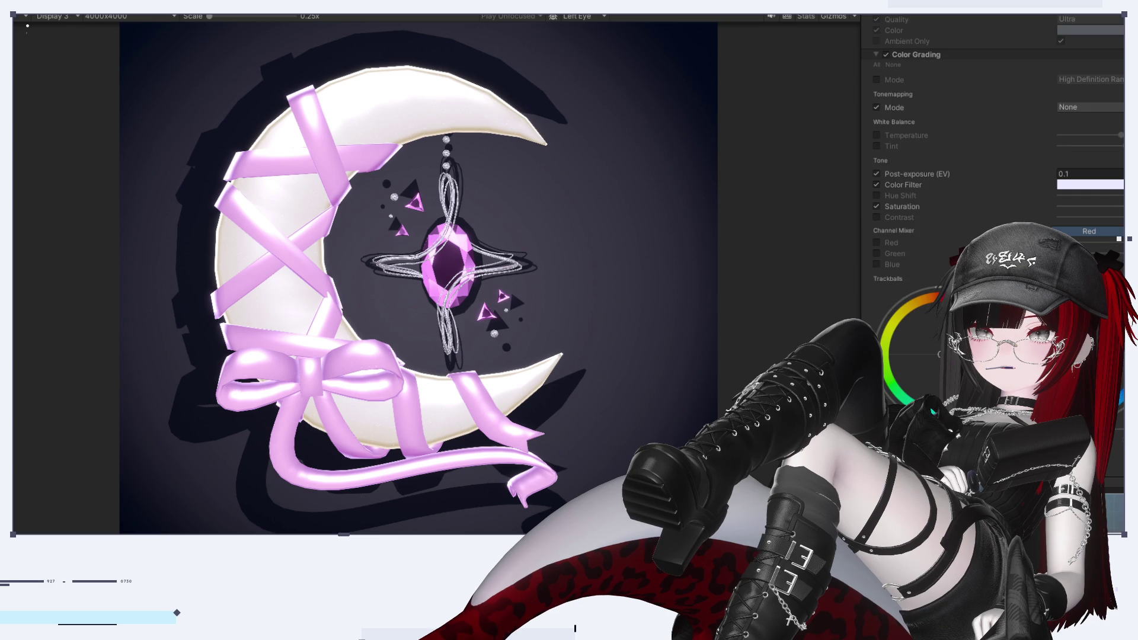
scroll(993, 237, "up", 3)
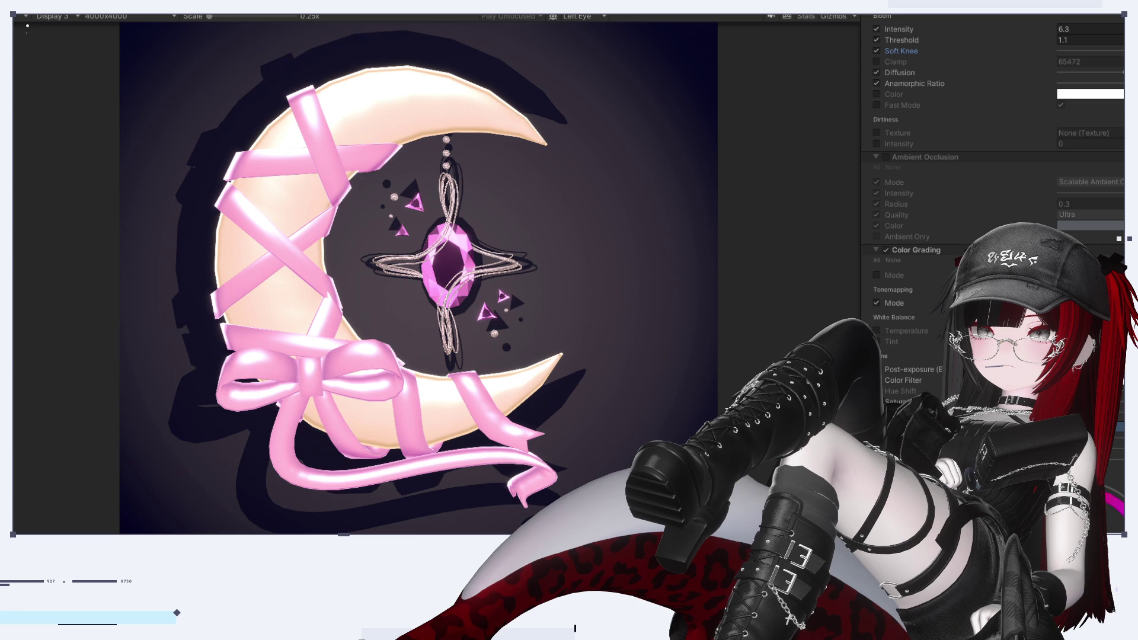
left_click(1117, 466)
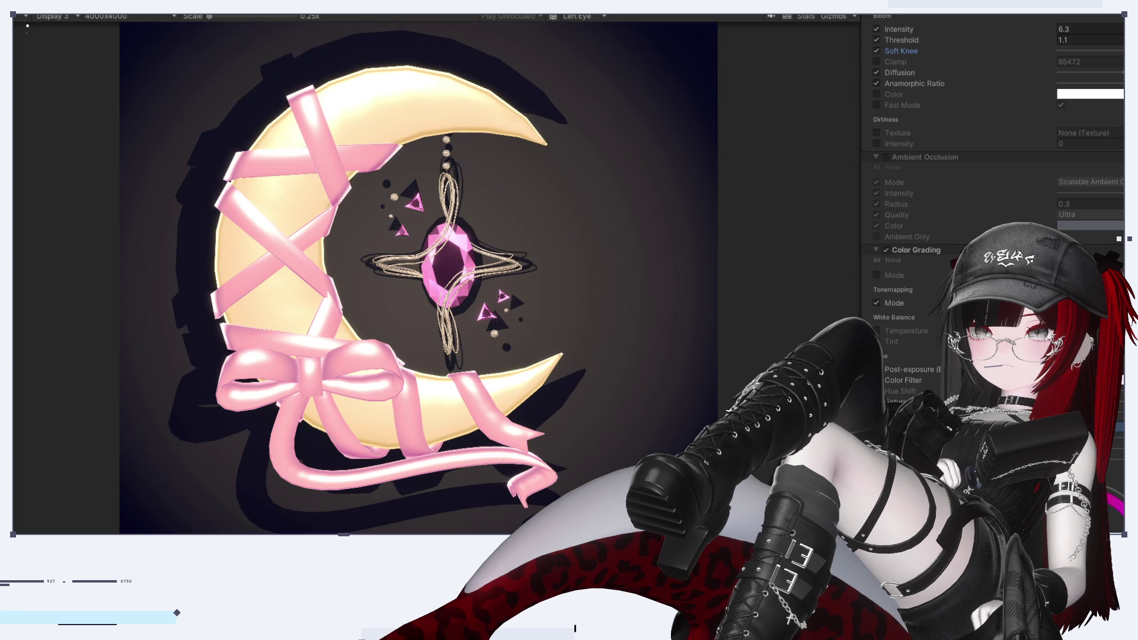